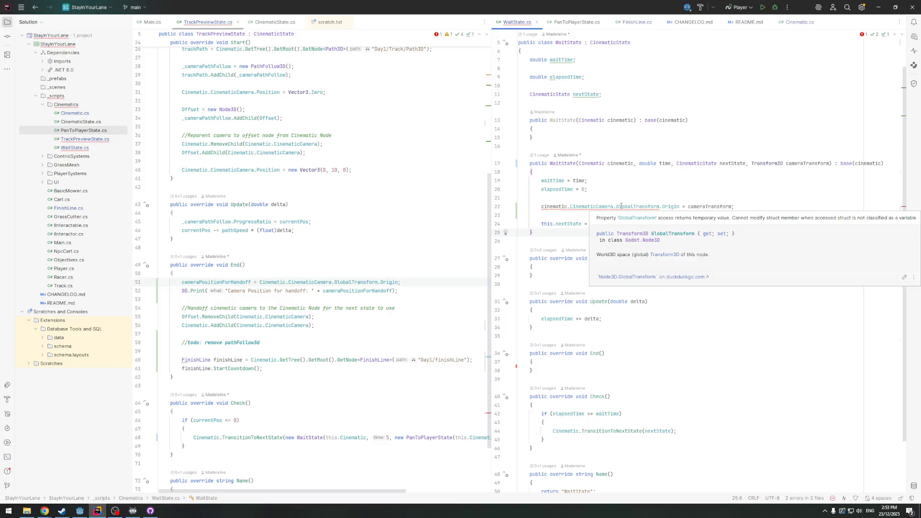
In WaitState, make line 22 assign the camera's Position from cameraTransform.Origin
{"action": "left_click_drag", "start_coordinate": [613, 207], "coordinate": [659, 210]}
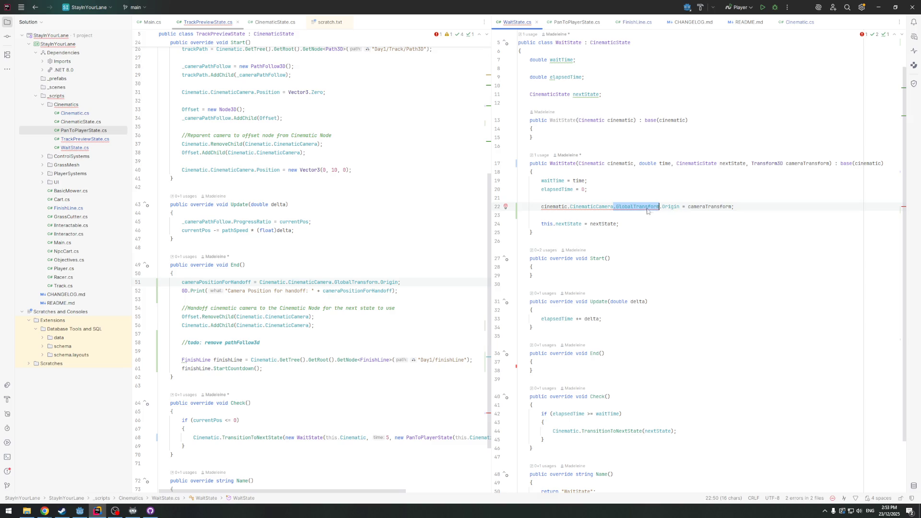
{"action": "double_click", "coordinate": [649, 206]}
{"action": "key", "text": "BackSpace"}
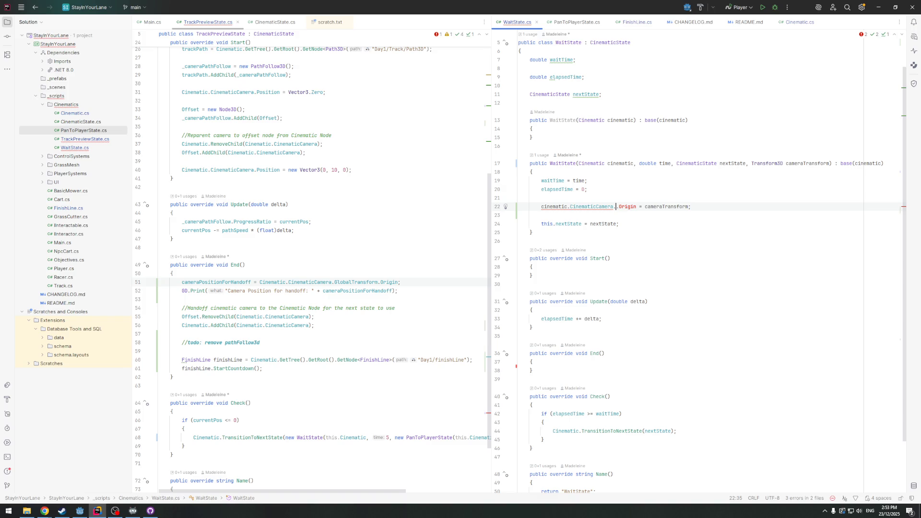
{"action": "key", "text": "ctrl+space"}
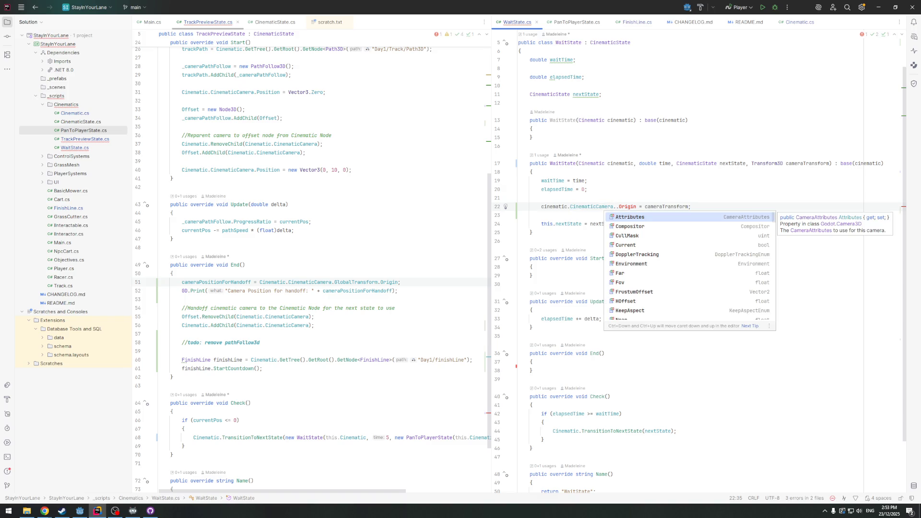
{"action": "left_click_drag", "start_coordinate": [613, 206], "coordinate": [702, 209]}
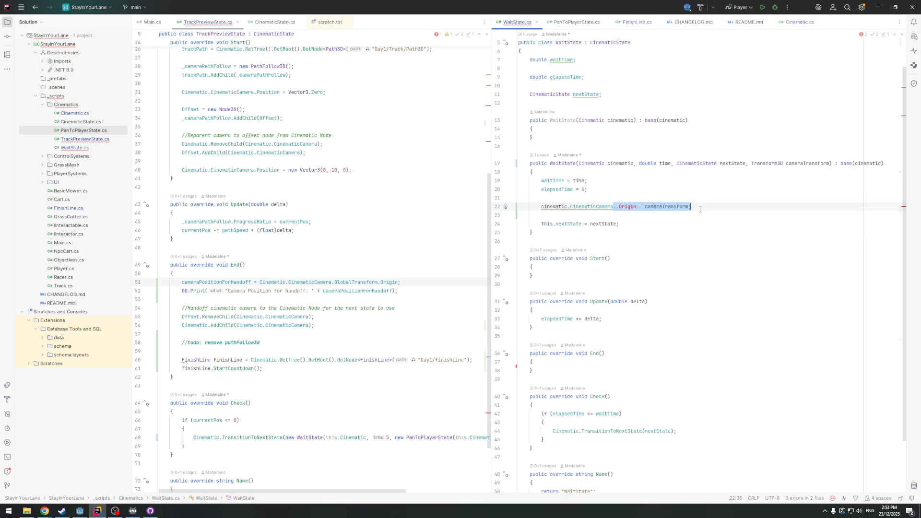
{"action": "type", "text": ".Po"}
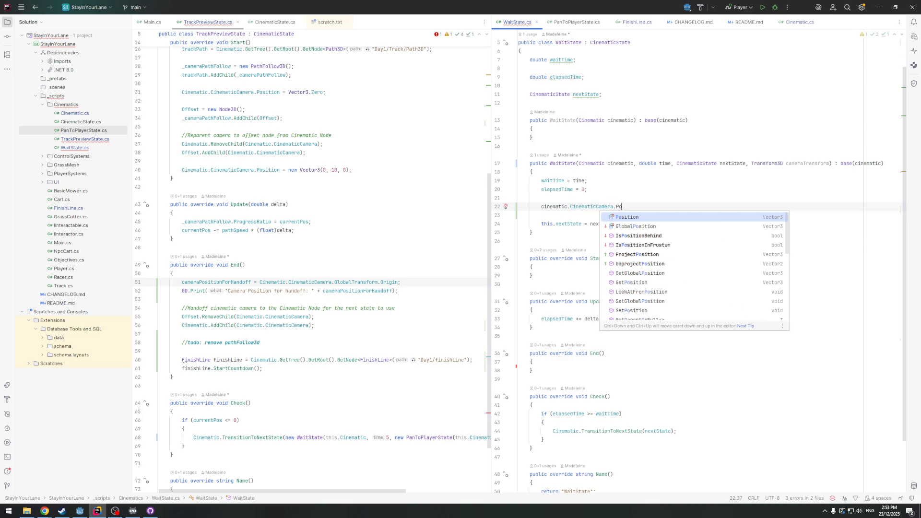
{"action": "key", "text": "Escape"}
{"action": "key", "text": "Tab"}
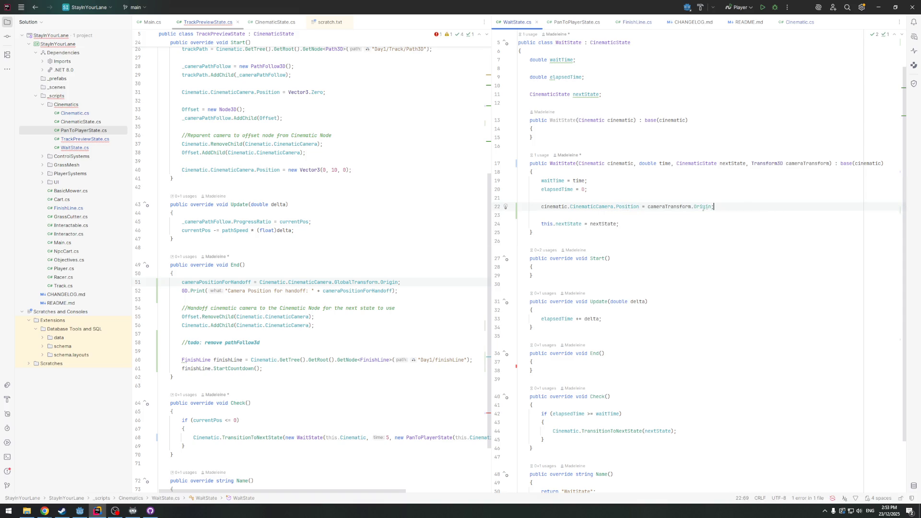
Change WaitState's constructor parameter type from Transform3D to Vector3
{"action": "double_click", "coordinate": [772, 163]}
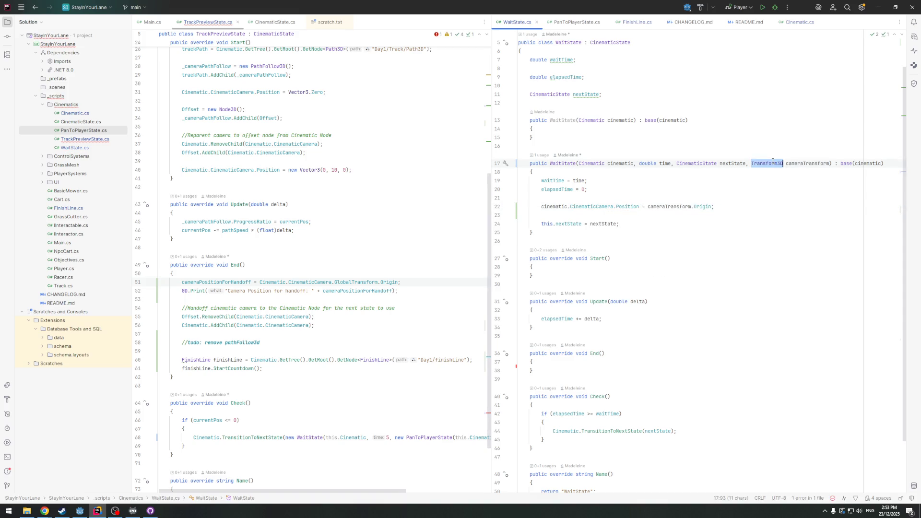
{"action": "type", "text": "Vec"}
{"action": "key", "text": "Return"}
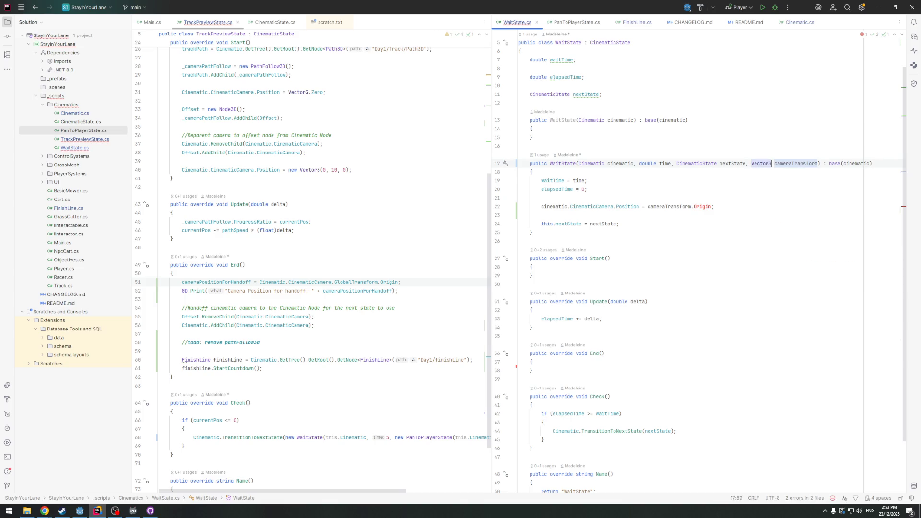
In TrackPreviewState.End(), store the cinematic camera's GlobalPosition instead of GlobalTransform.Origin
{"action": "left_click_drag", "start_coordinate": [335, 283], "coordinate": [420, 281]}
{"action": "type", "text": ".Po"}
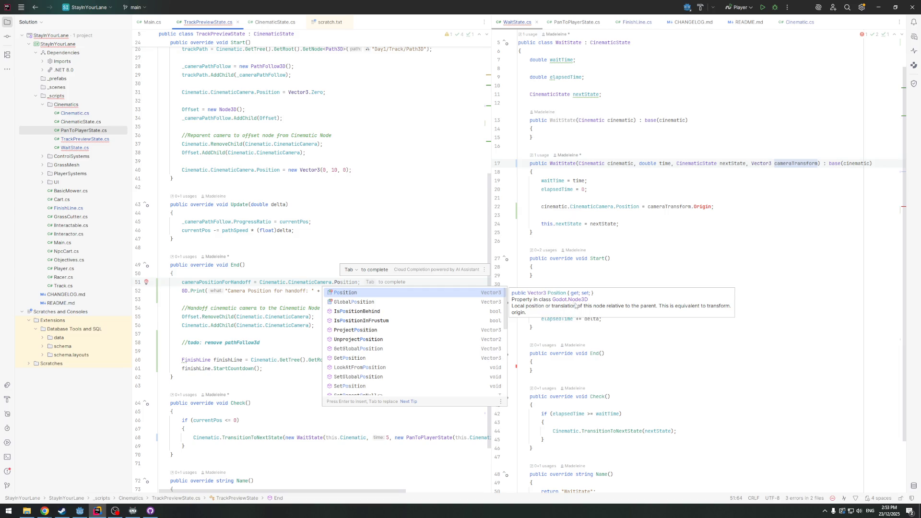
{"action": "left_click", "coordinate": [389, 302]}
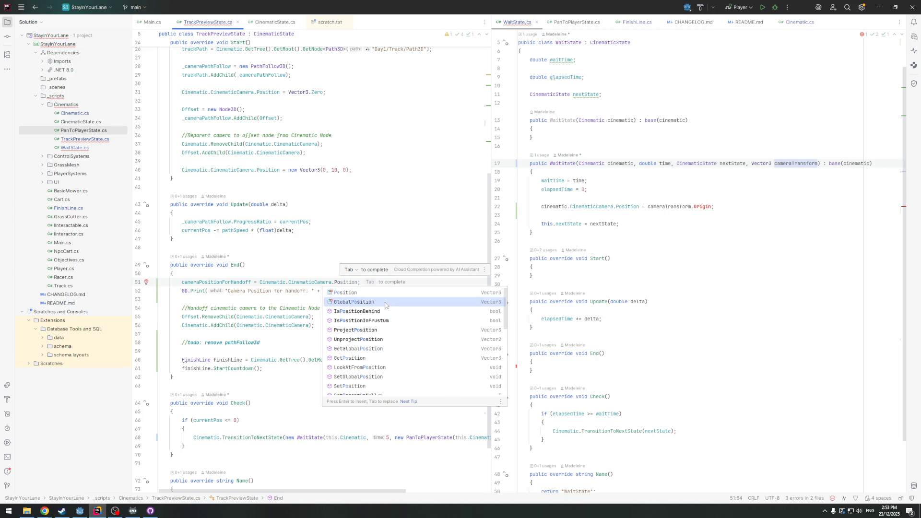
{"action": "type", "text": ";"}
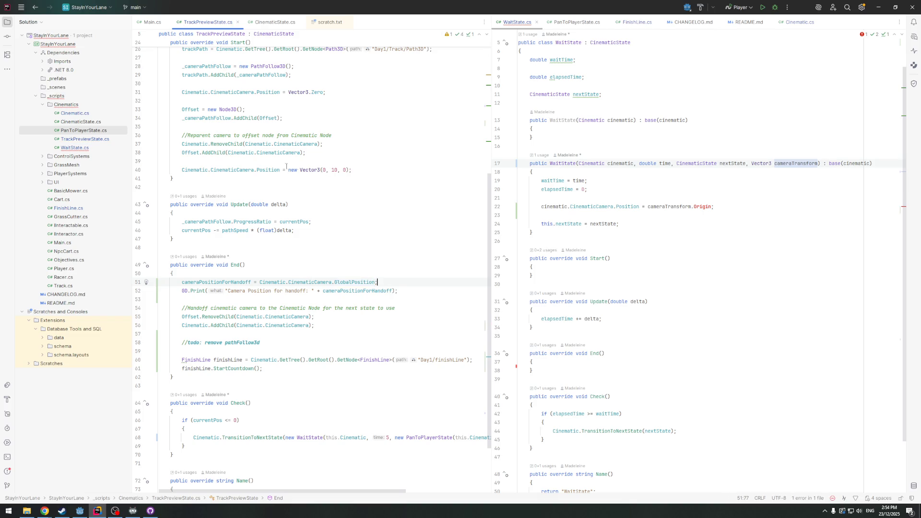
{"action": "mouse_move", "coordinate": [348, 282]}
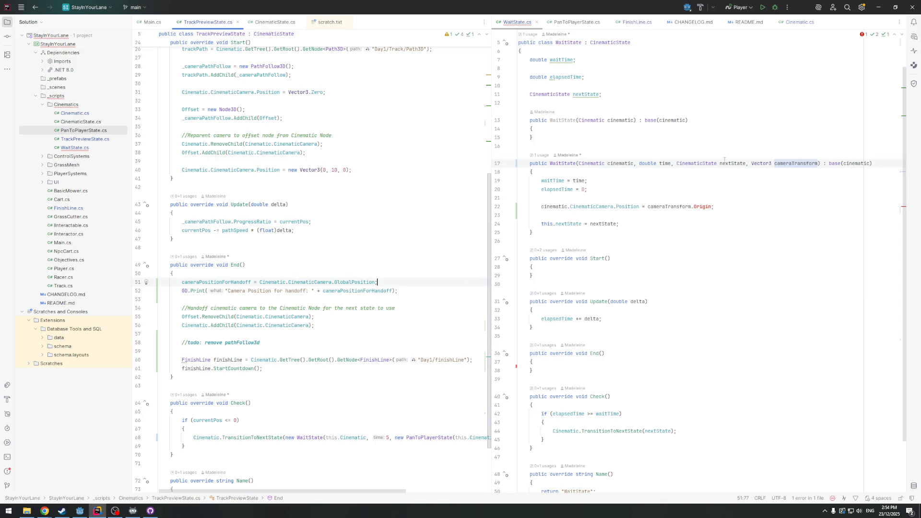
Drop .Origin and assign the passed position directly to the camera's GlobalPosition on line 22
{"action": "double_click", "coordinate": [703, 207]}
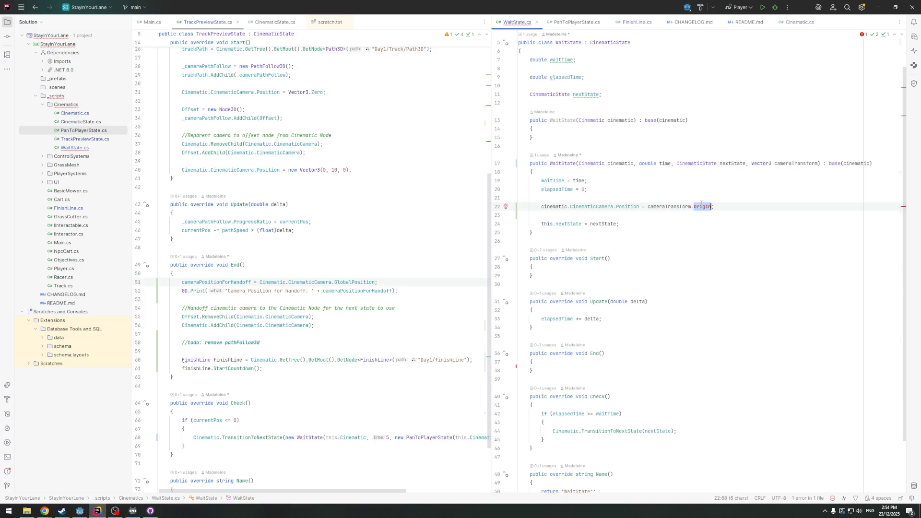
{"action": "key", "text": "BackSpace"}
{"action": "key", "text": "BackSpace"}
{"action": "double_click", "coordinate": [628, 207]}
{"action": "type", "text": "Glo"}
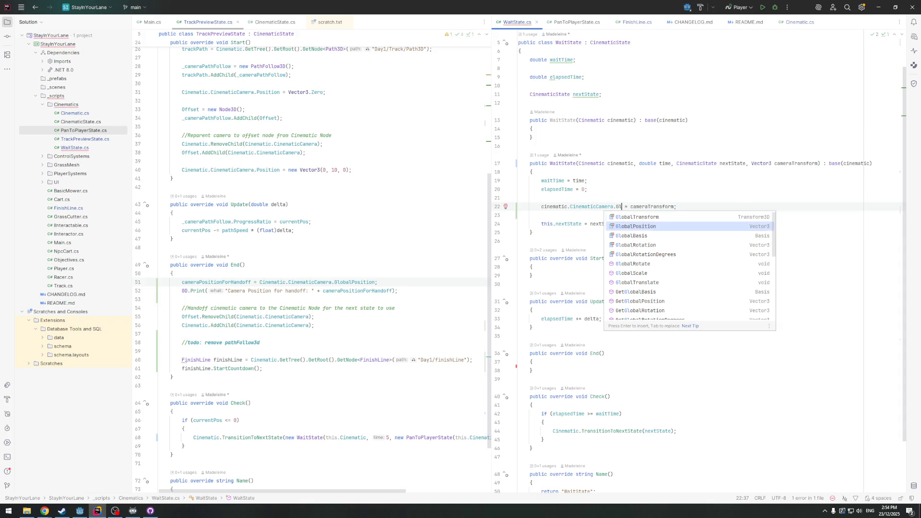
{"action": "key", "text": "Return"}
{"action": "left_click", "coordinate": [686, 217]}
{"action": "left_click", "coordinate": [709, 207]}
{"action": "key", "text": "Down"}
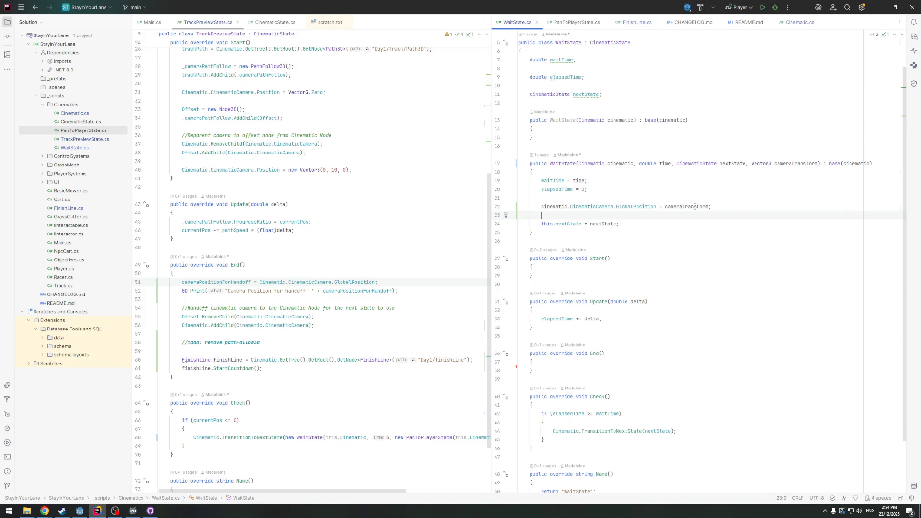
Return to TrackPreviewState's End(), then switch to Godot and run the game project
{"action": "left_click", "coordinate": [403, 283]}
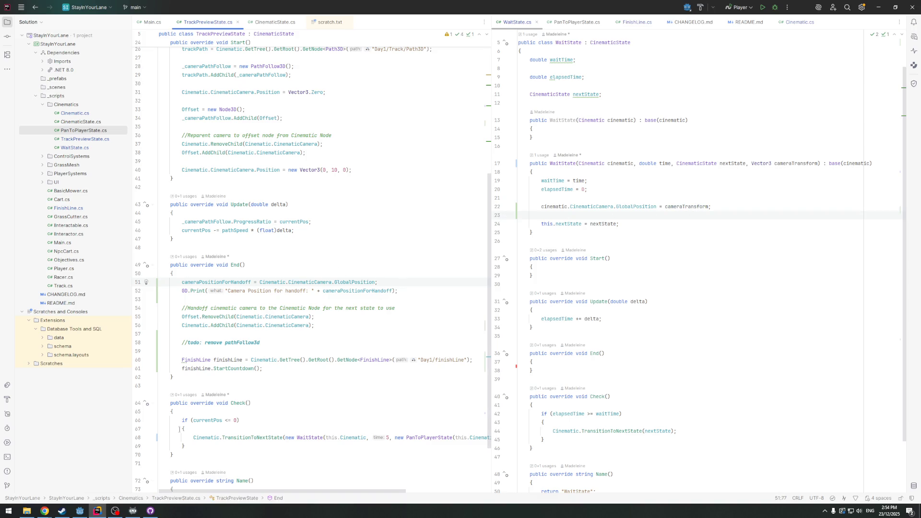
{"action": "mouse_move", "coordinate": [62, 512]}
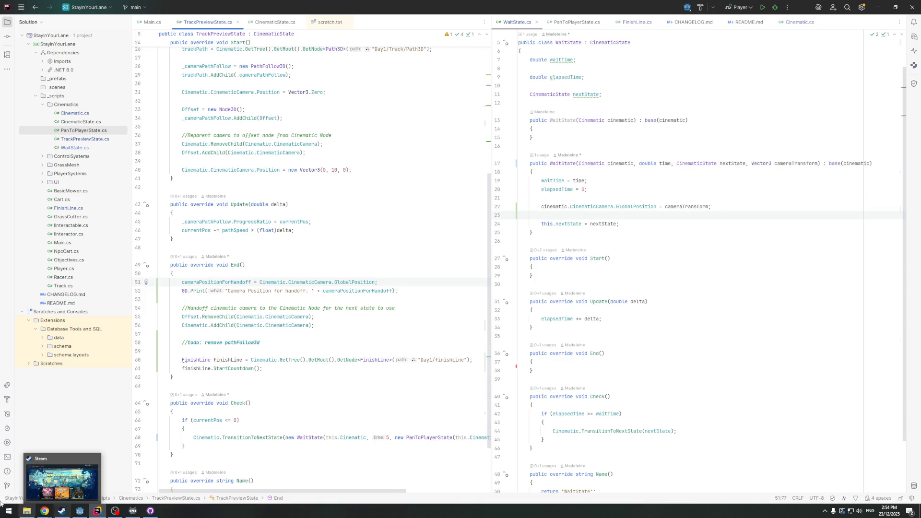
{"action": "left_click", "coordinate": [461, 317]}
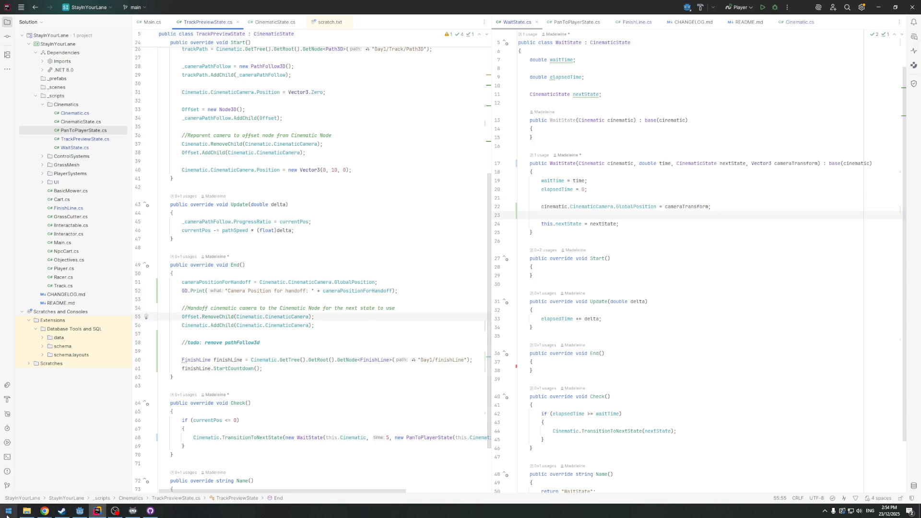
{"action": "left_click", "coordinate": [79, 510]}
{"action": "left_click", "coordinate": [808, 17]}
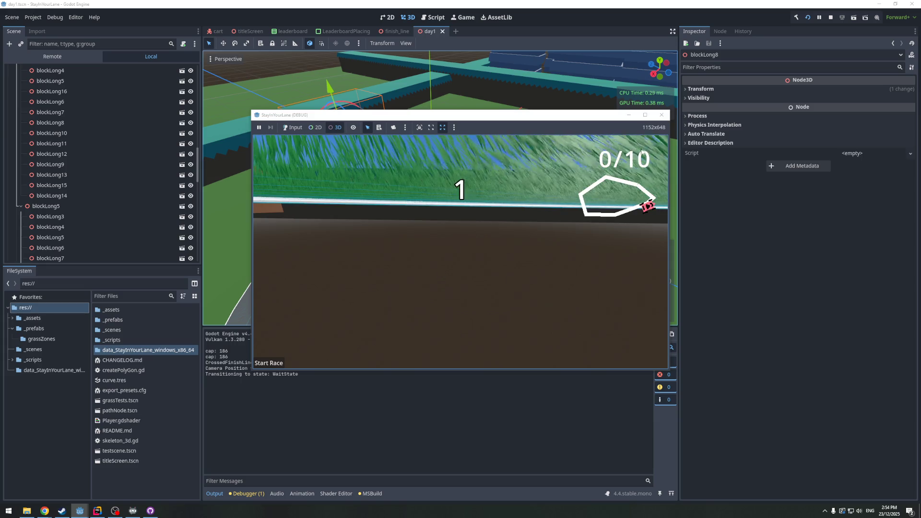
Pause the game, override the camera to look down at the grass, then stop the run
{"action": "key", "text": "F7"}
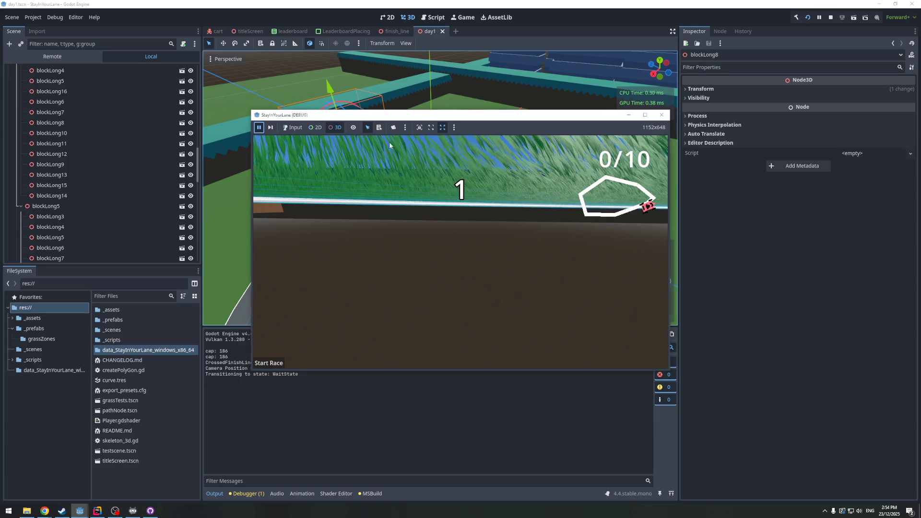
{"action": "left_click", "coordinate": [392, 128]}
{"action": "mouse_move", "coordinate": [426, 177]}
{"action": "left_mouse_down"}
{"action": "mouse_move", "coordinate": [437, 221]}
{"action": "mouse_move", "coordinate": [425, 247]}
{"action": "mouse_move", "coordinate": [557, 232]}
{"action": "mouse_move", "coordinate": [473, 240]}
{"action": "mouse_move", "coordinate": [531, 212]}
{"action": "mouse_move", "coordinate": [556, 184]}
{"action": "mouse_move", "coordinate": [542, 242]}
{"action": "mouse_move", "coordinate": [490, 269]}
{"action": "mouse_move", "coordinate": [543, 281]}
{"action": "mouse_move", "coordinate": [465, 251]}
{"action": "mouse_move", "coordinate": [382, 243]}
{"action": "mouse_move", "coordinate": [534, 253]}
{"action": "mouse_move", "coordinate": [496, 259]}
{"action": "mouse_move", "coordinate": [529, 261]}
{"action": "mouse_move", "coordinate": [522, 270]}
{"action": "left_mouse_up"}
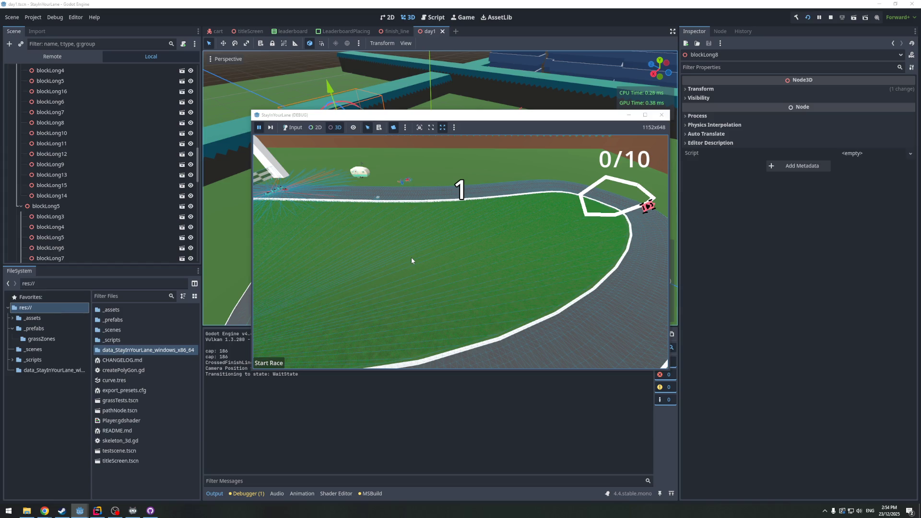
{"action": "scroll", "coordinate": [413, 260], "scroll_direction": "down", "scroll_amount": 2}
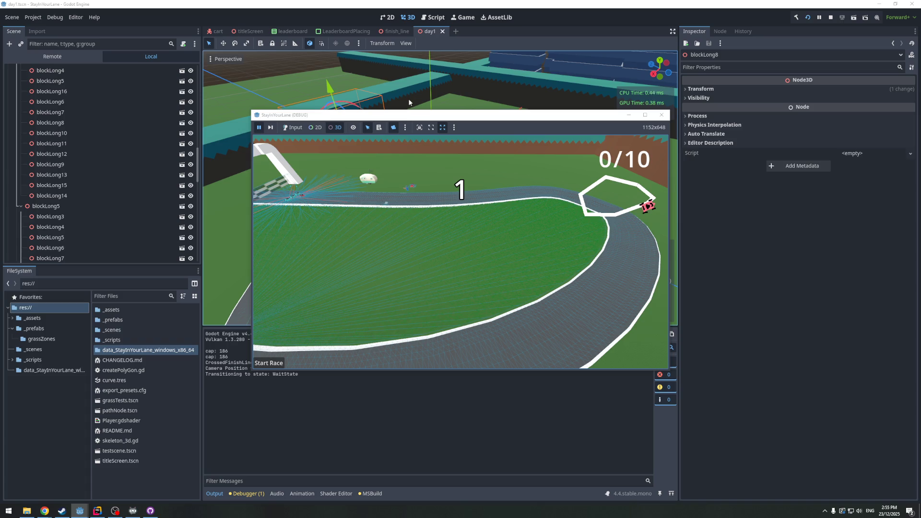
{"action": "key", "text": "F8"}
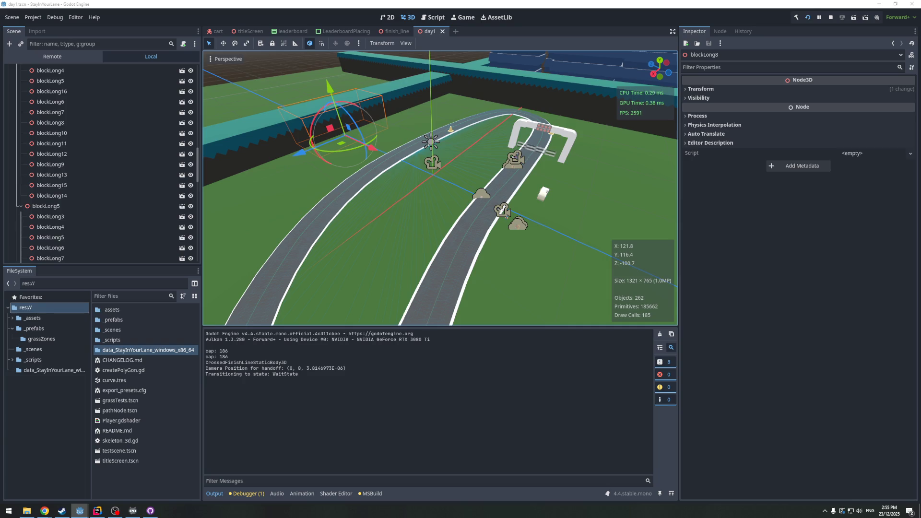
Relaunch the game twice, repositioning its window to the right and stopping the first run
{"action": "key", "text": "F5"}
{"action": "mouse_move", "coordinate": [457, 4]}
{"action": "left_mouse_down"}
{"action": "mouse_move", "coordinate": [498, 55]}
{"action": "mouse_move", "coordinate": [677, 86]}
{"action": "left_mouse_up"}
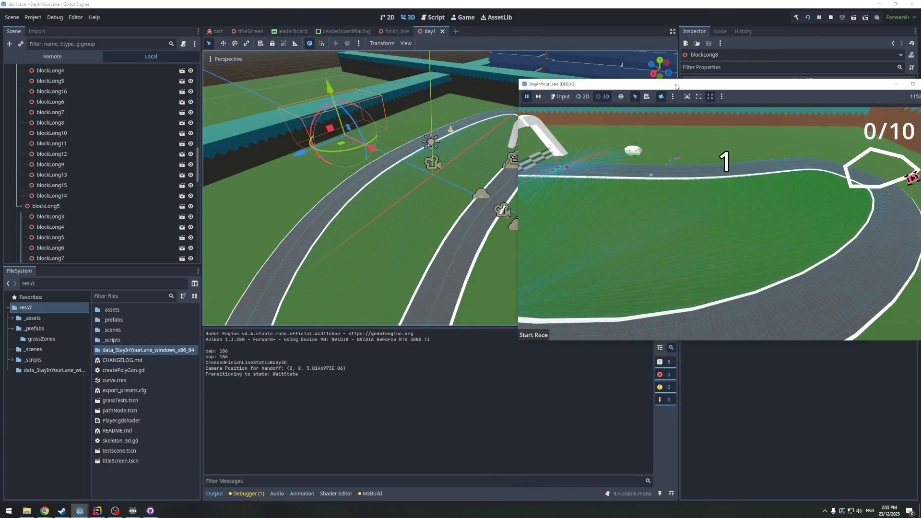
{"action": "key", "text": "F8"}
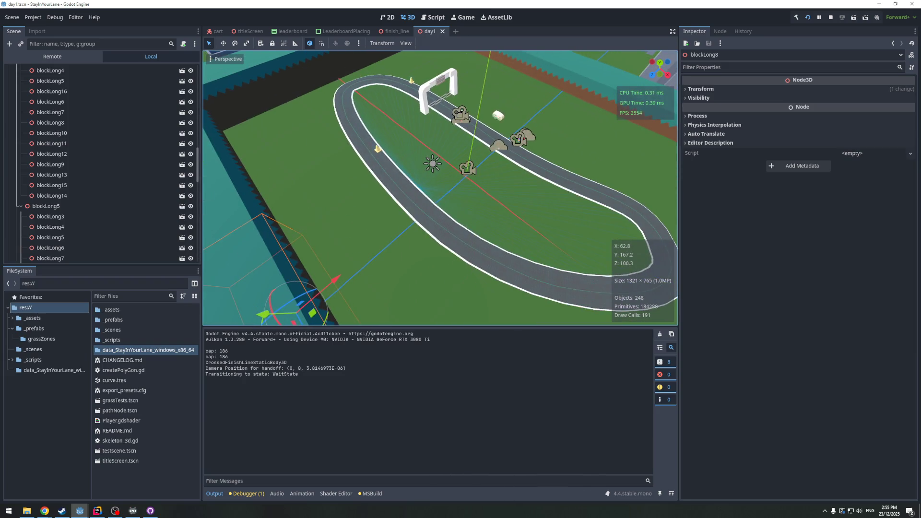
{"action": "key", "text": "F5"}
{"action": "mouse_move", "coordinate": [673, 83]}
{"action": "left_mouse_down"}
{"action": "mouse_move", "coordinate": [719, 106]}
{"action": "mouse_move", "coordinate": [650, 82]}
{"action": "left_mouse_up"}
{"action": "scroll", "coordinate": [61, 184], "scroll_direction": "down", "scroll_amount": 10}
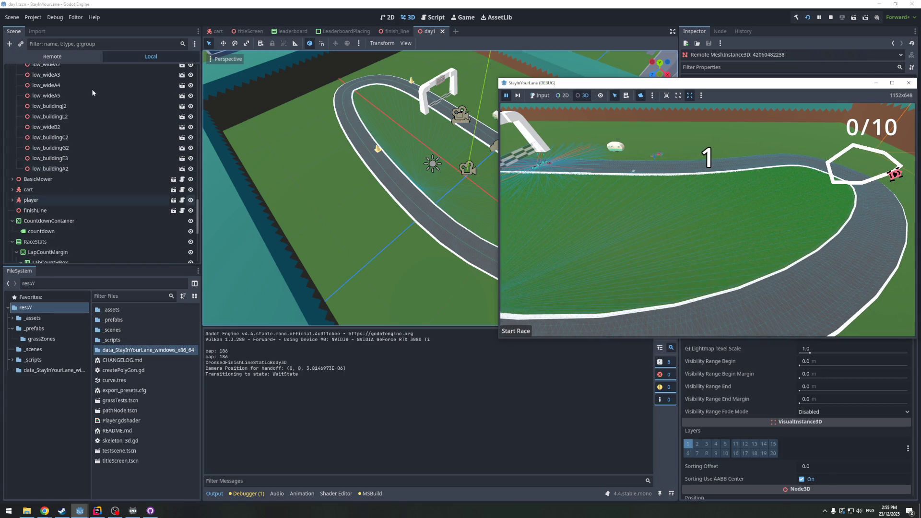
Inspect the running CinematicCamera in the remote scene tree, then close the game window
{"action": "left_click", "coordinate": [51, 59]}
{"action": "scroll", "coordinate": [46, 192], "scroll_direction": "down", "scroll_amount": 10}
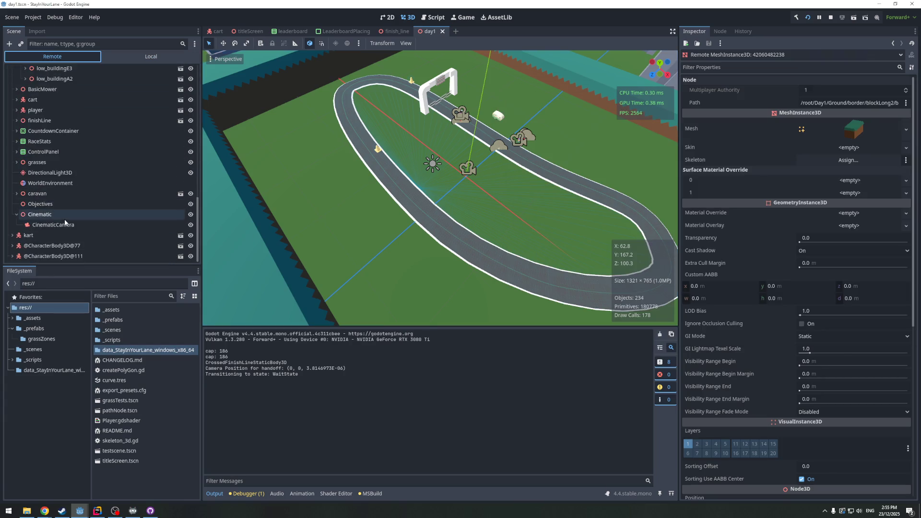
{"action": "left_click", "coordinate": [46, 225]}
{"action": "mouse_move", "coordinate": [80, 511]}
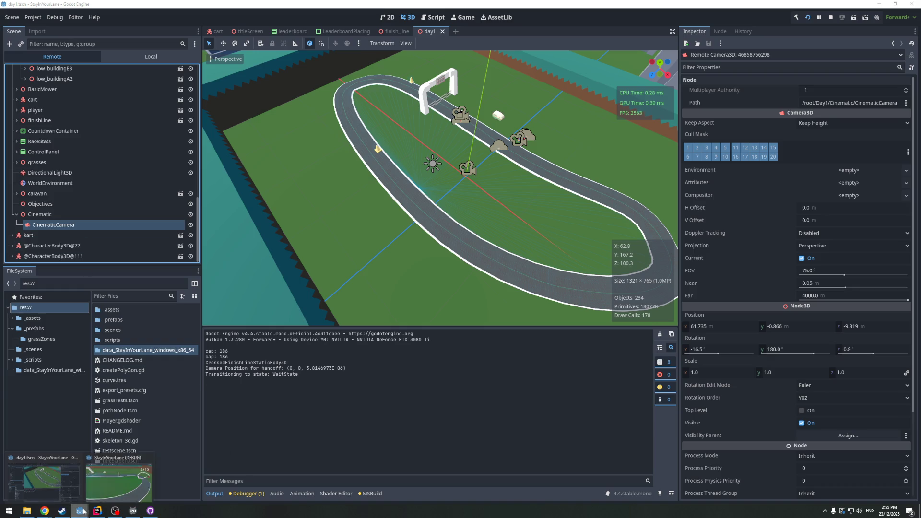
{"action": "left_click", "coordinate": [115, 491]}
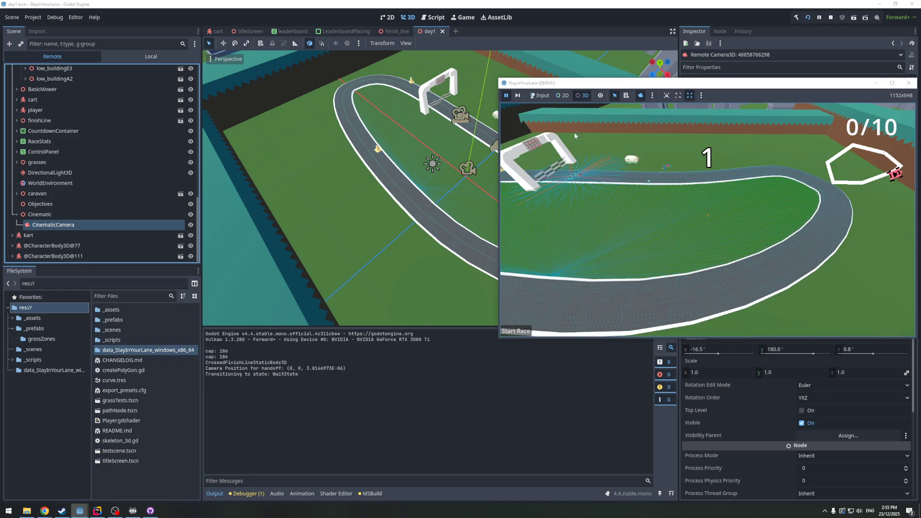
{"action": "mouse_move", "coordinate": [647, 89]}
{"action": "left_mouse_down"}
{"action": "mouse_move", "coordinate": [727, 93]}
{"action": "mouse_move", "coordinate": [471, 114]}
{"action": "left_mouse_up"}
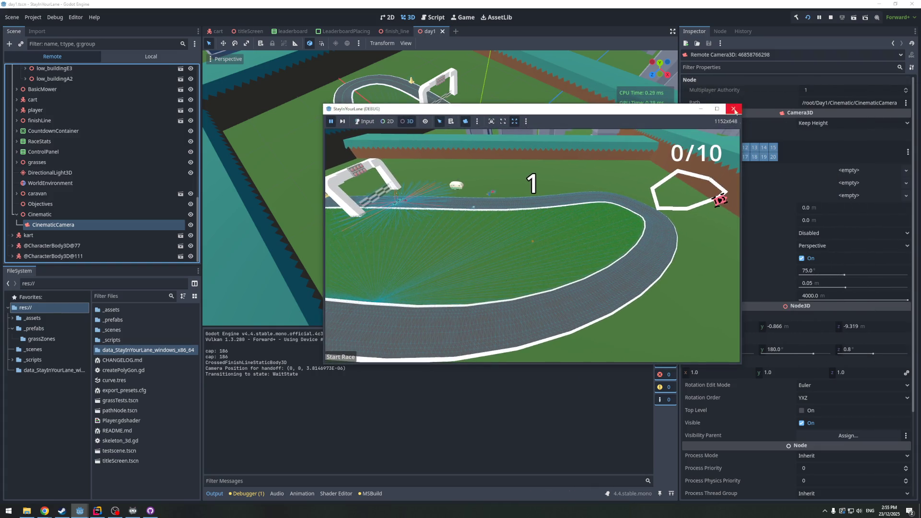
{"action": "left_click", "coordinate": [735, 111]}
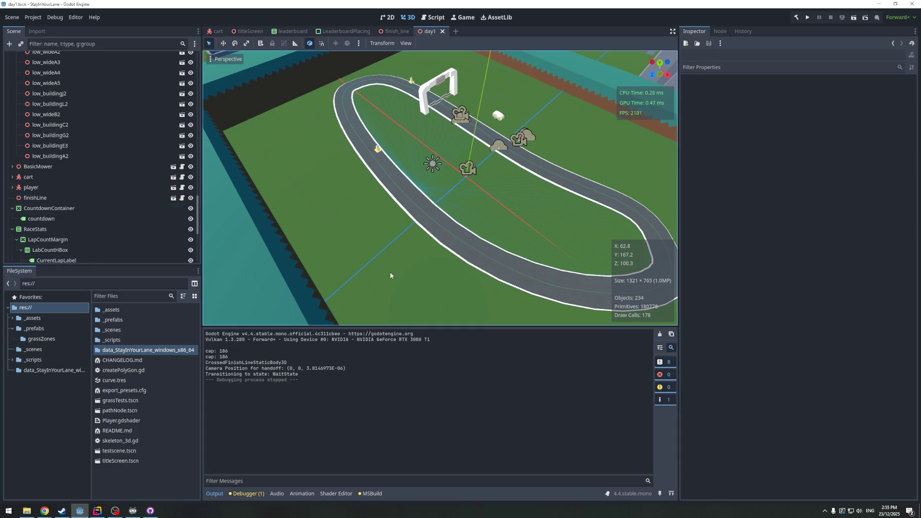
{"action": "scroll", "coordinate": [391, 275], "scroll_direction": "up", "scroll_amount": 10}
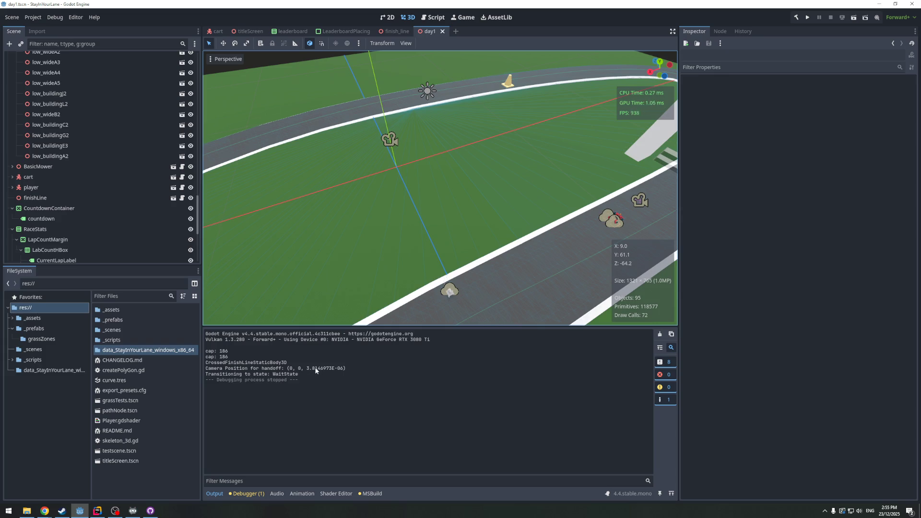
Zoom the 3D view around the track, then bring the Rider StayInYourLane window forward
{"action": "scroll", "coordinate": [384, 218], "scroll_direction": "down", "scroll_amount": 2}
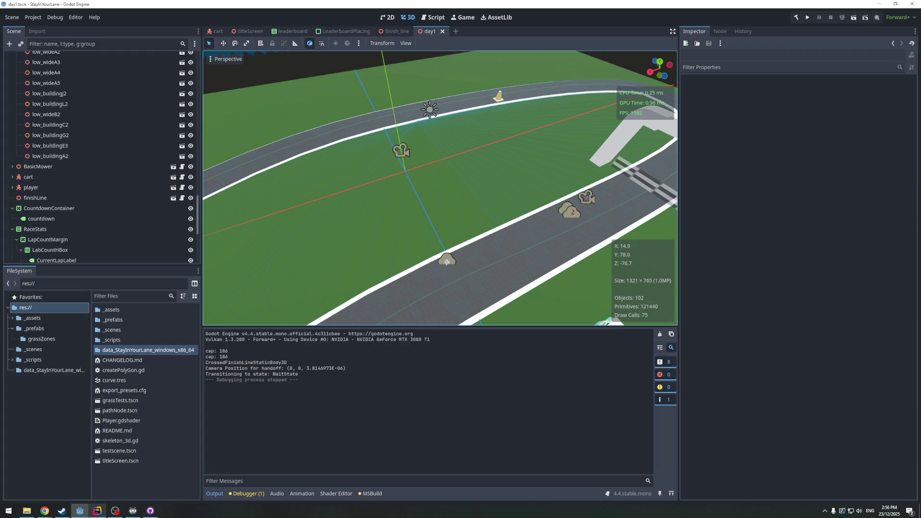
{"action": "mouse_move", "coordinate": [103, 517]}
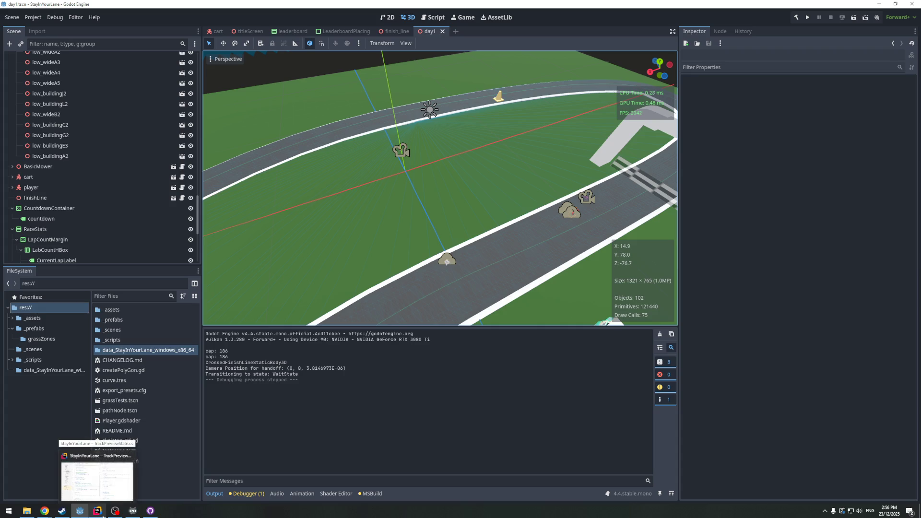
{"action": "left_click", "coordinate": [92, 471]}
{"action": "scroll", "coordinate": [296, 333], "scroll_direction": "down", "scroll_amount": 1}
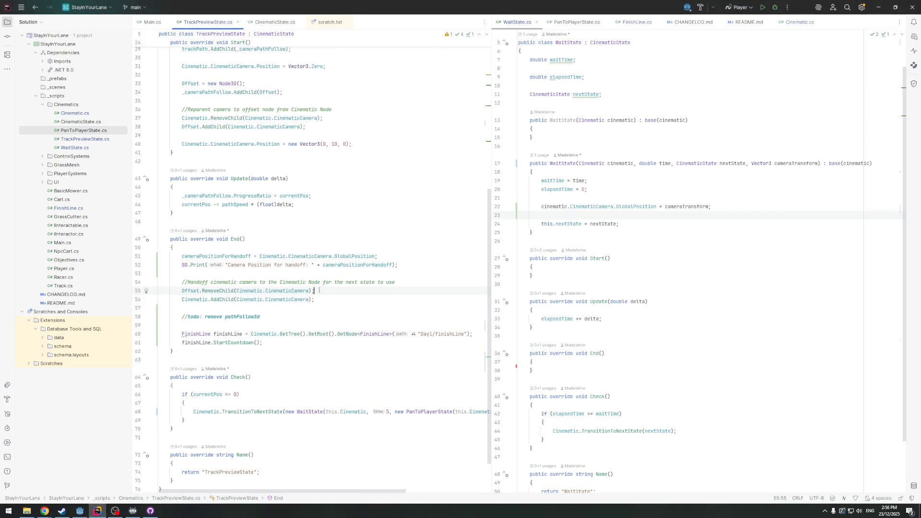
{"action": "scroll", "coordinate": [317, 326], "scroll_direction": "up", "scroll_amount": 1}
{"action": "left_click", "coordinate": [233, 283]}
{"action": "scroll", "coordinate": [281, 332], "scroll_direction": "up", "scroll_amount": 3}
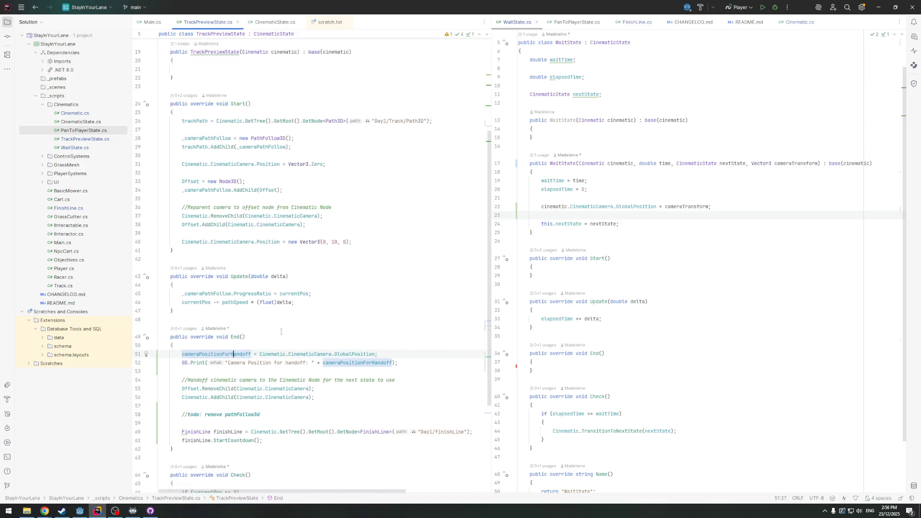
{"action": "scroll", "coordinate": [281, 331], "scroll_direction": "down", "scroll_amount": 2}
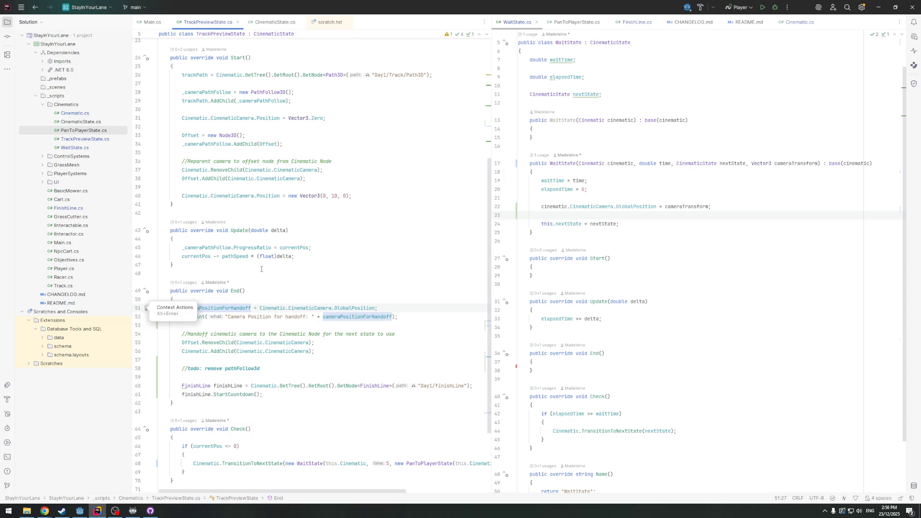
{"action": "scroll", "coordinate": [225, 268], "scroll_direction": "down", "scroll_amount": 1}
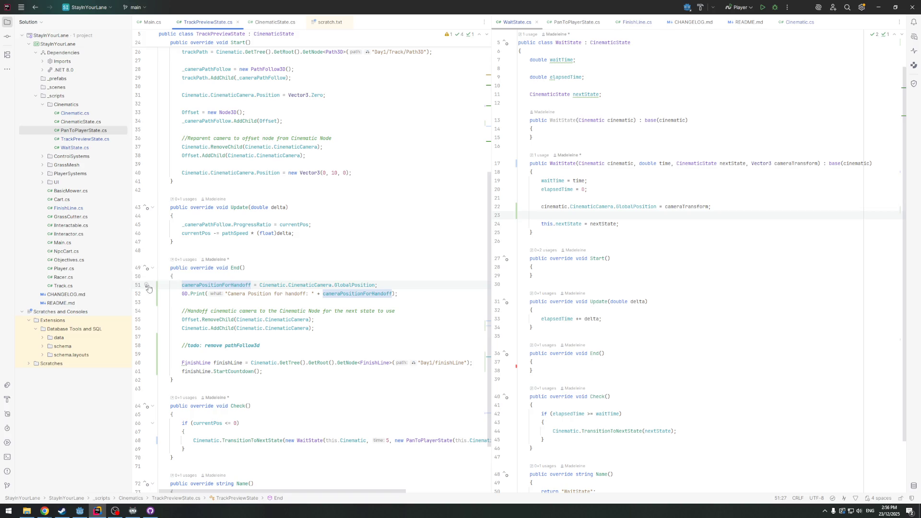
Open and dismiss the context menu and quick actions for End(), then place the caret on line 53
{"action": "right_click", "coordinate": [193, 269]}
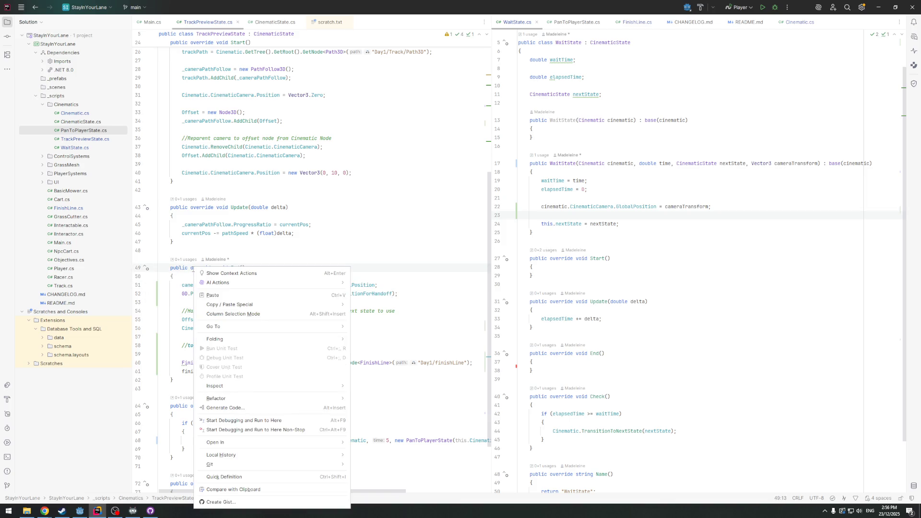
{"action": "left_click", "coordinate": [268, 262]}
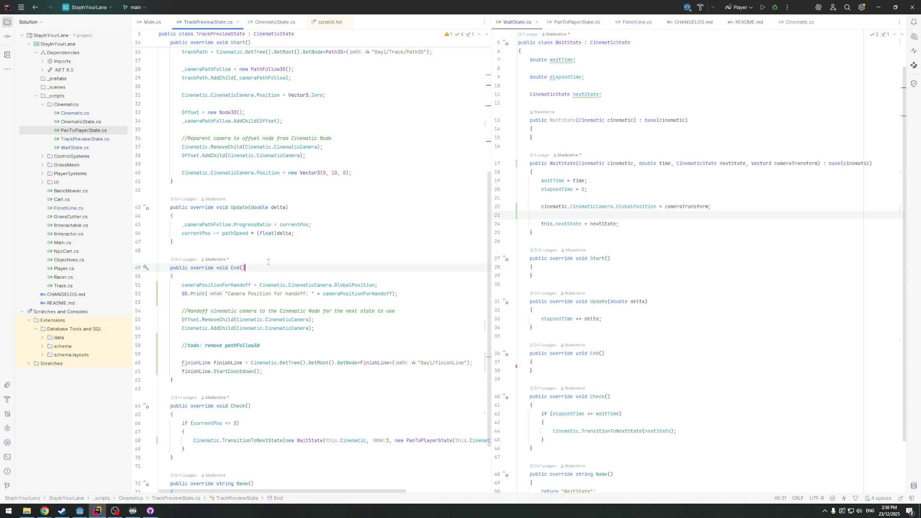
{"action": "left_click", "coordinate": [146, 268]}
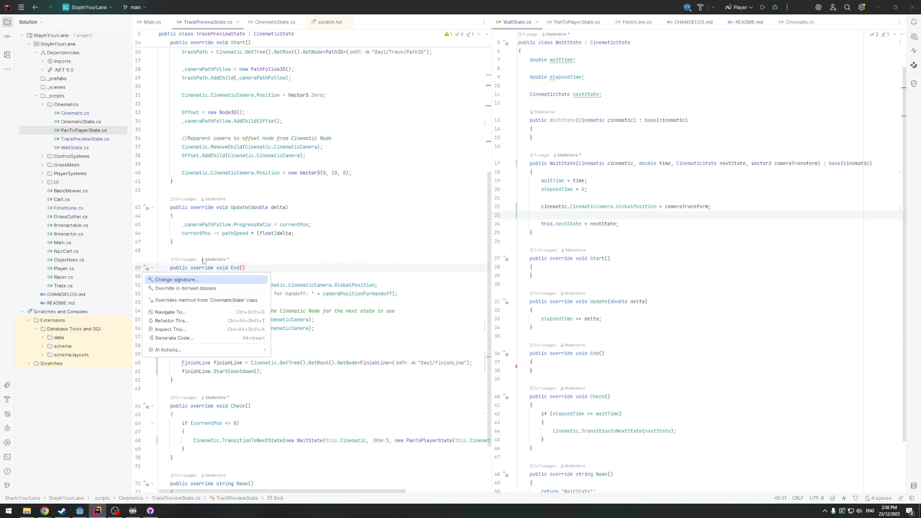
{"action": "left_click", "coordinate": [292, 263]}
{"action": "scroll", "coordinate": [332, 277], "scroll_direction": "down", "scroll_amount": 1}
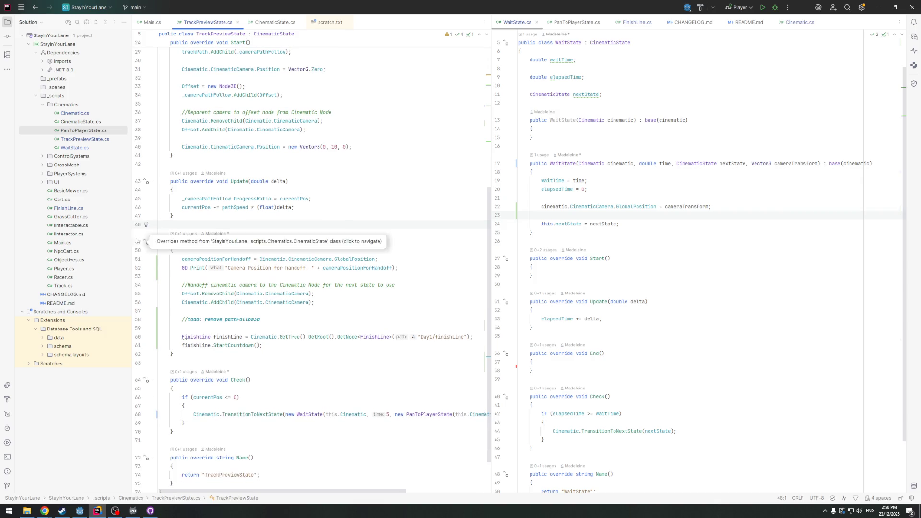
{"action": "left_click", "coordinate": [302, 259]}
{"action": "left_click", "coordinate": [414, 277]}
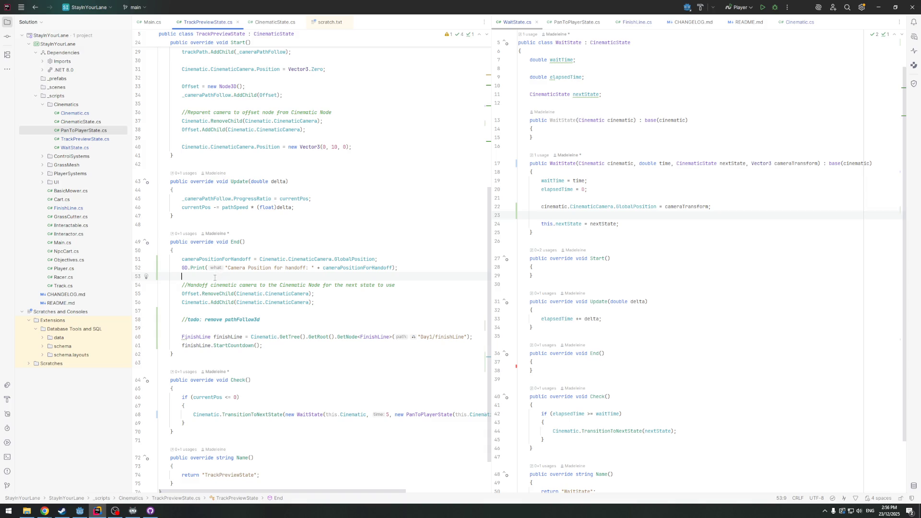
{"action": "left_click", "coordinate": [7, 385]}
{"action": "left_click", "coordinate": [7, 385]}
Set a breakpoint on line 51's handoff assignment and start debugging the game
{"action": "left_click", "coordinate": [147, 260]}
{"action": "left_click", "coordinate": [147, 261]}
{"action": "left_click", "coordinate": [147, 262]}
{"action": "left_click", "coordinate": [147, 262]}
{"action": "left_click", "coordinate": [146, 262]}
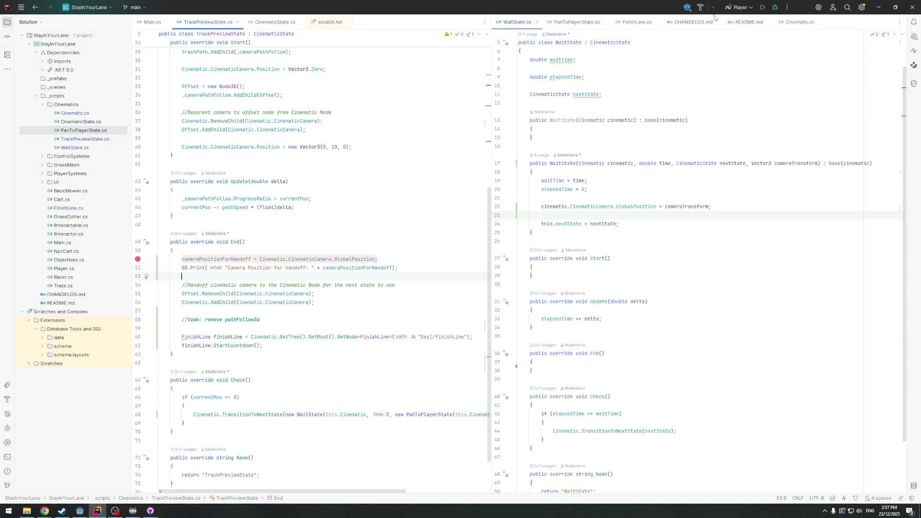
{"action": "left_click", "coordinate": [701, 9]}
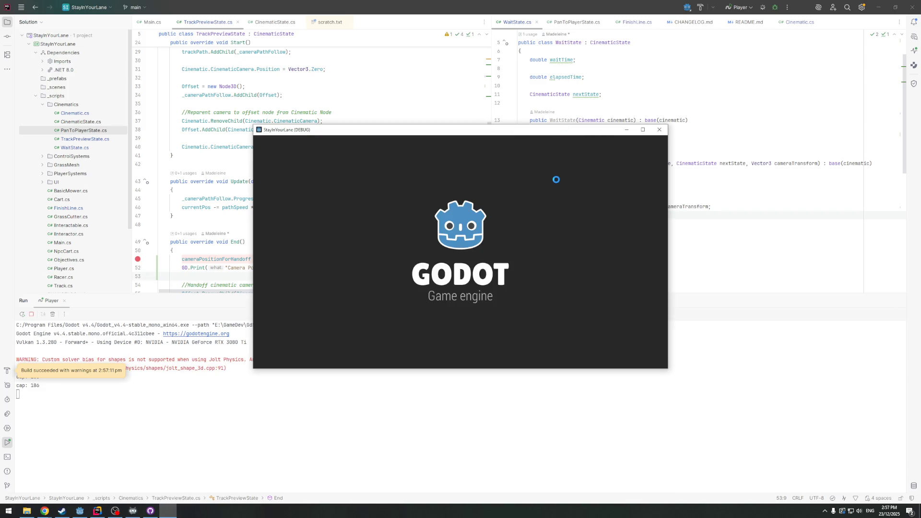
Stop the game run that lacked the debugger, leaving the debug session to hit line 51
{"action": "left_click", "coordinate": [659, 130]}
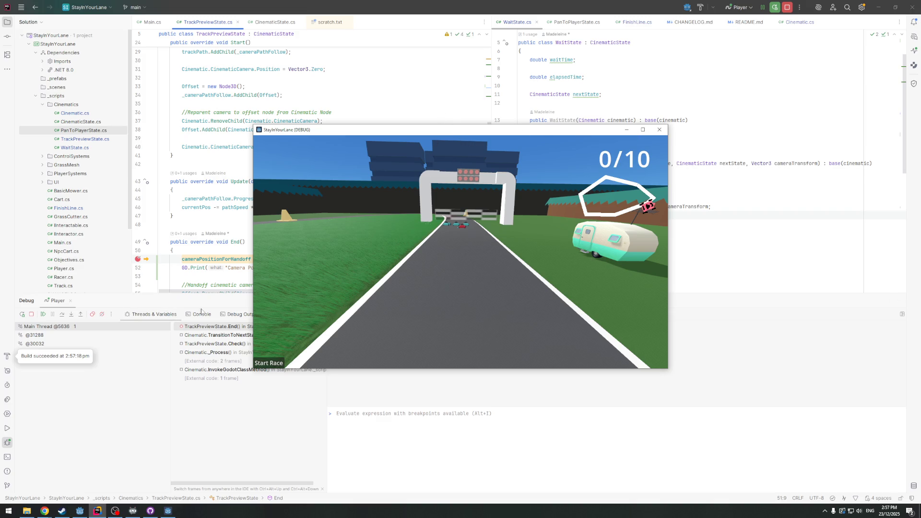
Select the main thread's Cinematic.TransitionToNextState frame to view the CinematicCamera's variables
{"action": "left_click", "coordinate": [66, 354]}
{"action": "left_click", "coordinate": [50, 328]}
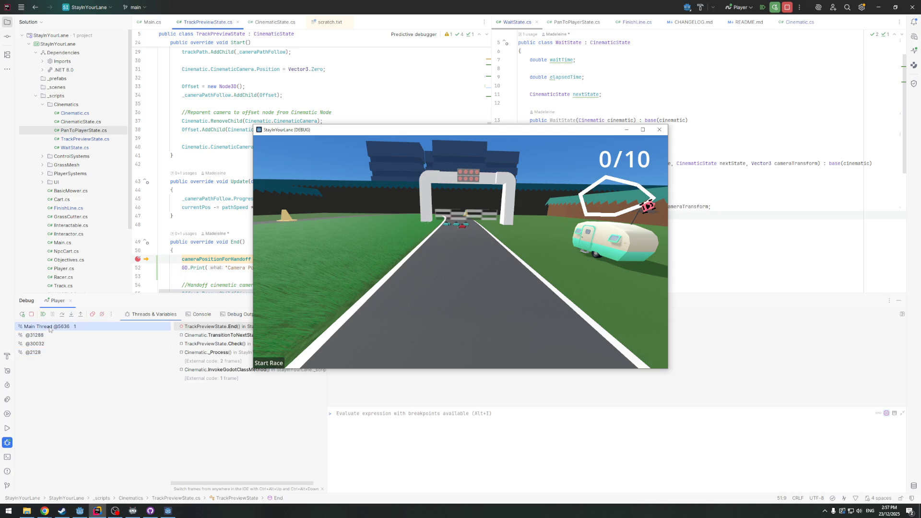
{"action": "left_click", "coordinate": [206, 335]}
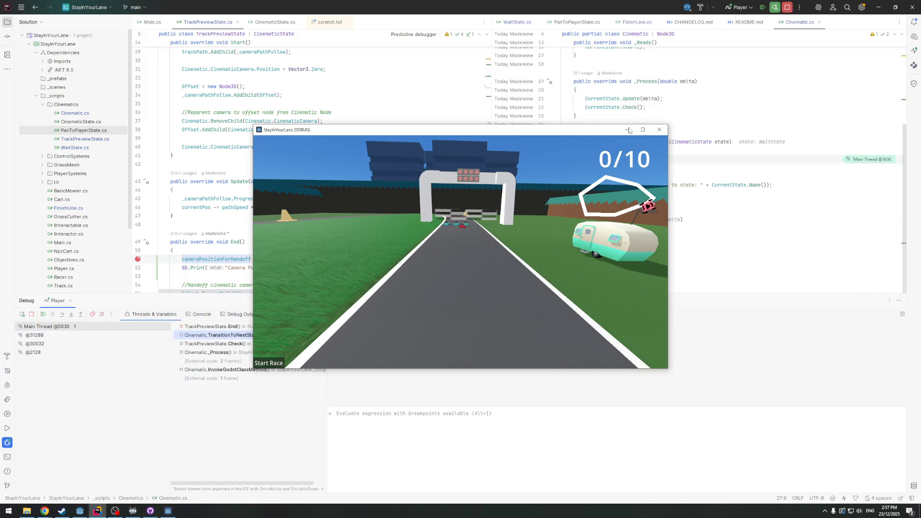
{"action": "left_click", "coordinate": [560, 127]}
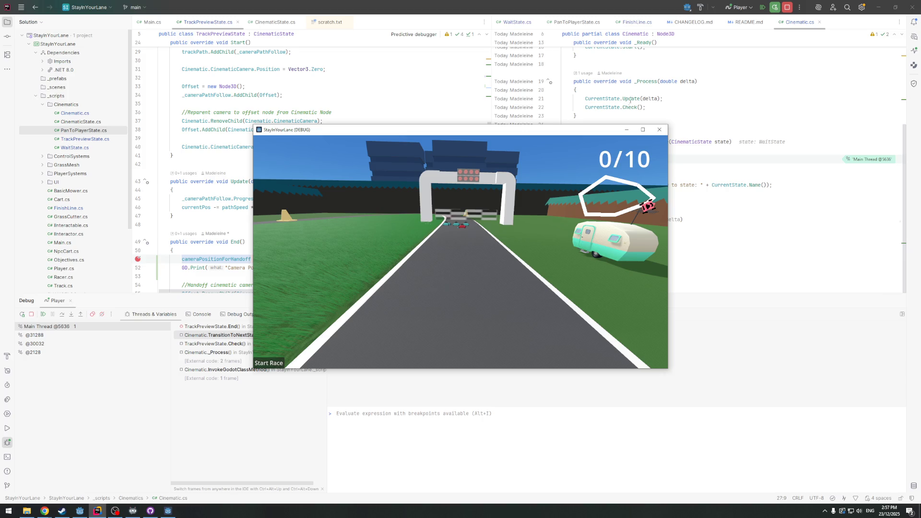
{"action": "scroll", "coordinate": [690, 157], "scroll_direction": "up", "scroll_amount": 5}
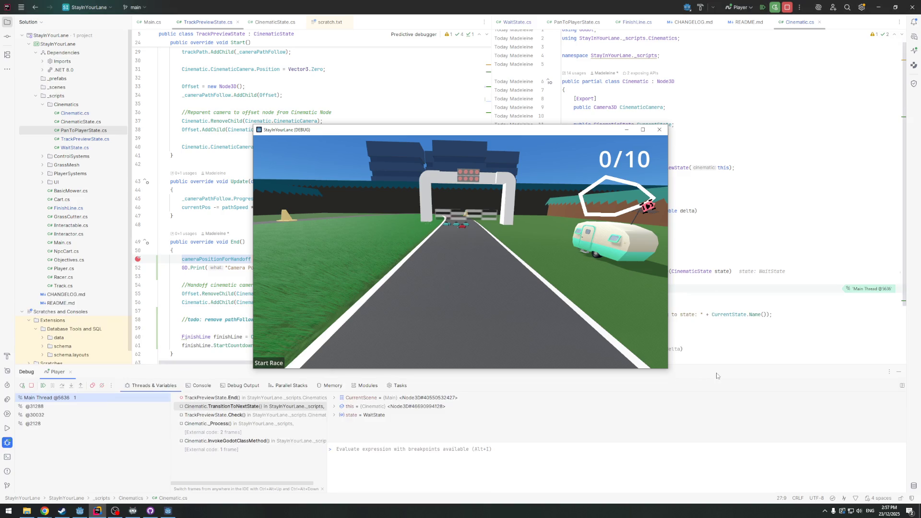
{"action": "key", "text": "ctrl+F2"}
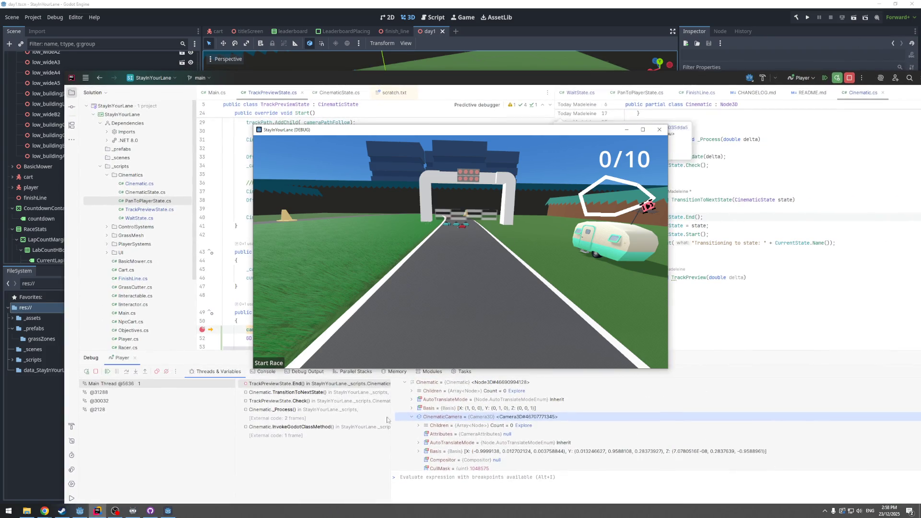
Expand, collapse and select the camera's Basis values in the debugger variables
{"action": "scroll", "coordinate": [448, 427], "scroll_direction": "down", "scroll_amount": 1}
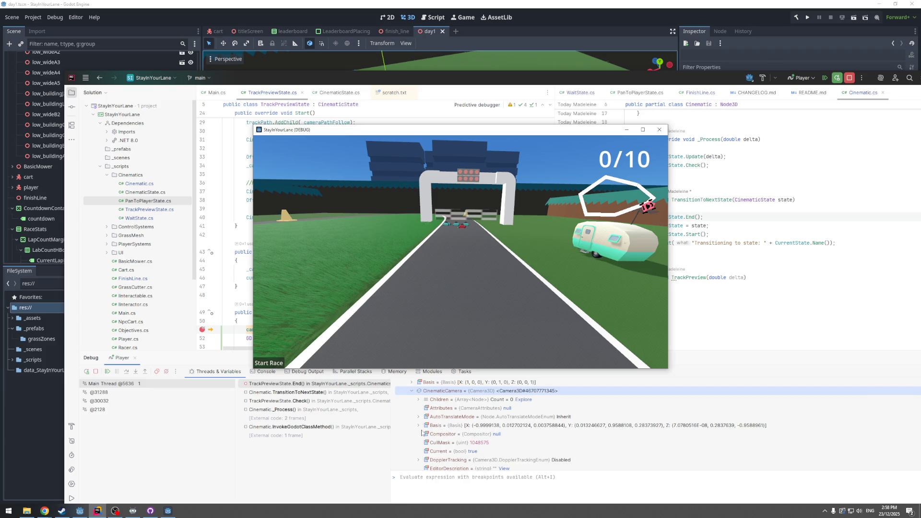
{"action": "left_click", "coordinate": [418, 426]}
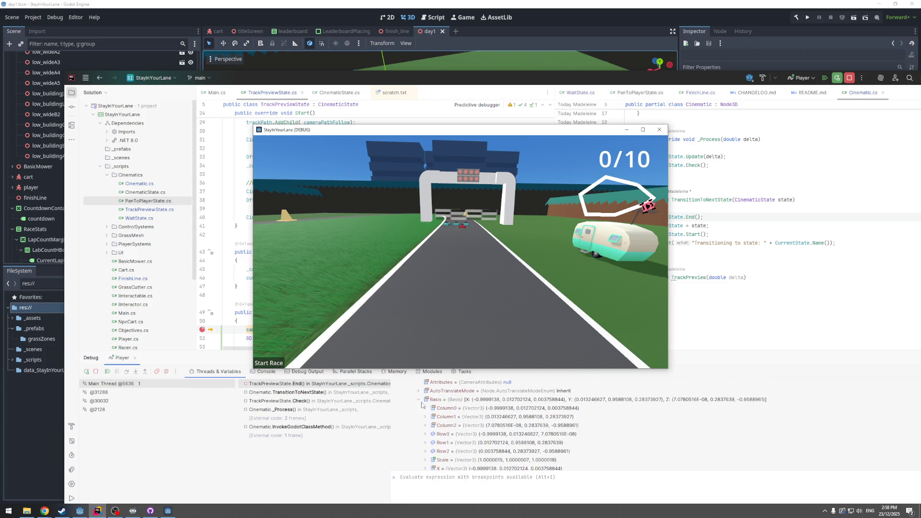
{"action": "key", "text": "Left"}
{"action": "key", "text": "Left"}
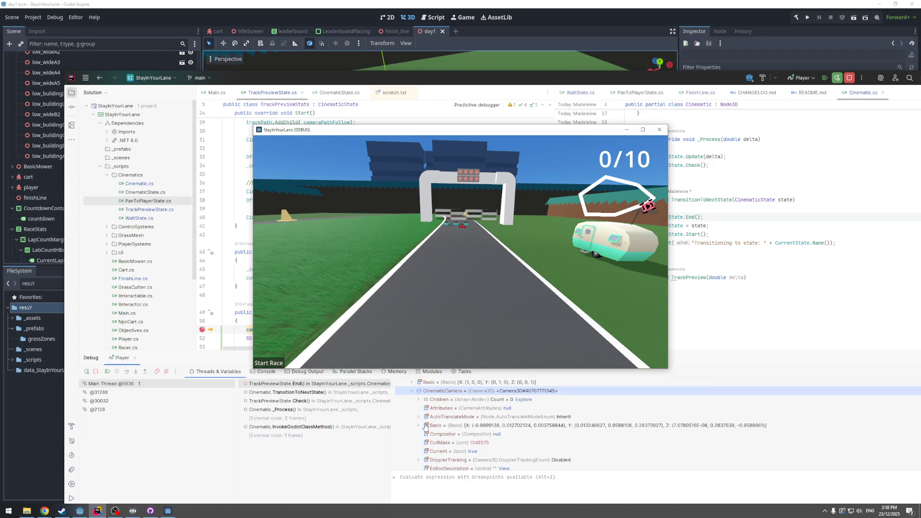
{"action": "scroll", "coordinate": [423, 444], "scroll_direction": "down", "scroll_amount": 1}
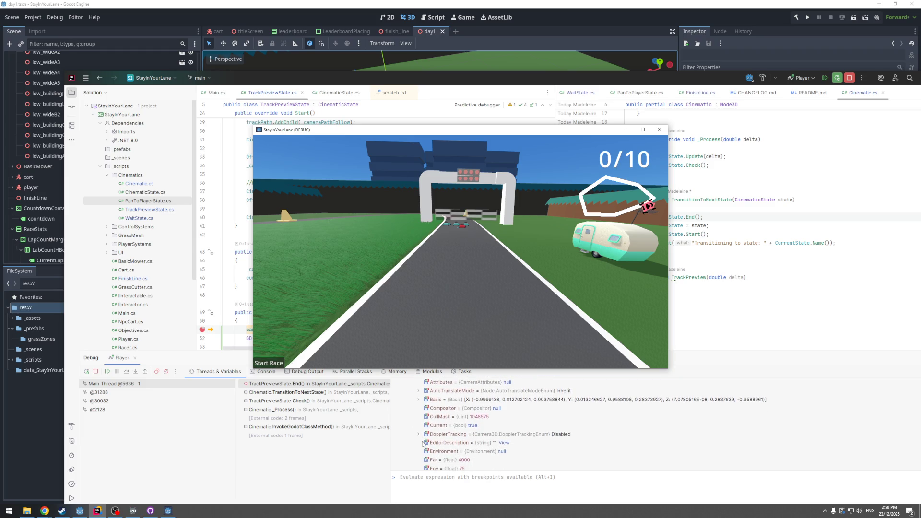
{"action": "left_click", "coordinate": [481, 402]}
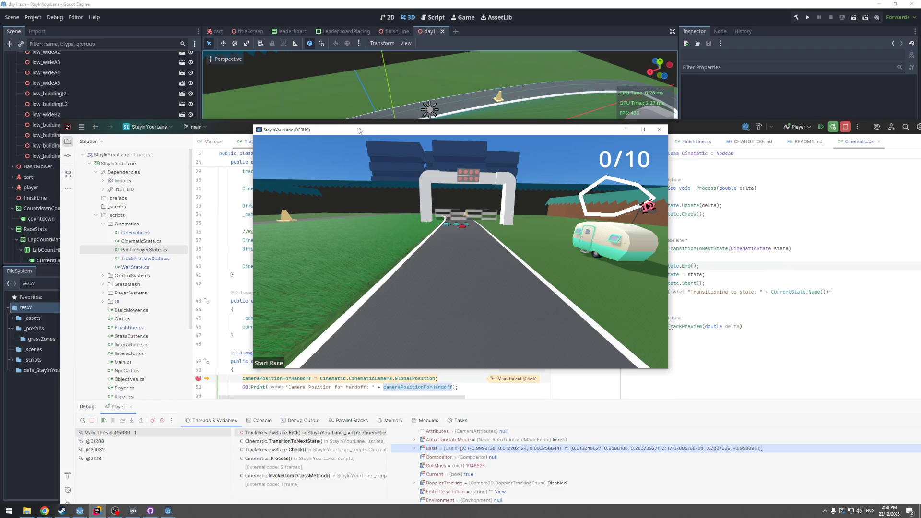
{"action": "scroll", "coordinate": [513, 438], "scroll_direction": "down", "scroll_amount": 5}
{"action": "scroll", "coordinate": [513, 438], "scroll_direction": "down", "scroll_amount": 5}
{"action": "scroll", "coordinate": [491, 434], "scroll_direction": "up", "scroll_amount": 3}
{"action": "scroll", "coordinate": [450, 422], "scroll_direction": "down", "scroll_amount": 5}
{"action": "scroll", "coordinate": [468, 428], "scroll_direction": "up", "scroll_amount": 6}
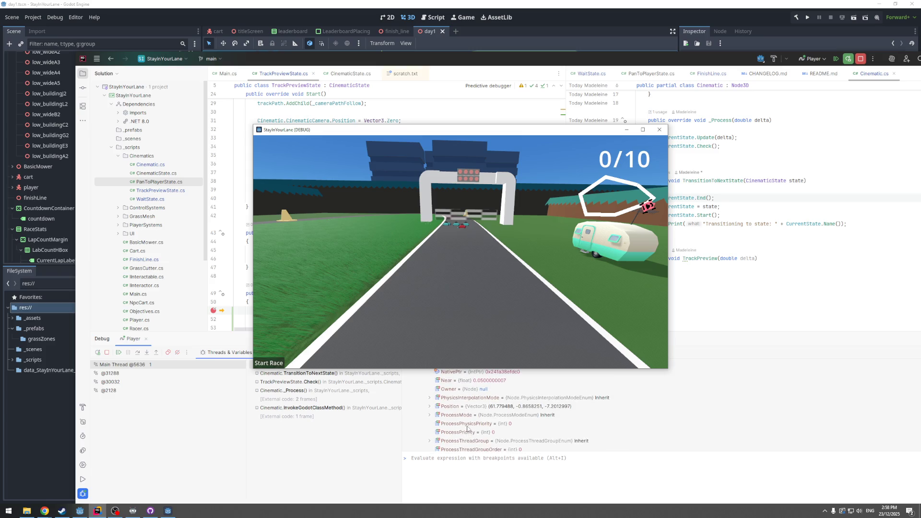
Check the camera's Position and its GlobalPosition, which reads (0, 0, 0)
{"action": "left_click", "coordinate": [511, 407]}
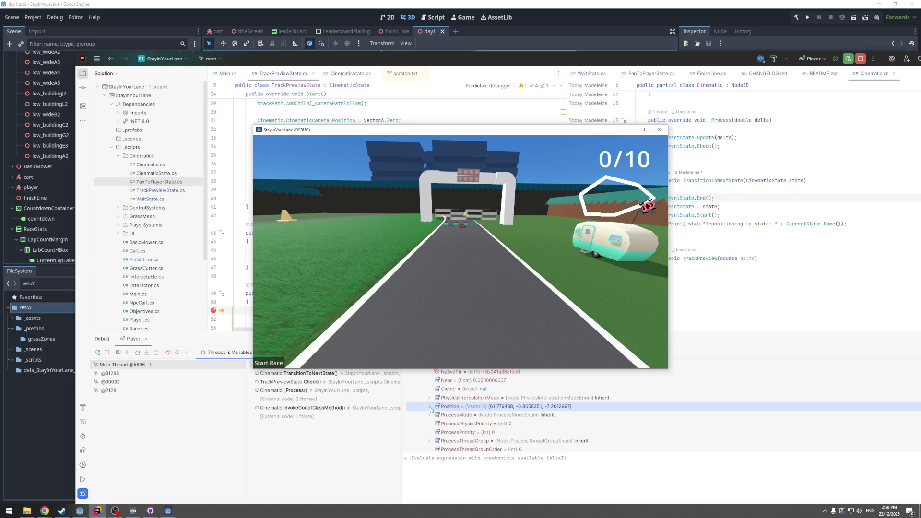
{"action": "scroll", "coordinate": [518, 416], "scroll_direction": "down", "scroll_amount": 6}
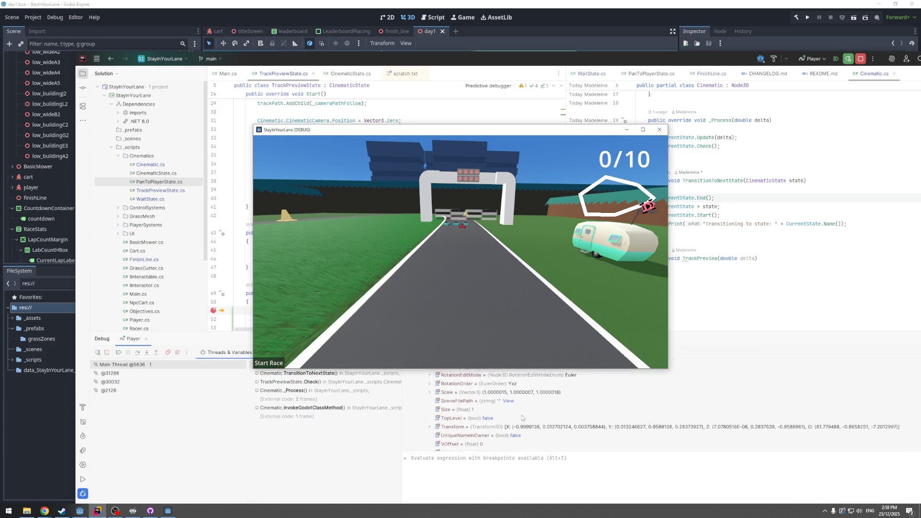
{"action": "scroll", "coordinate": [522, 416], "scroll_direction": "up", "scroll_amount": 10}
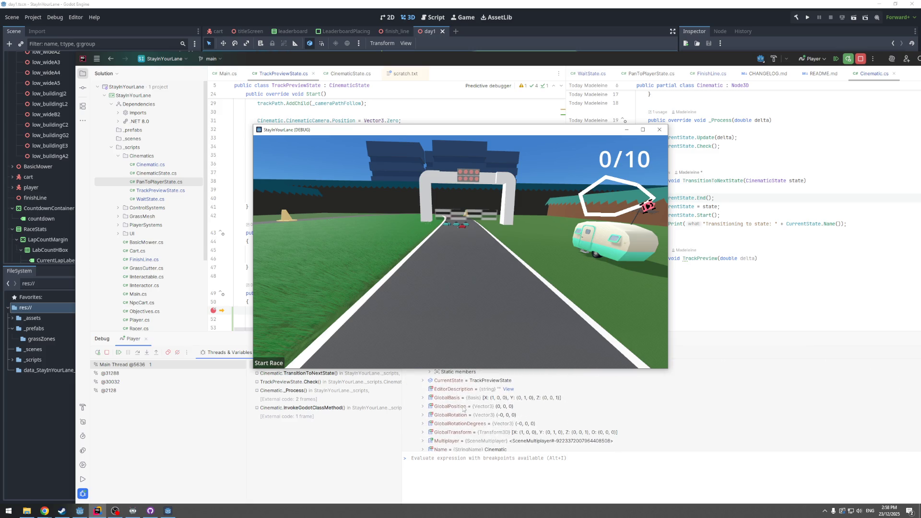
{"action": "left_click", "coordinate": [430, 407]}
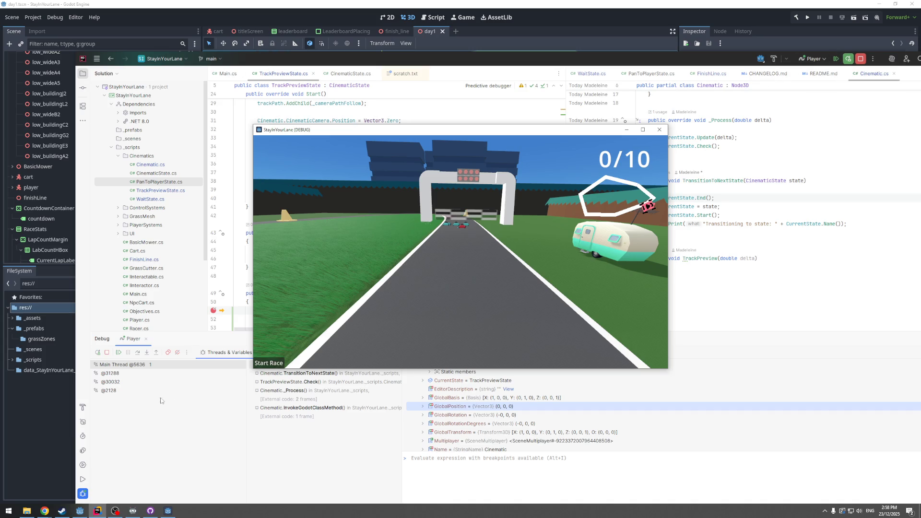
Step over line 51, the print, camera removal and reparenting in End(), then stop debugging
{"action": "left_click", "coordinate": [139, 354]}
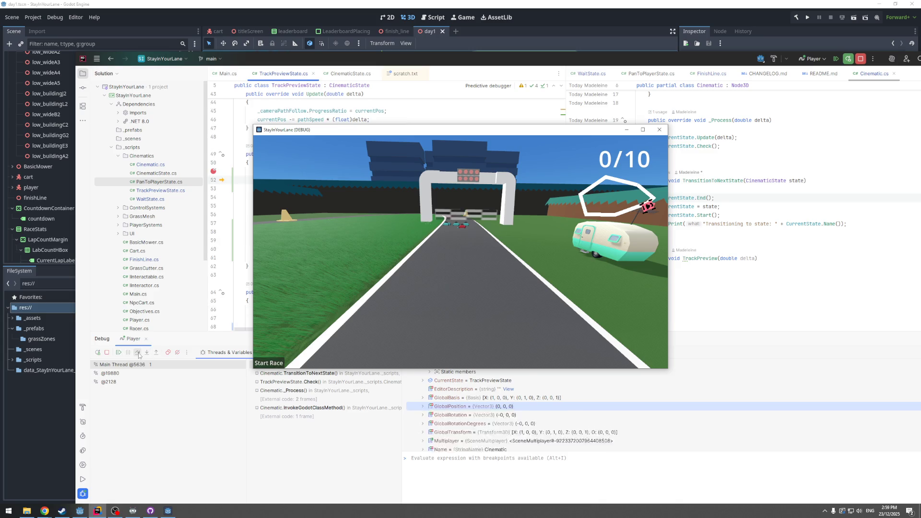
{"action": "mouse_move", "coordinate": [397, 65]}
{"action": "left_mouse_down"}
{"action": "mouse_move", "coordinate": [377, 181]}
{"action": "mouse_move", "coordinate": [342, 214]}
{"action": "mouse_move", "coordinate": [322, 48]}
{"action": "left_mouse_up"}
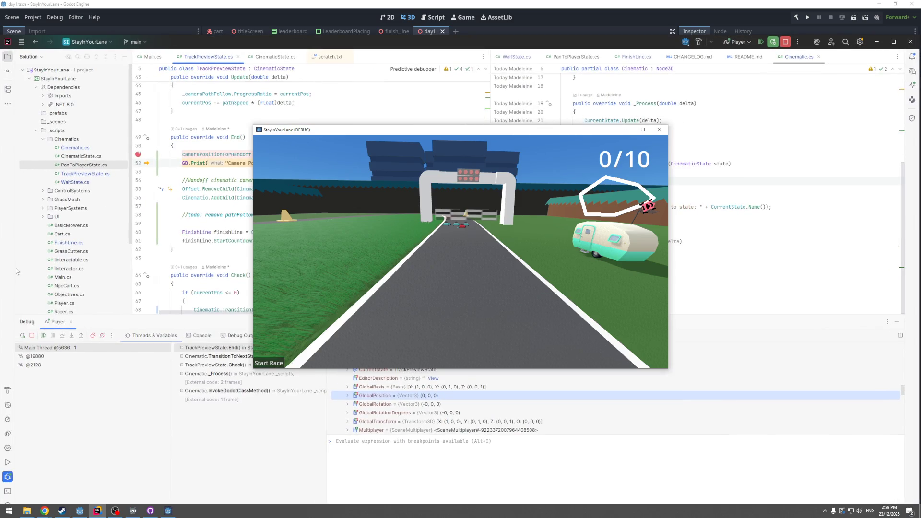
{"action": "left_click", "coordinate": [63, 336]}
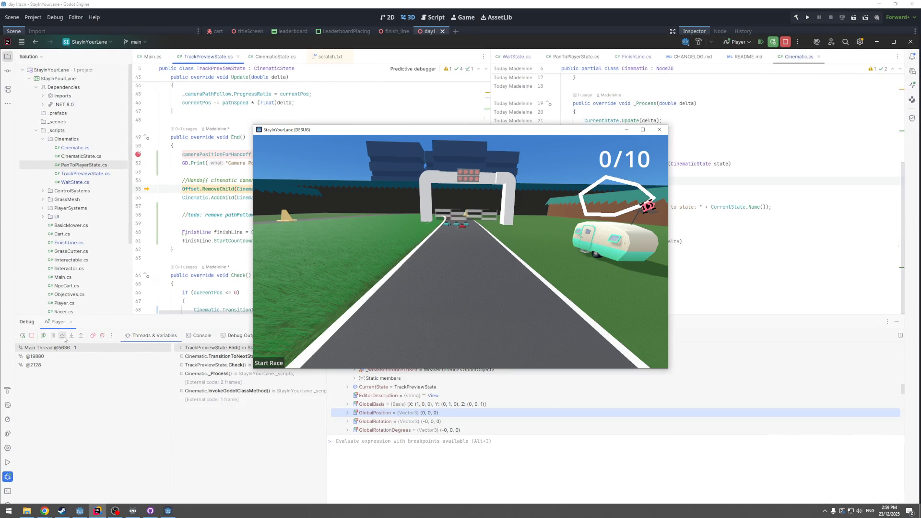
{"action": "left_click", "coordinate": [62, 336]}
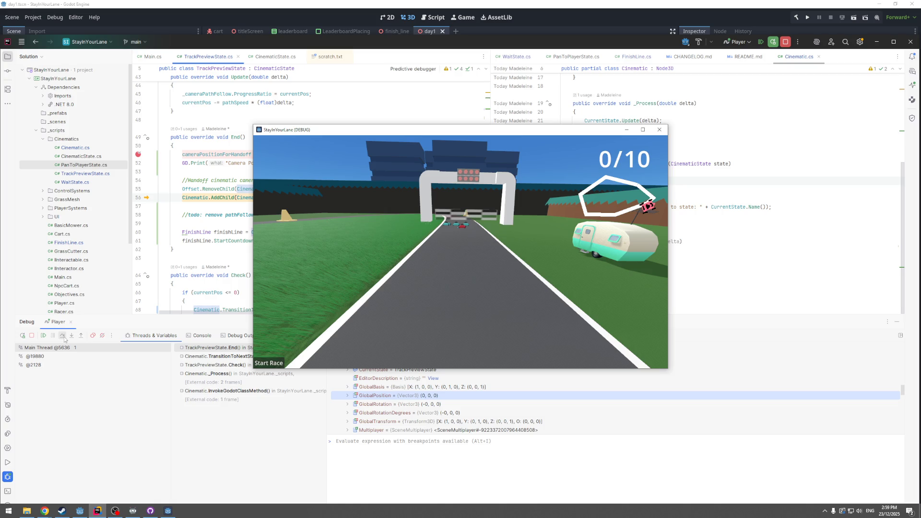
{"action": "scroll", "coordinate": [468, 418], "scroll_direction": "down", "scroll_amount": 10}
{"action": "scroll", "coordinate": [468, 419], "scroll_direction": "up", "scroll_amount": 8}
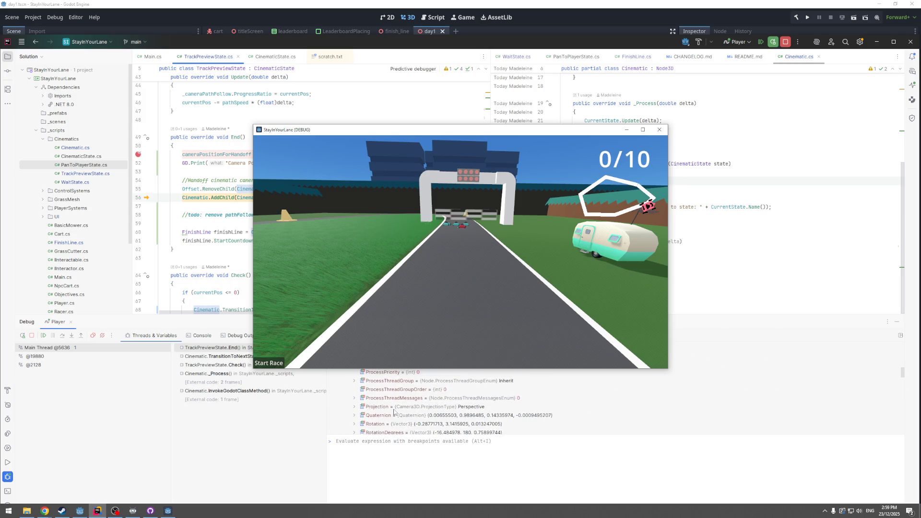
{"action": "scroll", "coordinate": [379, 415], "scroll_direction": "down", "scroll_amount": 3}
{"action": "scroll", "coordinate": [365, 413], "scroll_direction": "up", "scroll_amount": 5}
{"action": "scroll", "coordinate": [358, 415], "scroll_direction": "down", "scroll_amount": 1}
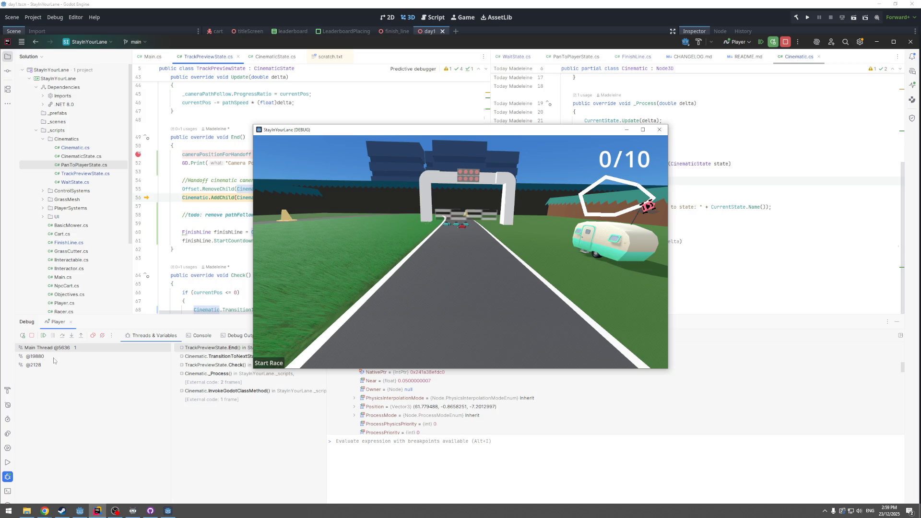
{"action": "left_click", "coordinate": [62, 336]}
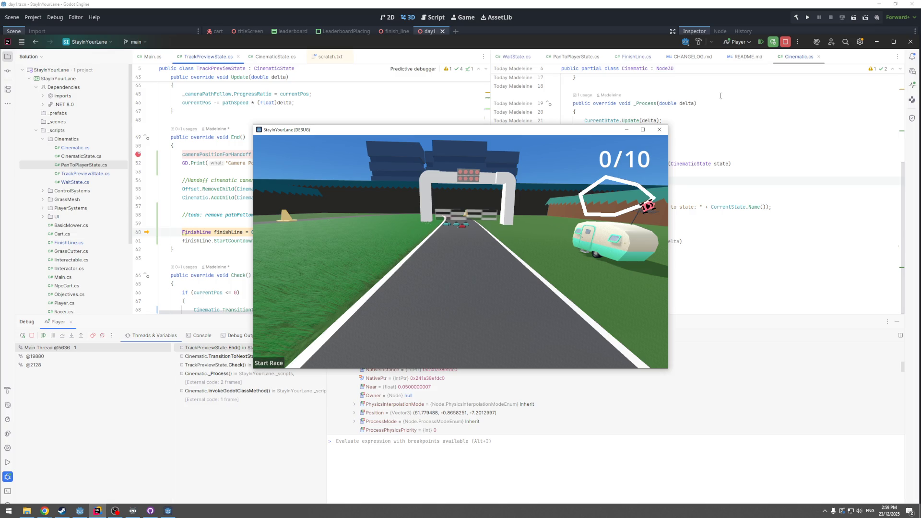
{"action": "left_click", "coordinate": [662, 132]}
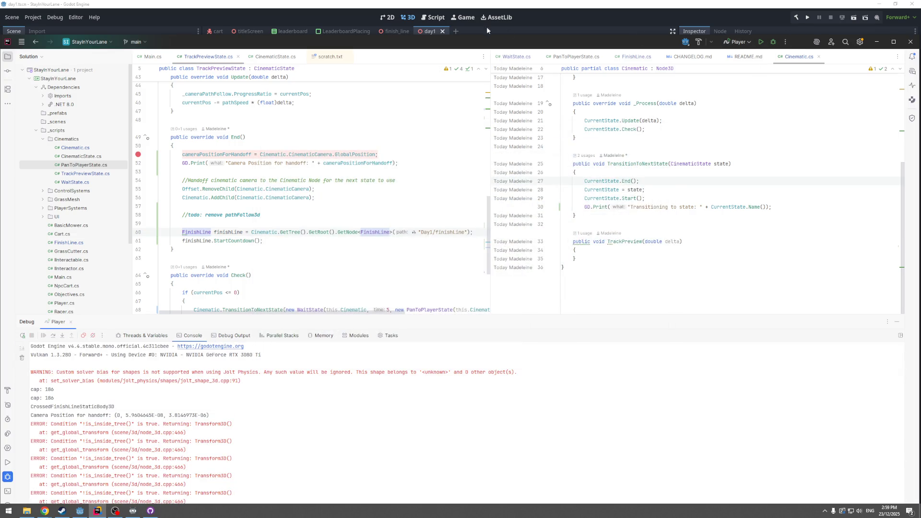
Maximize Rider, remove the line 51 breakpoint, and hide the Debug tool window
{"action": "double_click", "coordinate": [472, 44]}
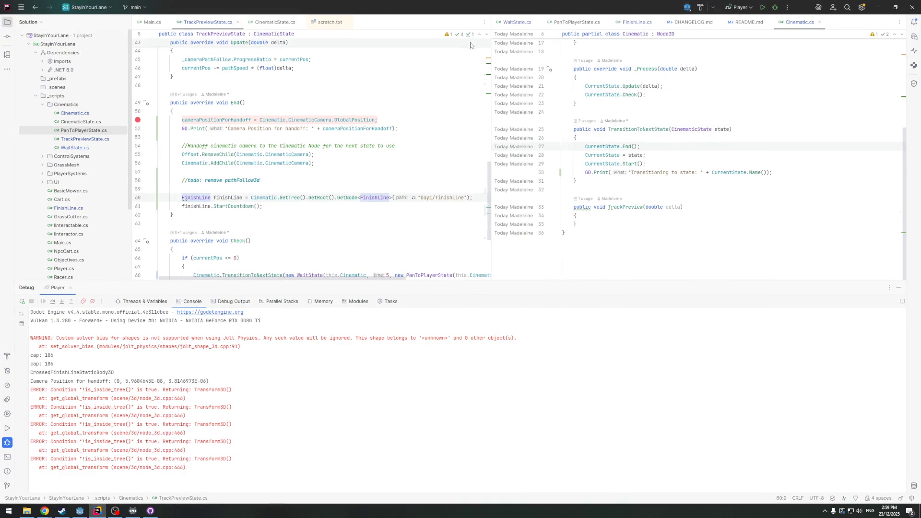
{"action": "left_click", "coordinate": [138, 121]}
{"action": "scroll", "coordinate": [298, 262], "scroll_direction": "up", "scroll_amount": 2}
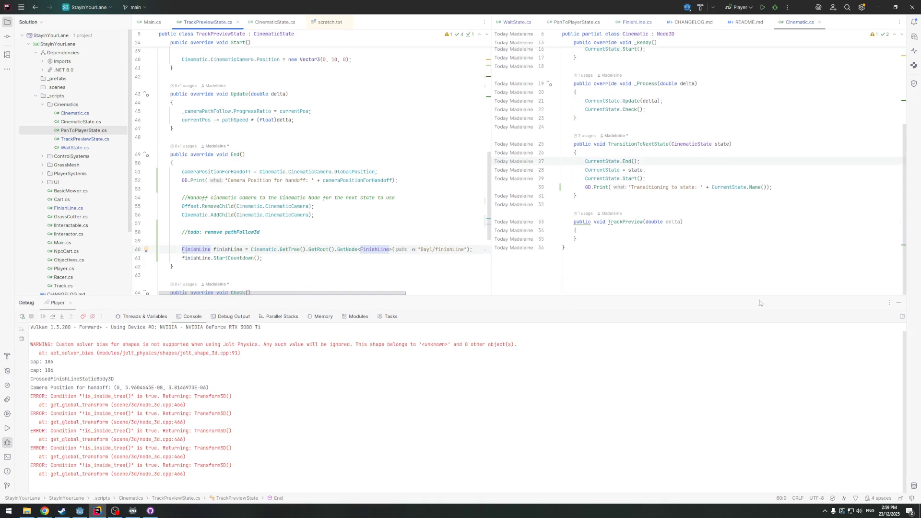
{"action": "left_click", "coordinate": [902, 301]}
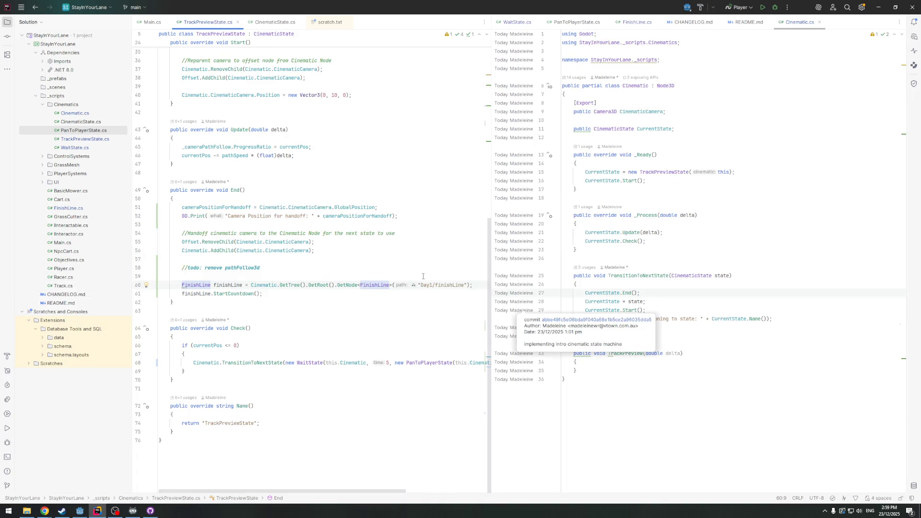
Select the word GlobalPosition on line 51 of TrackPreviewState.cs
{"action": "left_click", "coordinate": [326, 294]}
{"action": "scroll", "coordinate": [228, 208], "scroll_direction": "up", "scroll_amount": 2}
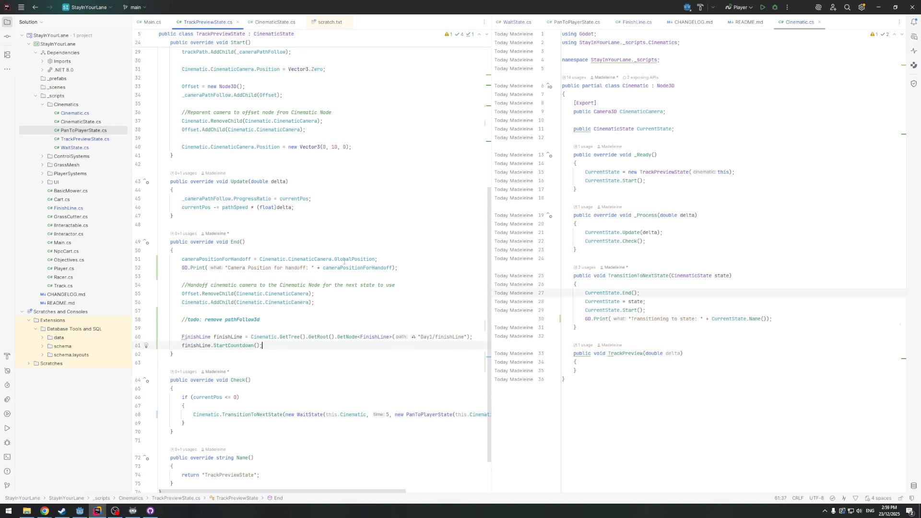
{"action": "mouse_move", "coordinate": [344, 262]}
{"action": "double_click", "coordinate": [368, 259]}
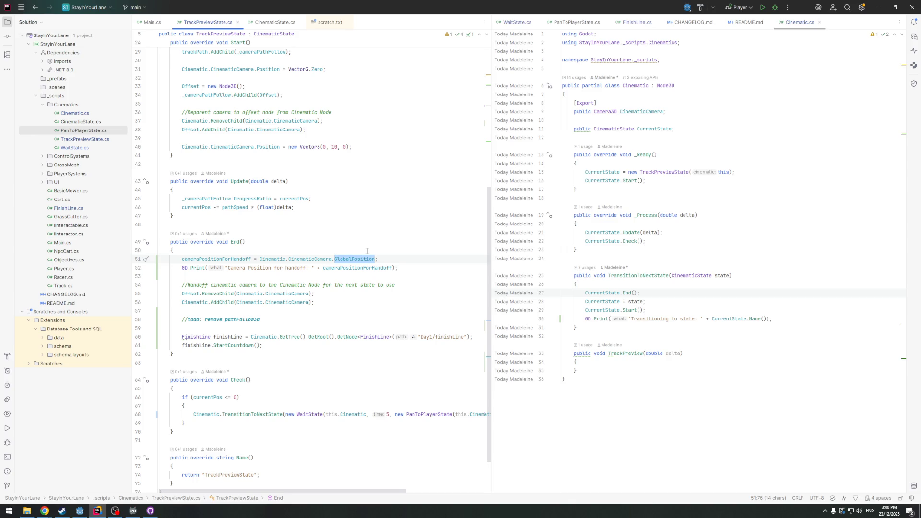
Replace GlobalPosition with Position on line 51 of TrackPreviewState.cs using code completion
{"action": "key", "text": "Return"}
{"action": "key", "text": "ctrl+z"}
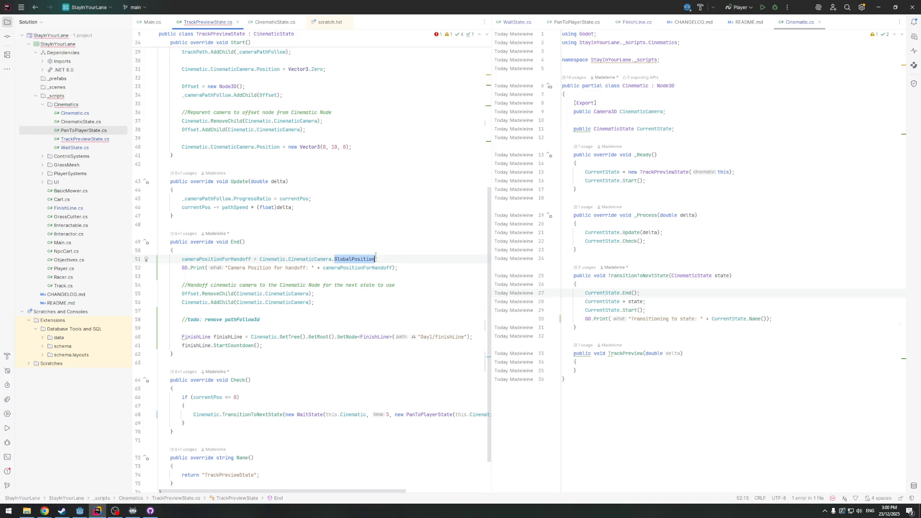
{"action": "type", "text": ";"}
{"action": "left_click", "coordinate": [268, 268]}
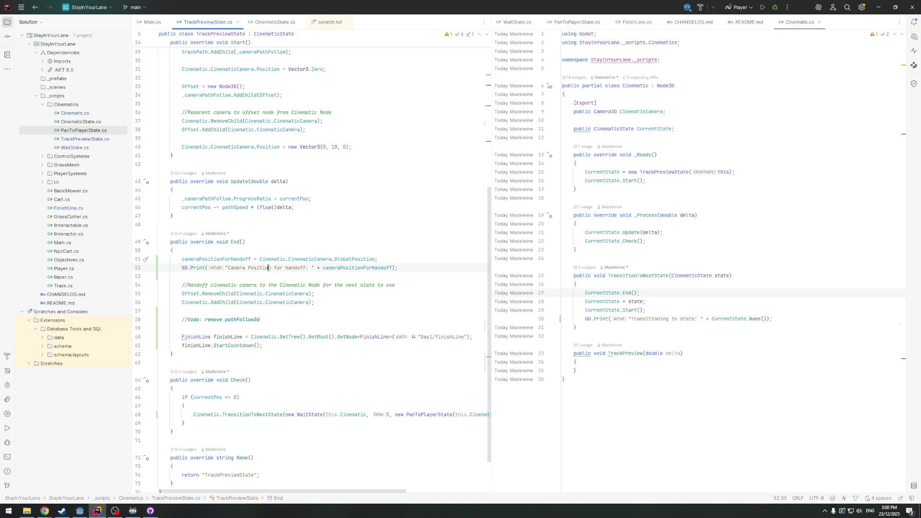
{"action": "left_click", "coordinate": [243, 259]}
{"action": "double_click", "coordinate": [350, 259]}
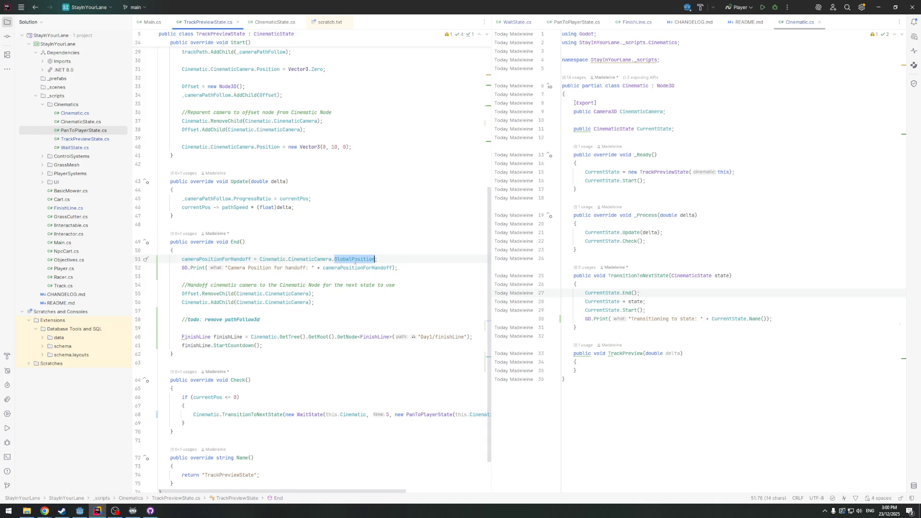
{"action": "key", "text": "BackSpace"}
{"action": "key", "text": "ctrl+space"}
{"action": "type", "text": "Po"}
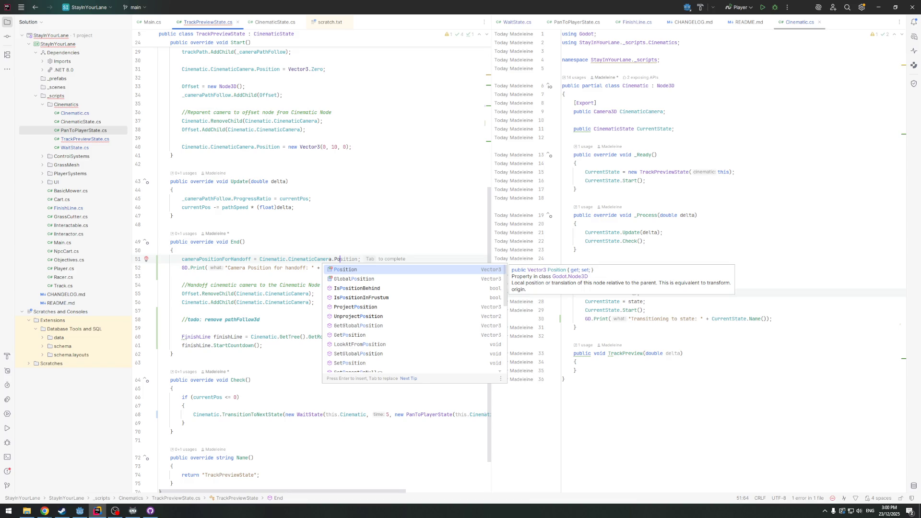
{"action": "key", "text": "Return"}
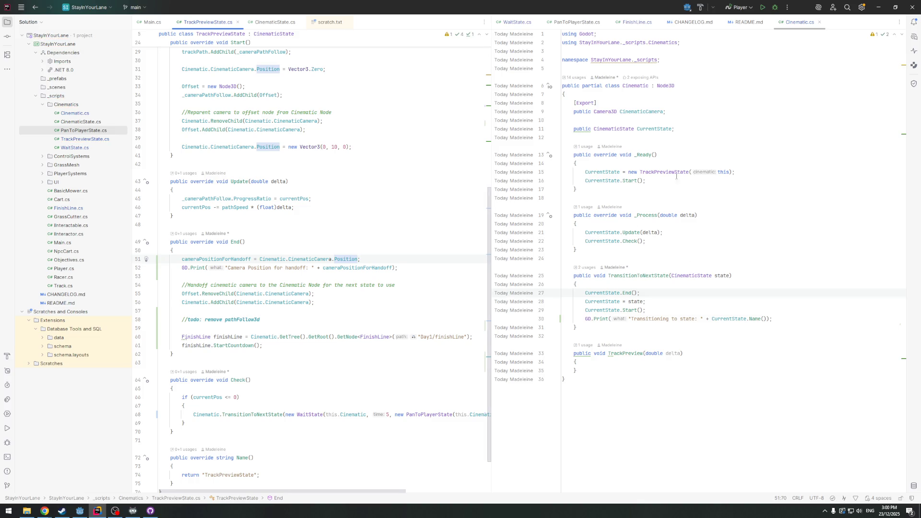
In WaitState.cs, change GlobalPosition to Position on line 22
{"action": "left_click", "coordinate": [579, 23]}
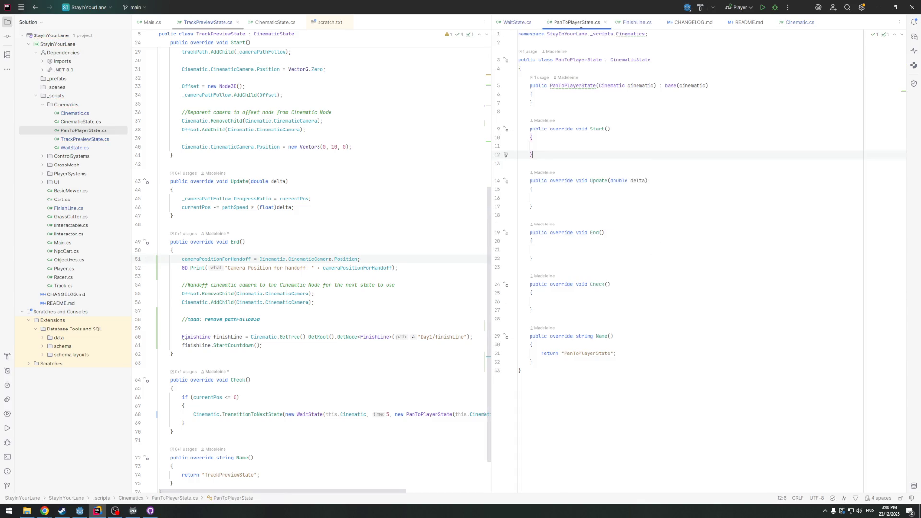
{"action": "left_click", "coordinate": [514, 22]}
{"action": "double_click", "coordinate": [689, 206]}
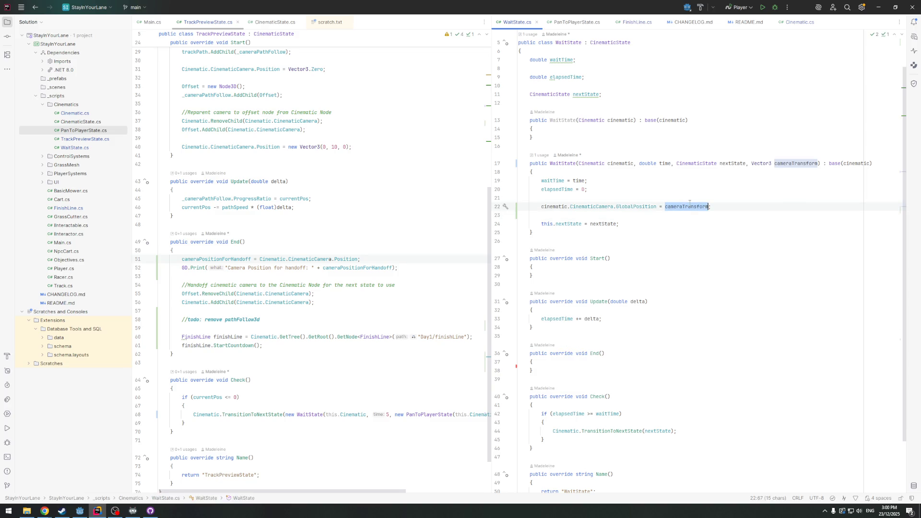
{"action": "double_click", "coordinate": [634, 206]}
{"action": "type", "text": "Pos"}
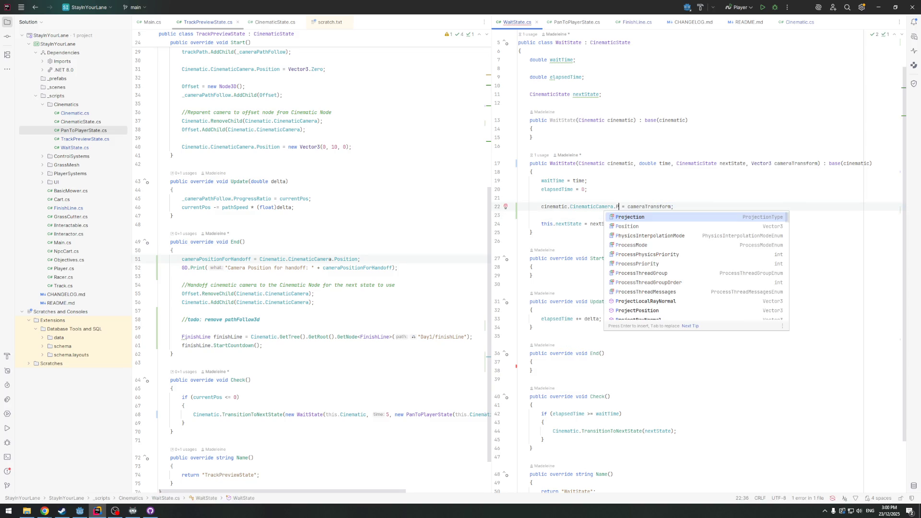
{"action": "key", "text": "Return"}
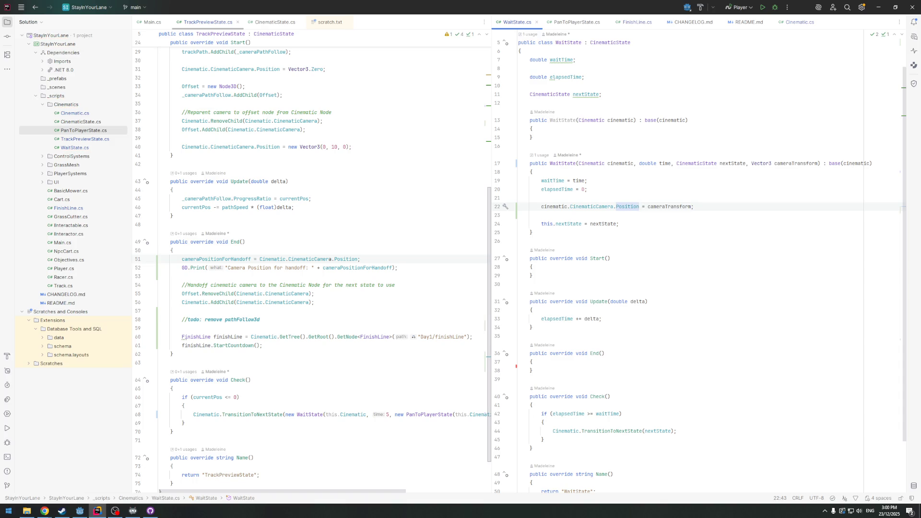
{"action": "left_click", "coordinate": [80, 511]}
Run the game, stop it with F8 once the handoff logs (0, 0, 0), and return to Rider
{"action": "left_click", "coordinate": [807, 17]}
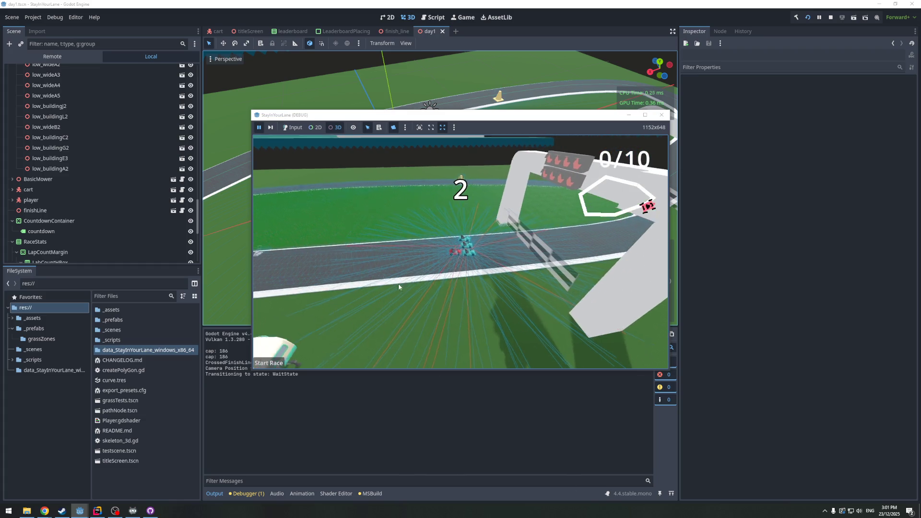
{"action": "key", "text": "F8"}
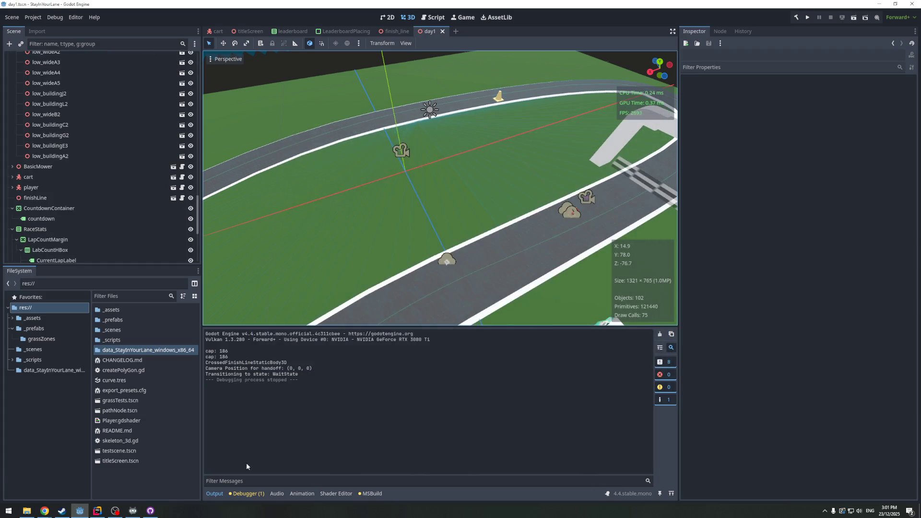
{"action": "left_click", "coordinate": [96, 510]}
{"action": "scroll", "coordinate": [272, 284], "scroll_direction": "up", "scroll_amount": 3}
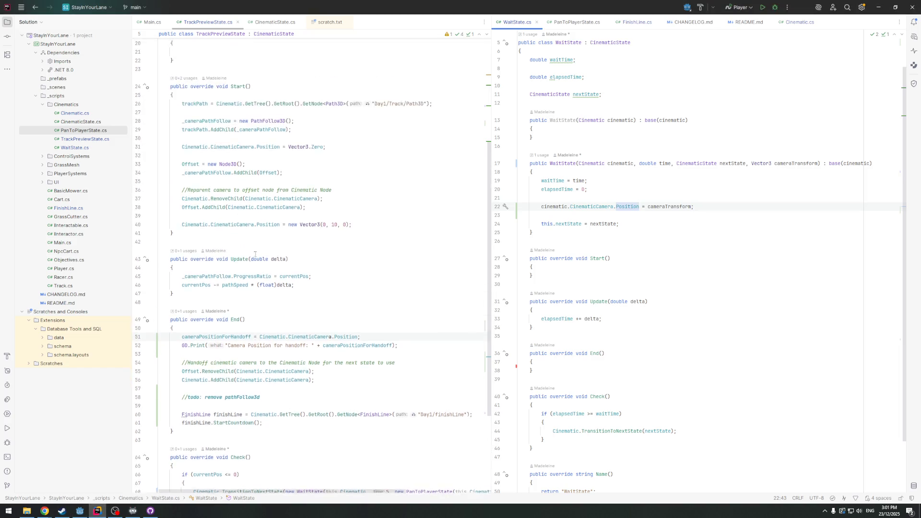
{"action": "scroll", "coordinate": [272, 284], "scroll_direction": "up", "scroll_amount": 5}
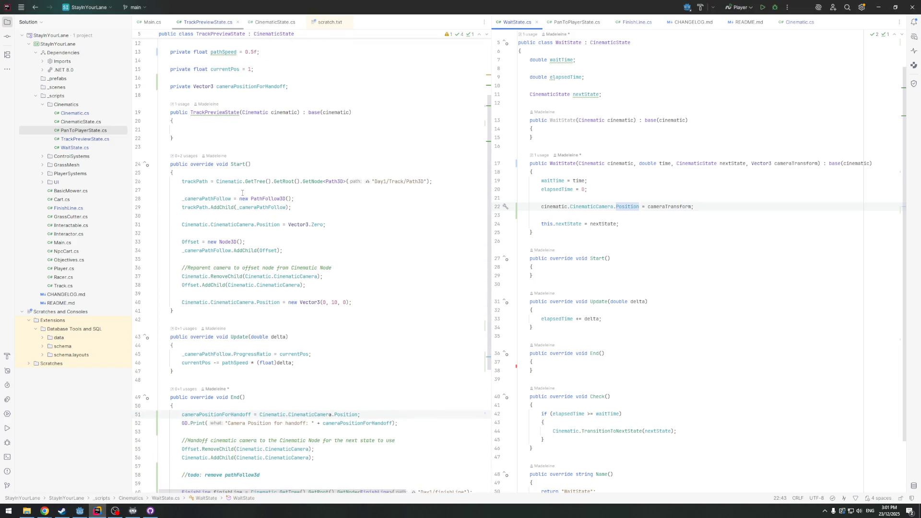
{"action": "scroll", "coordinate": [199, 273], "scroll_direction": "down", "scroll_amount": 2}
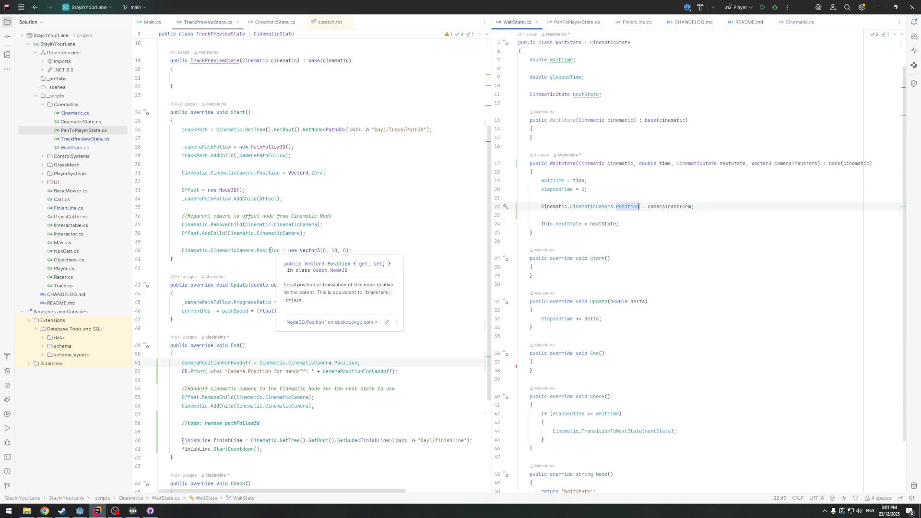
{"action": "mouse_move", "coordinate": [263, 251]}
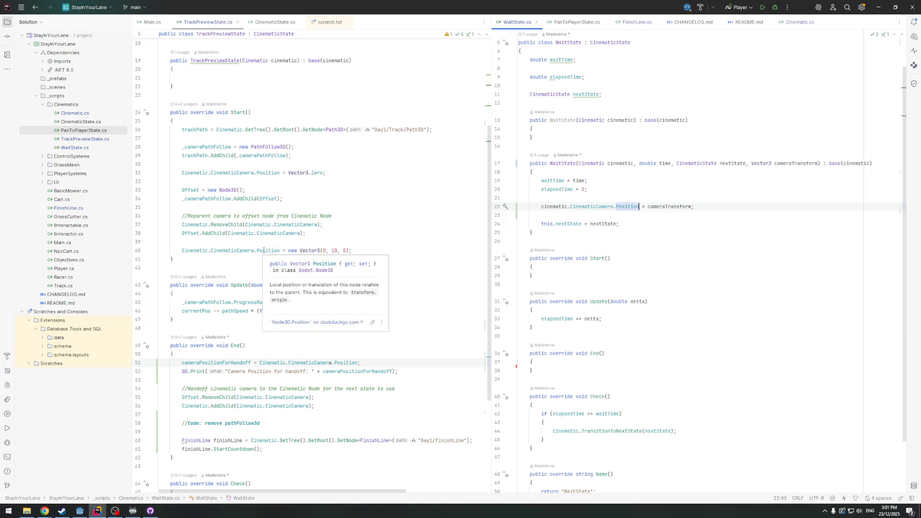
{"action": "key", "text": "alt+Tab"}
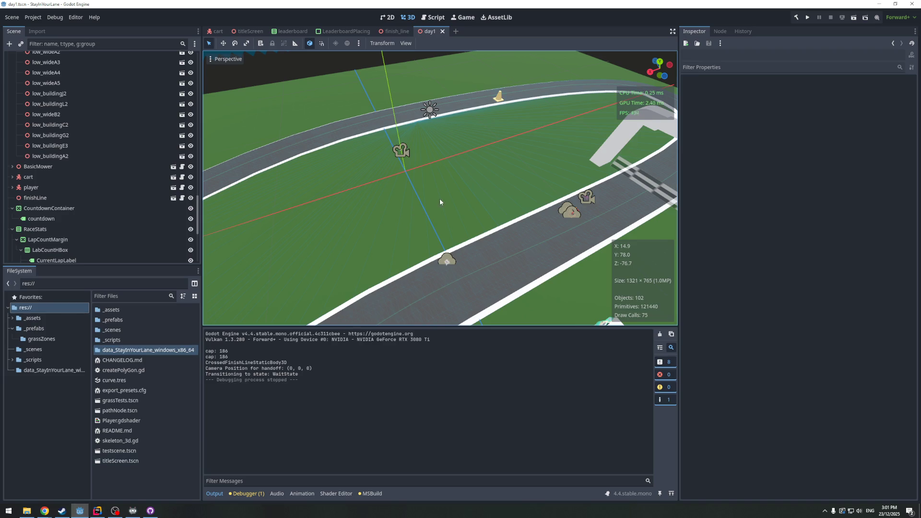
{"action": "mouse_move", "coordinate": [447, 203]}
{"action": "left_mouse_down"}
{"action": "mouse_move", "coordinate": [565, 181]}
{"action": "mouse_move", "coordinate": [569, 232]}
{"action": "mouse_move", "coordinate": [539, 216]}
{"action": "mouse_move", "coordinate": [470, 238]}
{"action": "mouse_move", "coordinate": [482, 197]}
{"action": "mouse_move", "coordinate": [470, 217]}
{"action": "mouse_move", "coordinate": [468, 154]}
{"action": "left_mouse_up"}
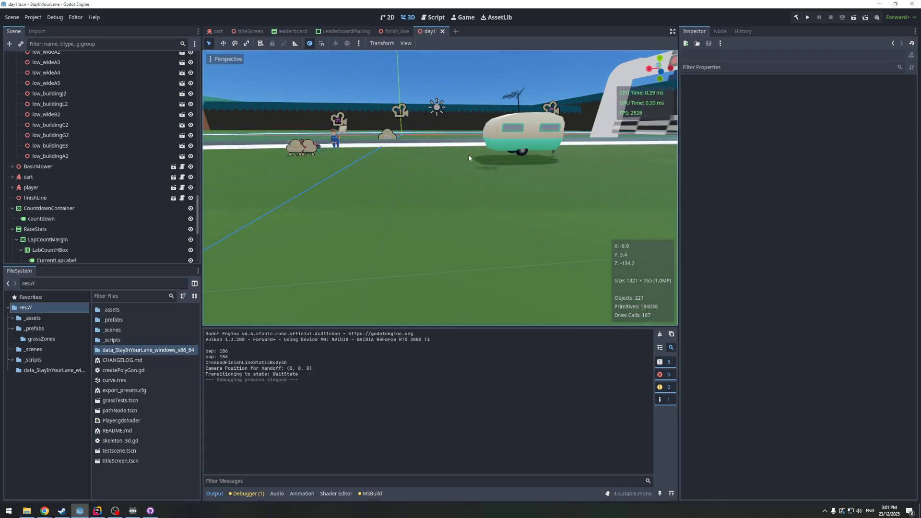
{"action": "left_click_drag", "start_coordinate": [454, 96], "coordinate": [488, 230]}
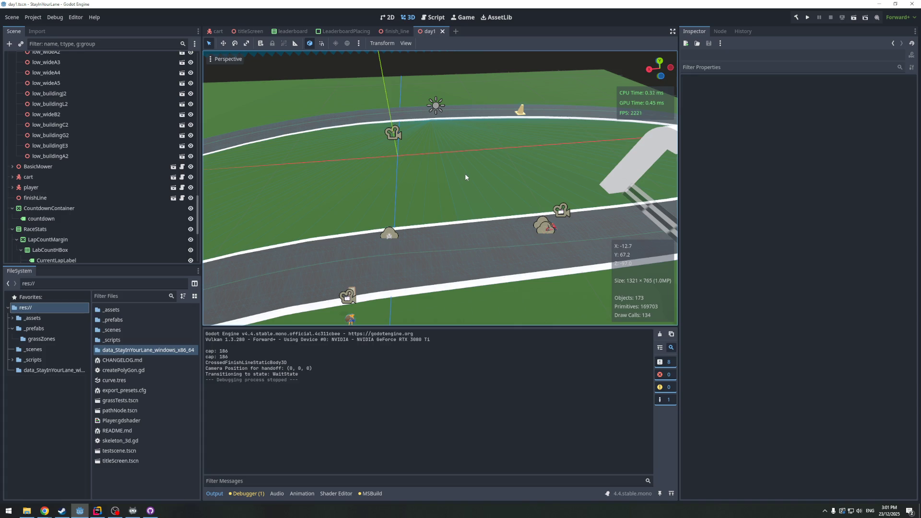
{"action": "mouse_move", "coordinate": [466, 230]}
{"action": "left_mouse_down"}
{"action": "mouse_move", "coordinate": [463, 106]}
{"action": "mouse_move", "coordinate": [478, 172]}
{"action": "mouse_move", "coordinate": [467, 125]}
{"action": "mouse_move", "coordinate": [477, 217]}
{"action": "mouse_move", "coordinate": [471, 198]}
{"action": "mouse_move", "coordinate": [452, 213]}
{"action": "mouse_move", "coordinate": [438, 182]}
{"action": "mouse_move", "coordinate": [447, 132]}
{"action": "left_mouse_up"}
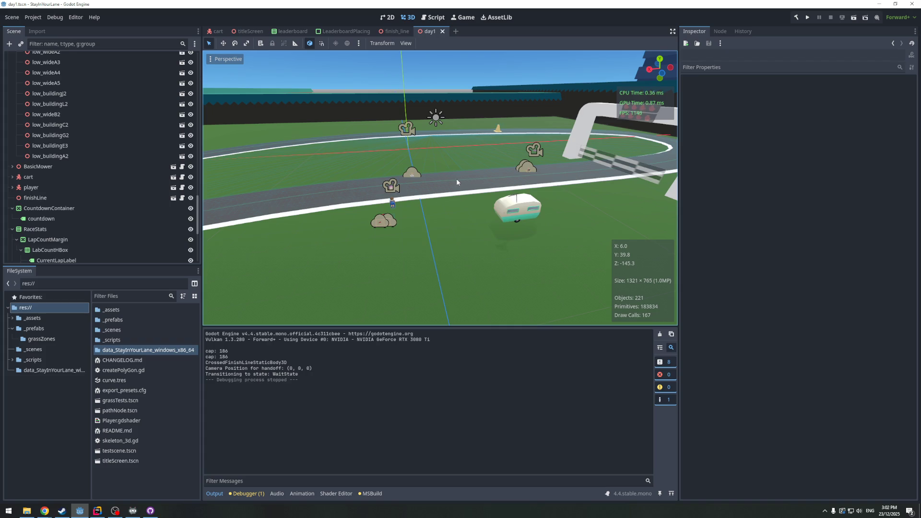
{"action": "left_click_drag", "start_coordinate": [467, 179], "coordinate": [492, 208]}
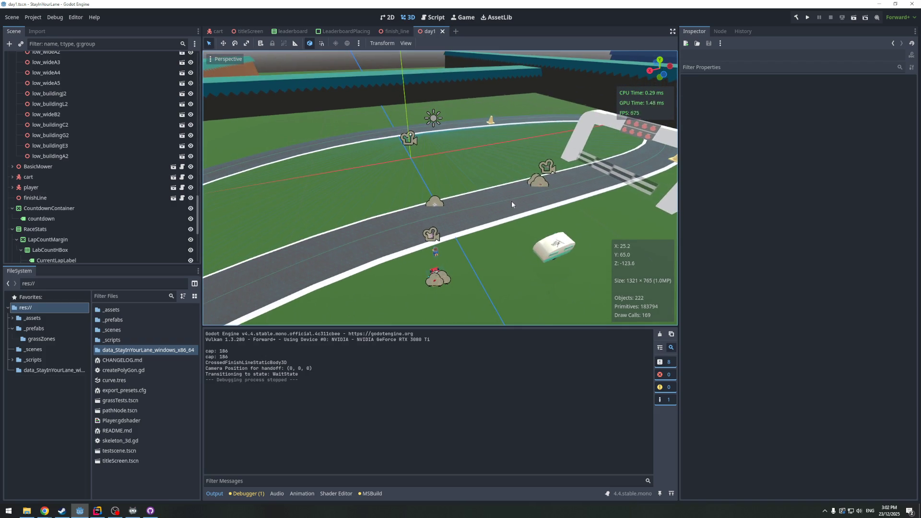
{"action": "scroll", "coordinate": [102, 190], "scroll_direction": "down", "scroll_amount": 5}
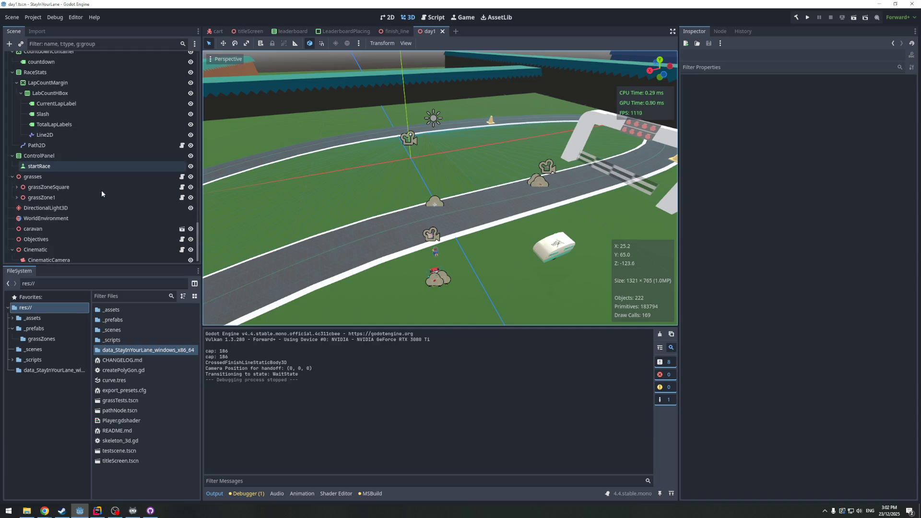
Set CinematicCamera's Transform Position Y from 15 to 0 and save the day1 scene with Ctrl+S
{"action": "left_click", "coordinate": [47, 246]}
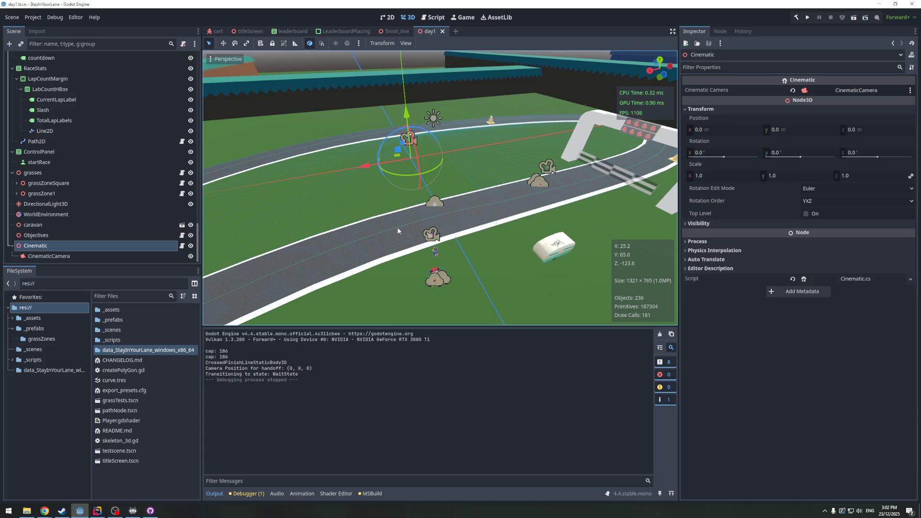
{"action": "left_click", "coordinate": [50, 256]}
{"action": "scroll", "coordinate": [781, 336], "scroll_direction": "down", "scroll_amount": 2}
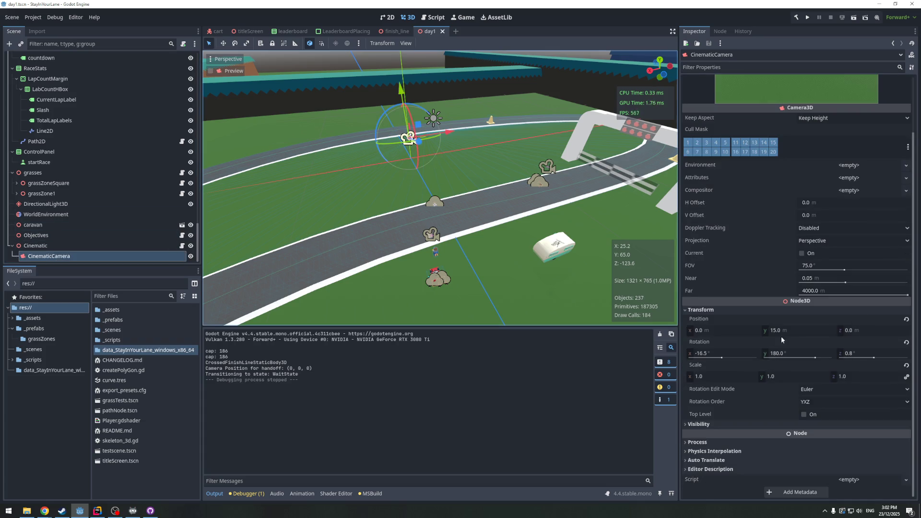
{"action": "left_click", "coordinate": [805, 330]}
{"action": "type", "text": "0"}
{"action": "key", "text": "Return"}
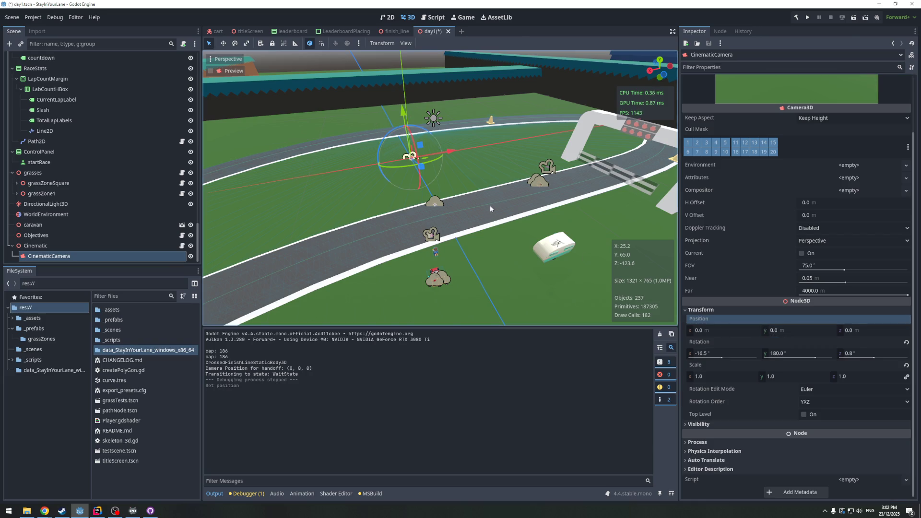
{"action": "key", "text": "ctrl+s"}
{"action": "mouse_move", "coordinate": [387, 210]}
{"action": "left_mouse_down"}
{"action": "mouse_move", "coordinate": [385, 191]}
{"action": "mouse_move", "coordinate": [394, 191]}
{"action": "left_mouse_up"}
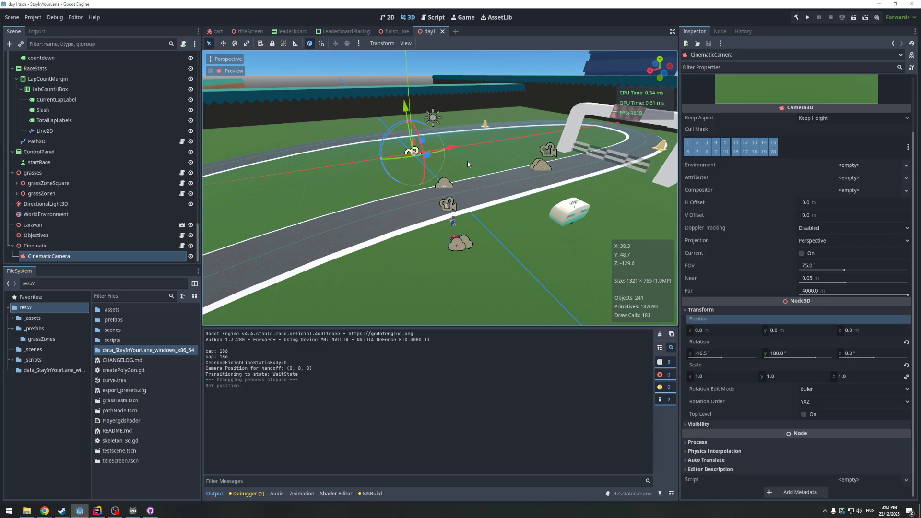
{"action": "left_click", "coordinate": [97, 510]}
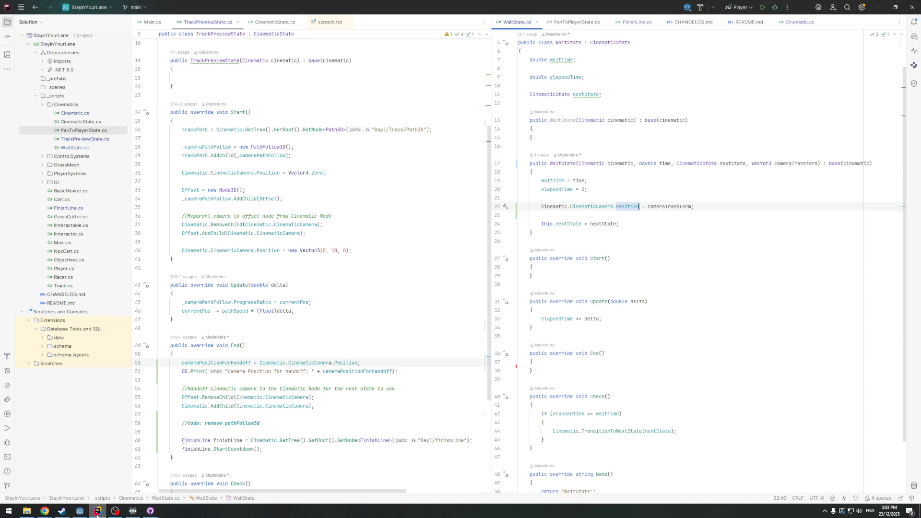
{"action": "scroll", "coordinate": [317, 403], "scroll_direction": "down", "scroll_amount": 5}
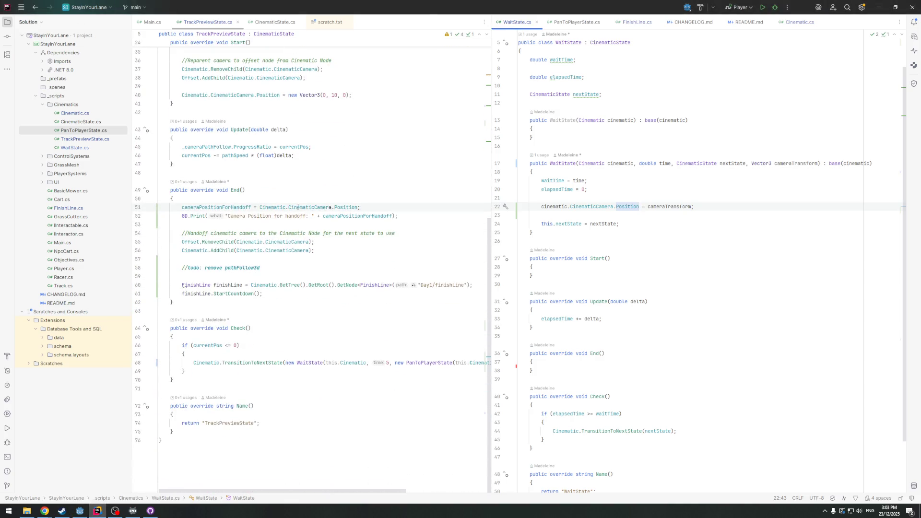
{"action": "left_click", "coordinate": [323, 233]}
{"action": "scroll", "coordinate": [259, 288], "scroll_direction": "up", "scroll_amount": 2}
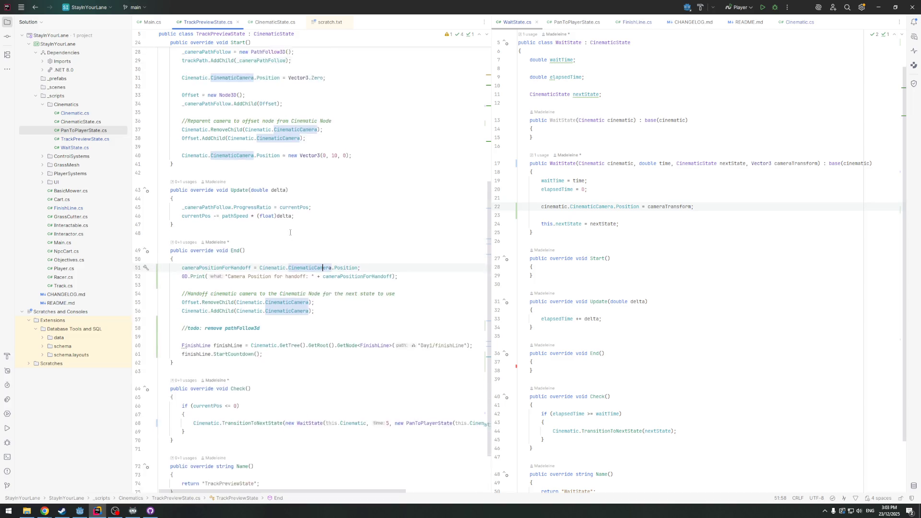
{"action": "scroll", "coordinate": [255, 287], "scroll_direction": "up", "scroll_amount": 2}
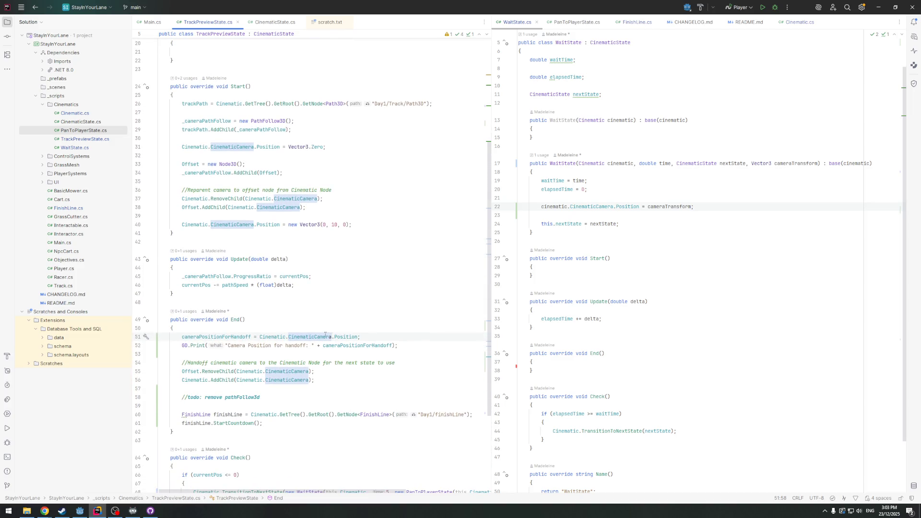
{"action": "left_click", "coordinate": [187, 207]}
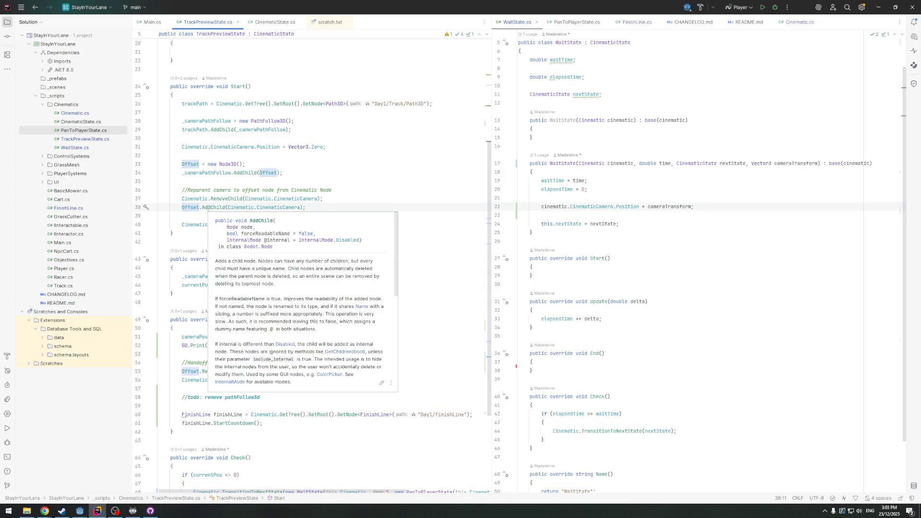
{"action": "mouse_move", "coordinate": [198, 208]}
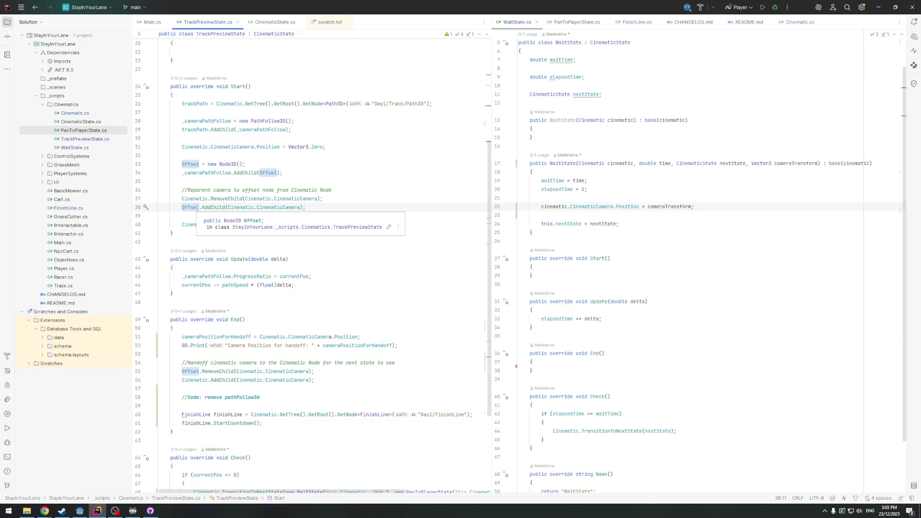
{"action": "scroll", "coordinate": [317, 260], "scroll_direction": "down", "scroll_amount": 3}
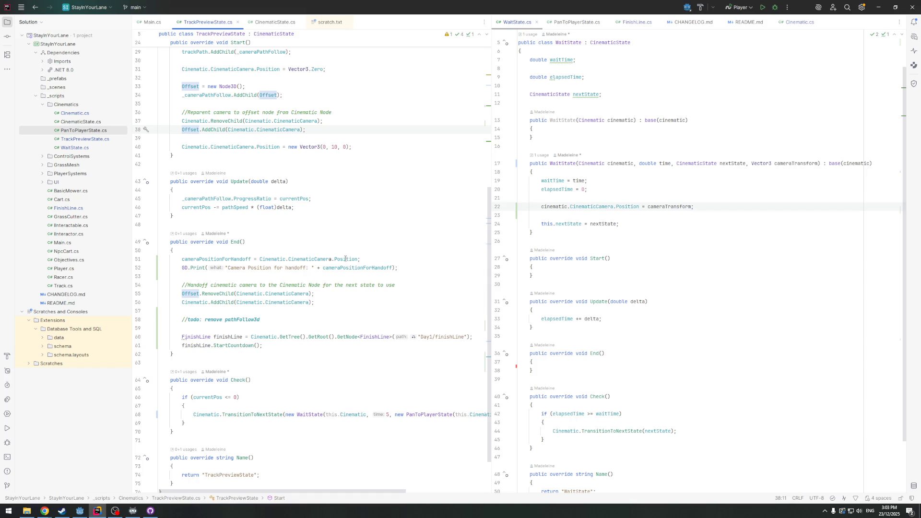
Change Position back to GlobalPosition on line 51 of TrackPreviewState.cs
{"action": "double_click", "coordinate": [346, 260]}
{"action": "type", "text": "Gl"}
{"action": "key", "text": "Return"}
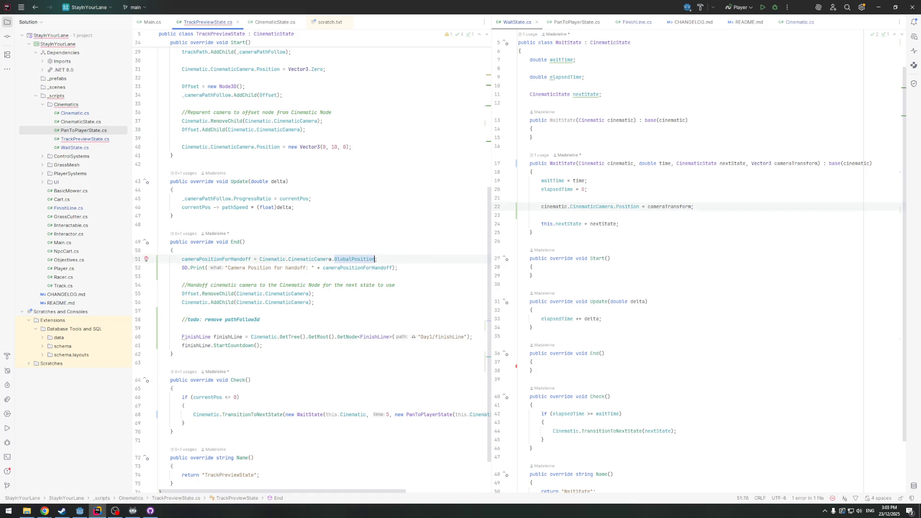
{"action": "mouse_move", "coordinate": [361, 259]}
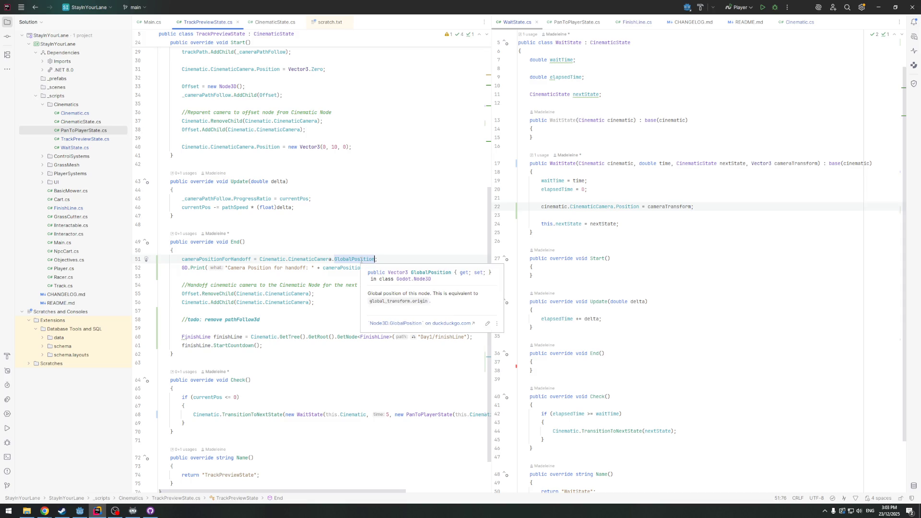
{"action": "type", "text": "."}
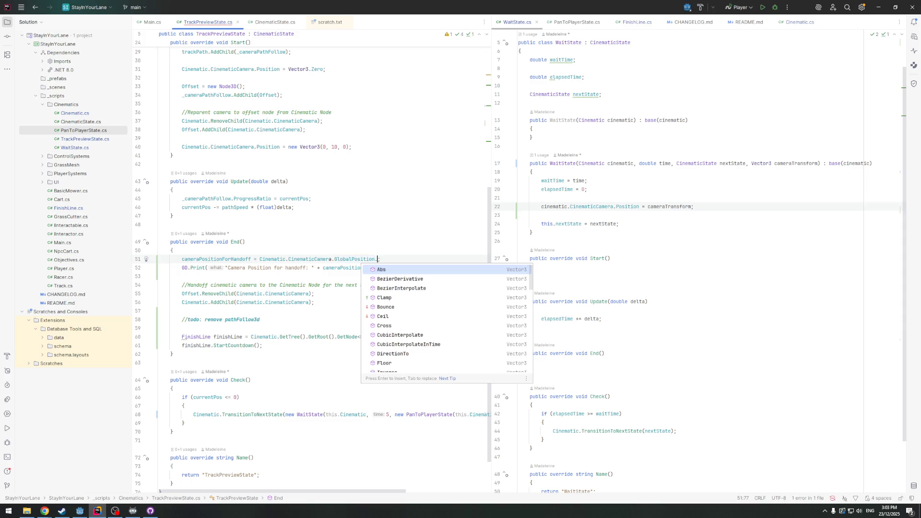
{"action": "scroll", "coordinate": [419, 313], "scroll_direction": "down", "scroll_amount": 10}
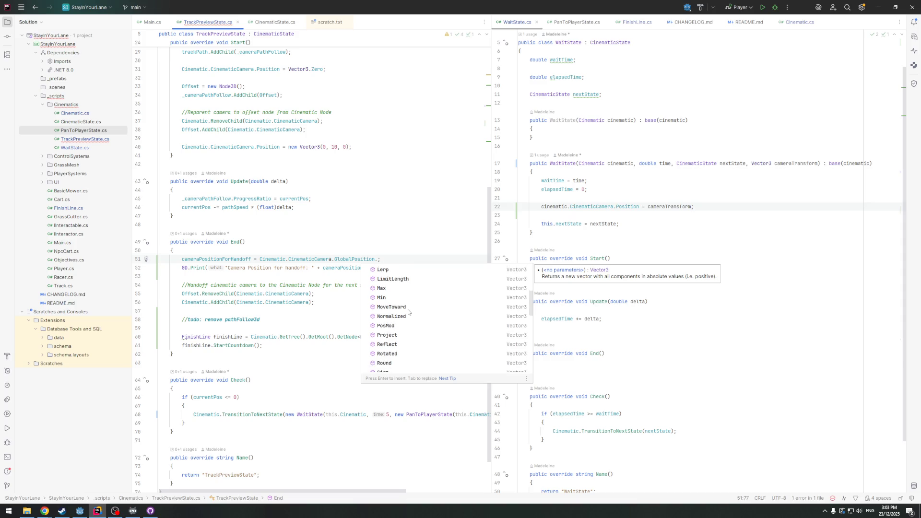
{"action": "scroll", "coordinate": [418, 314], "scroll_direction": "down", "scroll_amount": 10}
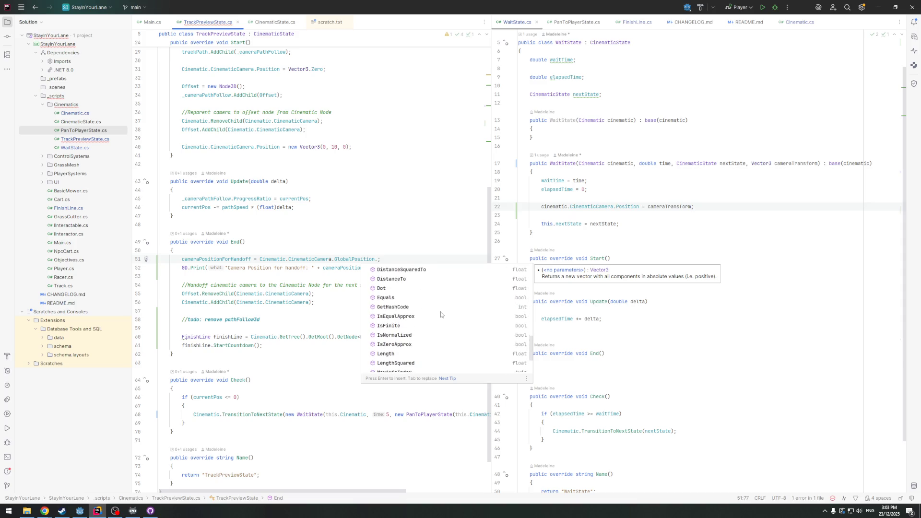
{"action": "type", "text": "c"}
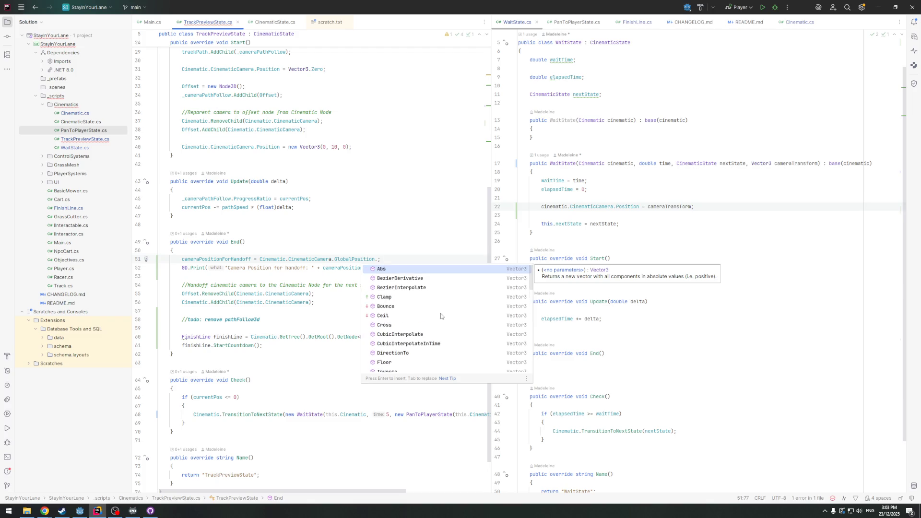
{"action": "key", "text": "BackSpace"}
{"action": "key", "text": "BackSpace"}
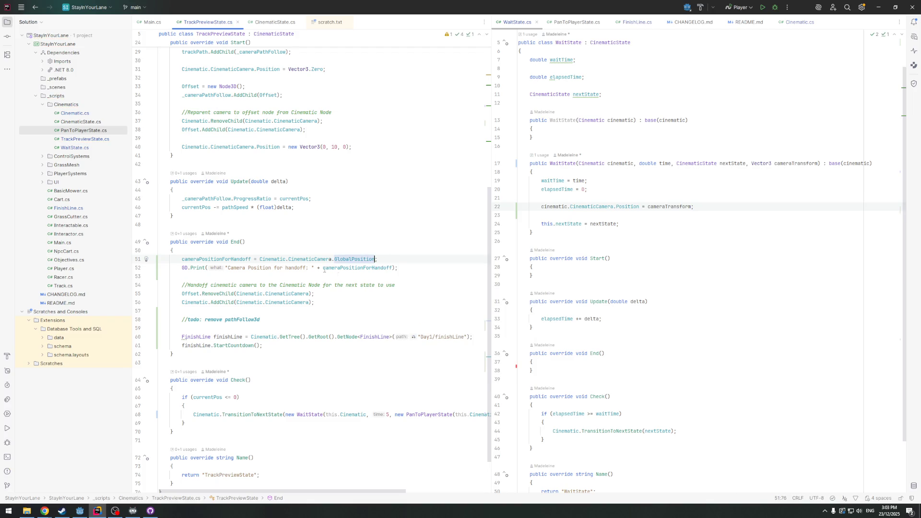
Wrap it in a new Vector3 with GlobalPosition.X as the first argument
{"action": "left_click", "coordinate": [260, 259]}
{"action": "type", "text": "new"}
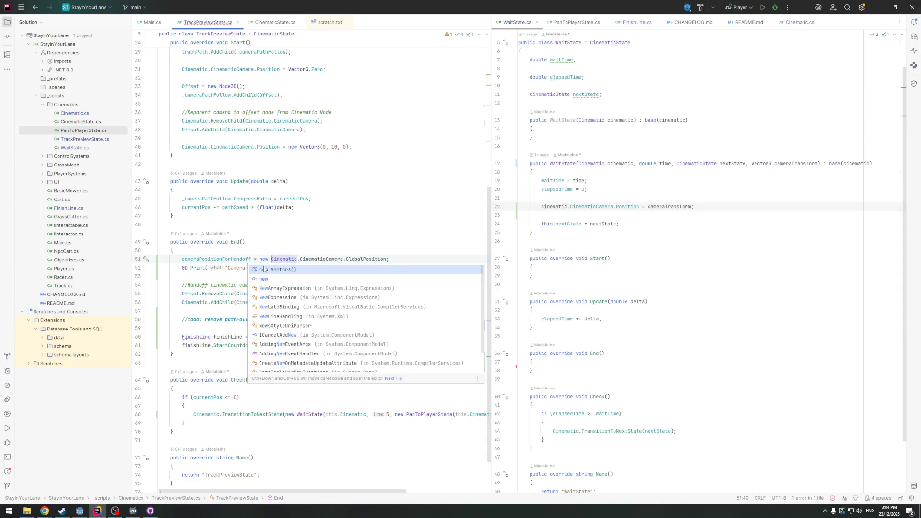
{"action": "key", "text": "Return"}
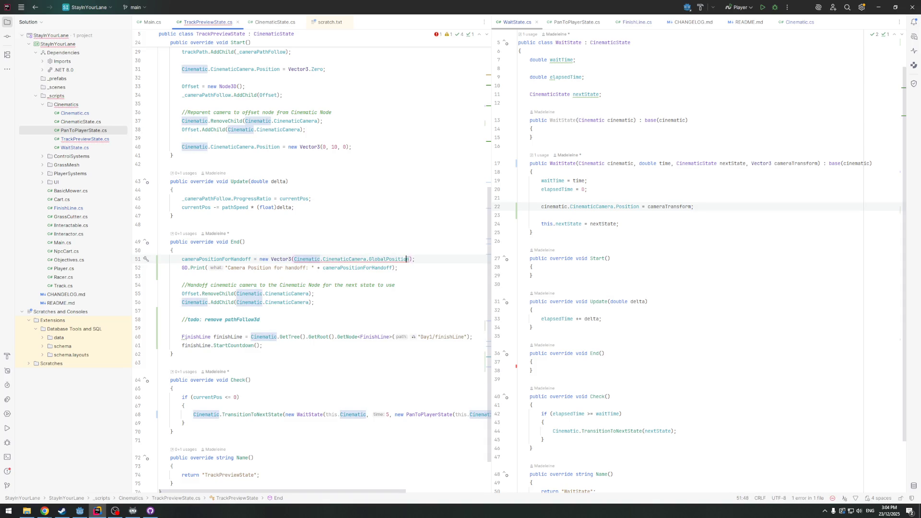
{"action": "left_click", "coordinate": [408, 259]}
{"action": "type", "text": ".X,"}
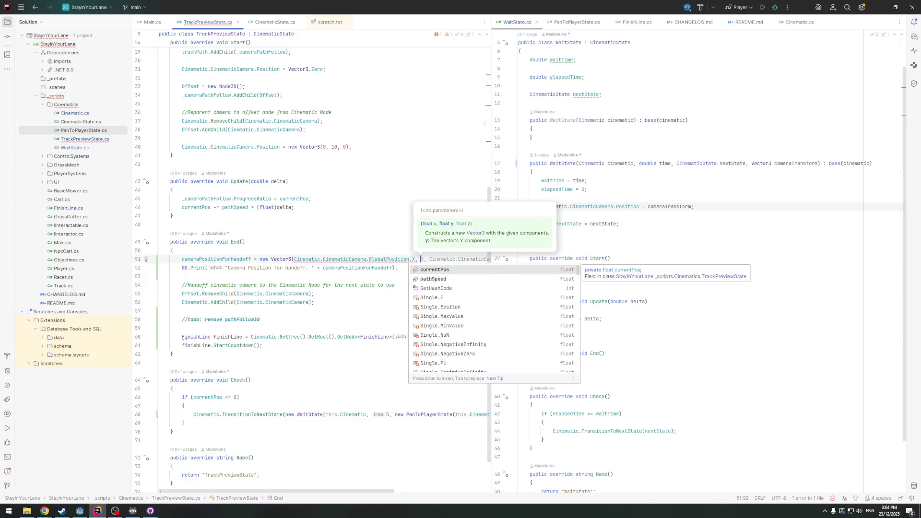
{"action": "key", "text": "Tab"}
Replace the 0 Y argument with Cinematic.CinematicCamera.GlobalPosition.Y
{"action": "double_click", "coordinate": [355, 259]}
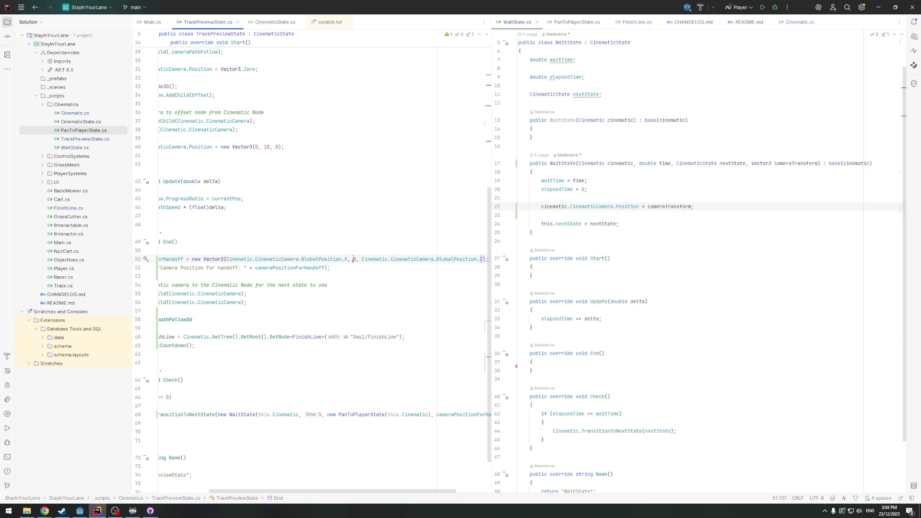
{"action": "type", "text": "Ci"}
{"action": "key", "text": "Return"}
{"action": "type", "text": "."}
{"action": "key", "text": "Return"}
{"action": "type", "text": ".CinematicC"}
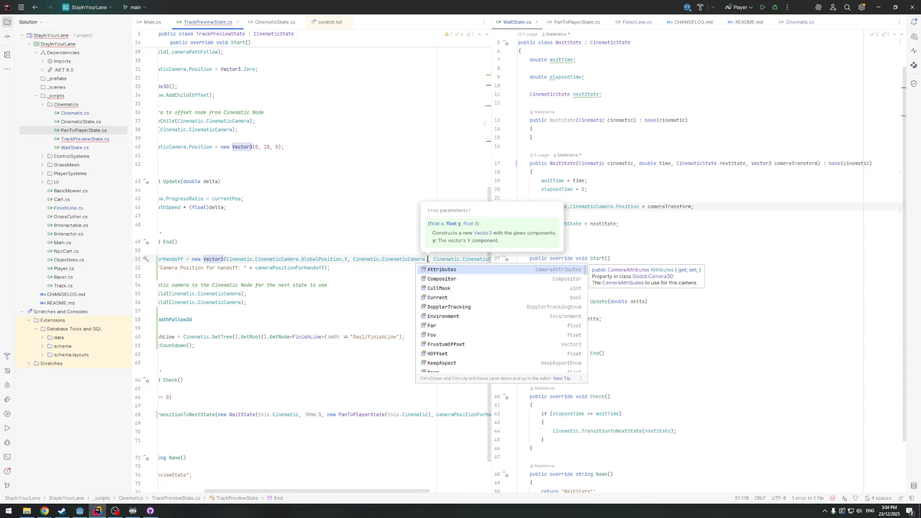
{"action": "type", "text": "Gl"}
{"action": "key", "text": "Return"}
{"action": "type", "text": "."}
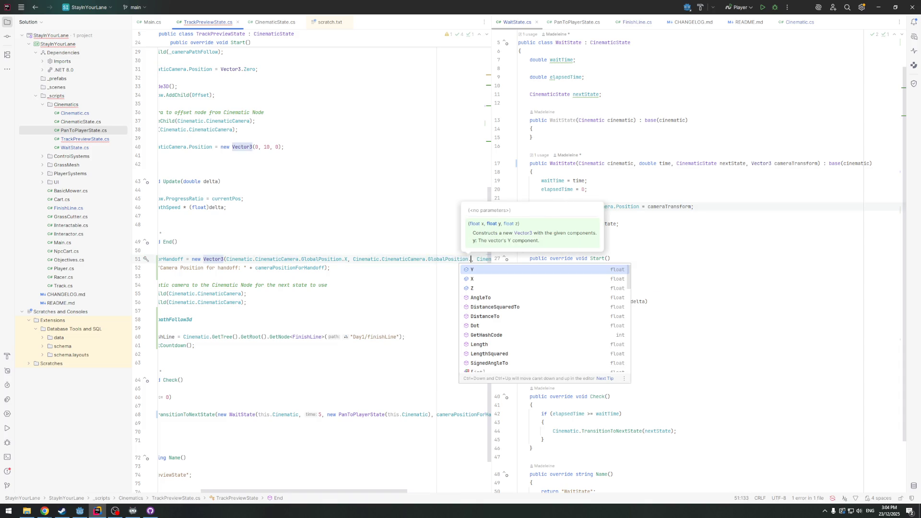
{"action": "key", "text": "Return"}
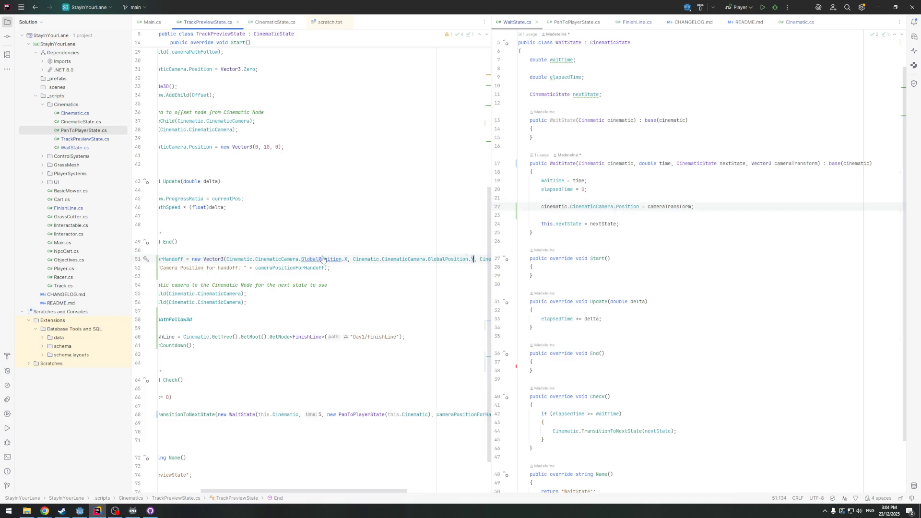
Resize the split code panes, check GlobalPosition's documentation, and run the game in Godot
{"action": "left_click_drag", "start_coordinate": [487, 249], "coordinate": [730, 249]}
{"action": "left_click", "coordinate": [443, 299]}
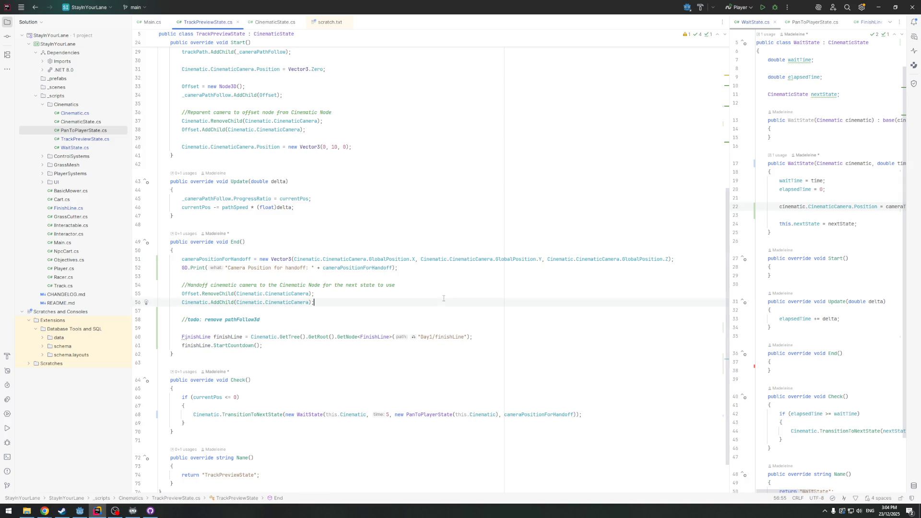
{"action": "left_click", "coordinate": [386, 259]}
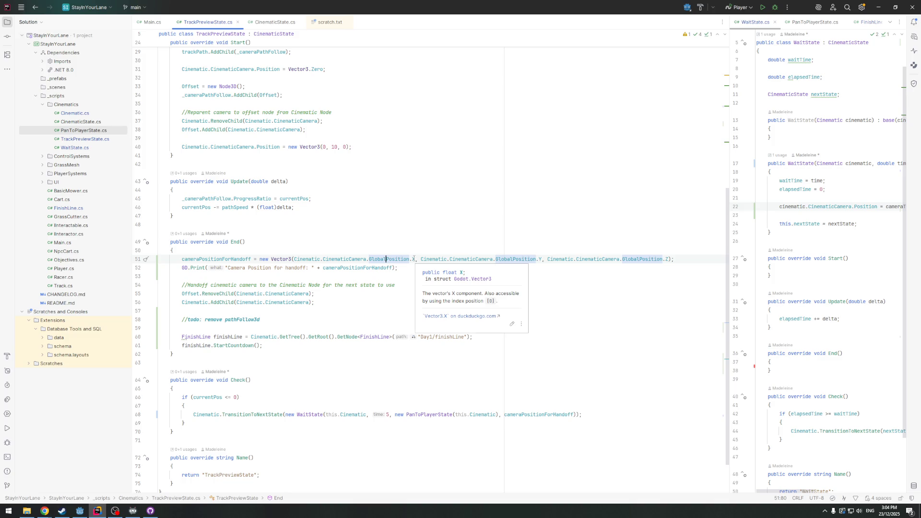
{"action": "left_click", "coordinate": [415, 259]}
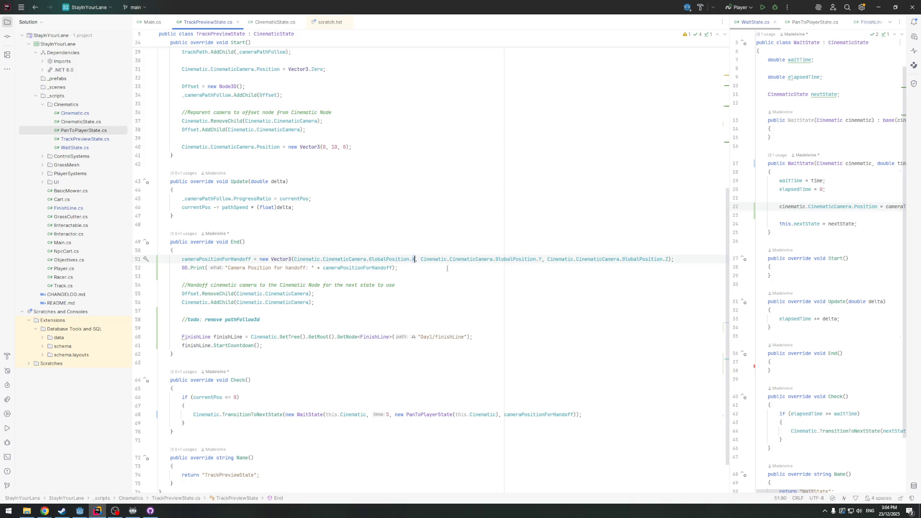
{"action": "left_click_drag", "start_coordinate": [728, 206], "coordinate": [470, 206]}
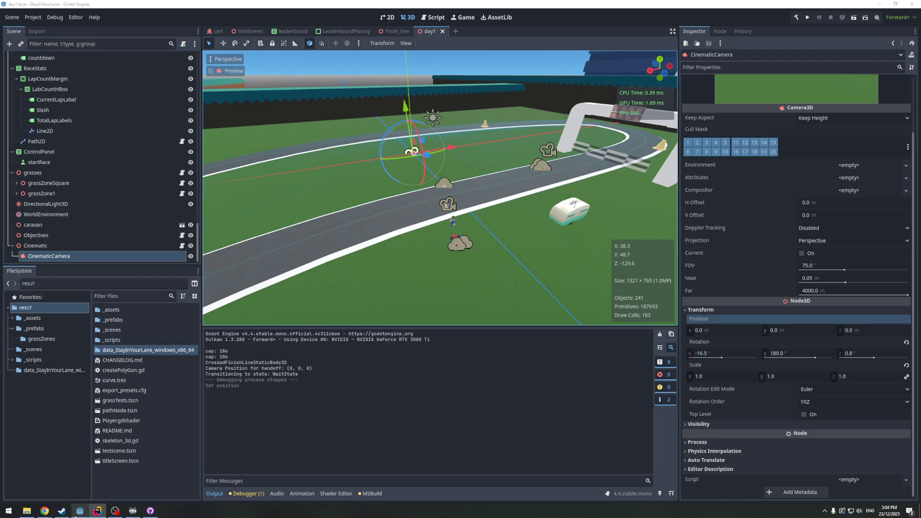
{"action": "left_click", "coordinate": [80, 511]}
{"action": "left_click", "coordinate": [806, 18]}
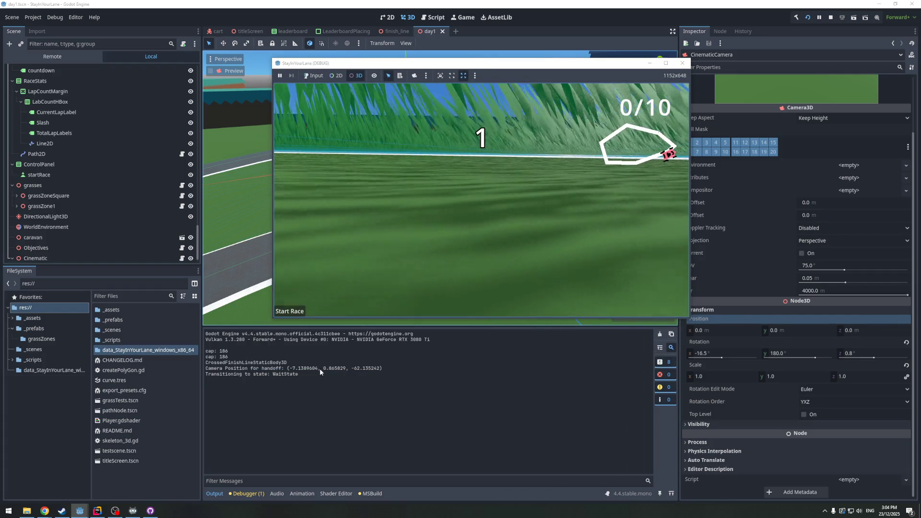
Close the running game window after the handoff position is logged
{"action": "left_click", "coordinate": [681, 63]}
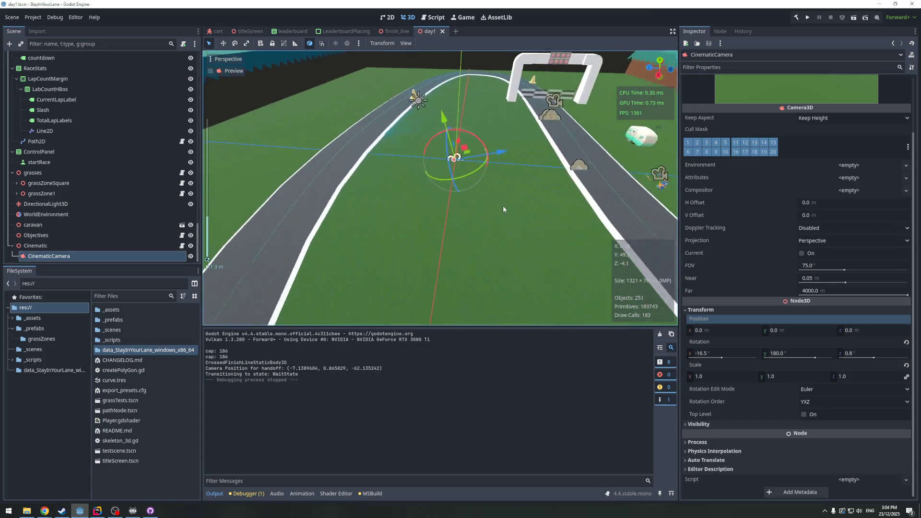
{"action": "left_click", "coordinate": [788, 352]}
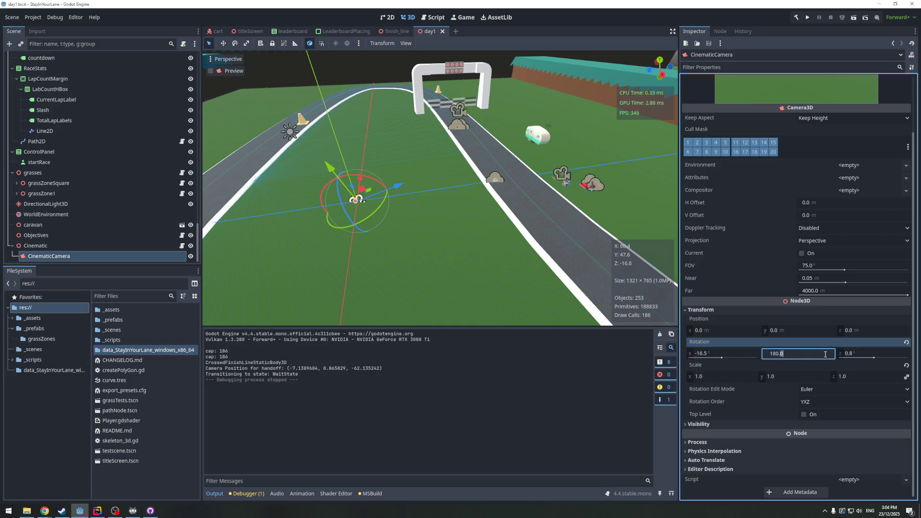
Set the CinematicCamera's Y and X rotation to 0
{"action": "key", "text": "ctrl+a"}
{"action": "type", "text": "0"}
{"action": "left_click", "coordinate": [709, 351]}
{"action": "type", "text": "0"}
{"action": "key", "text": "Return"}
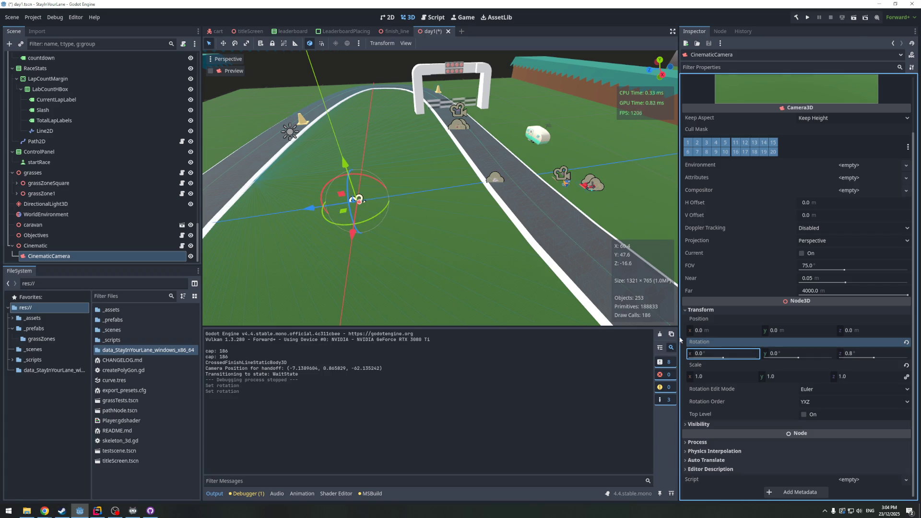
Move the CinematicCamera to position -7.13, 0.86, -62.135
{"action": "left_click", "coordinate": [716, 331]}
{"action": "type", "text": "-7."}
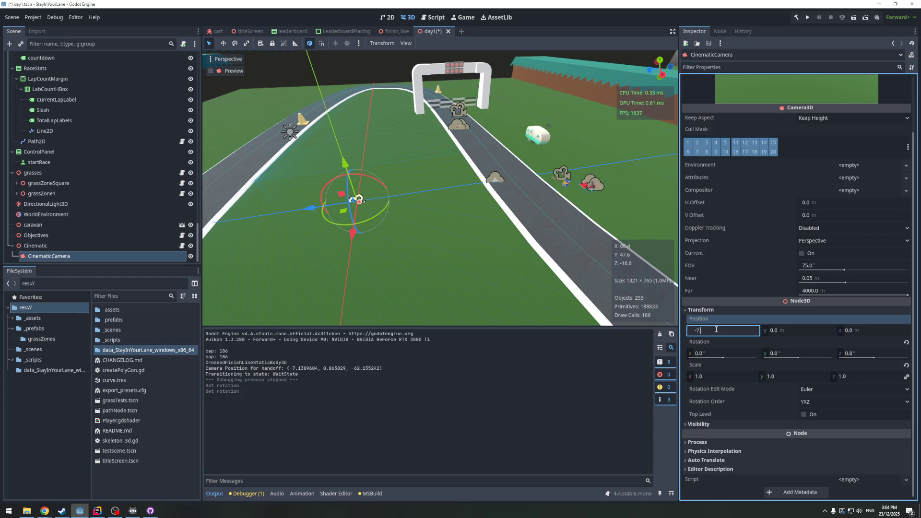
{"action": "type", "text": "13"}
{"action": "key", "text": "Tab"}
{"action": "type", "text": "0.86"}
{"action": "key", "text": "Tab"}
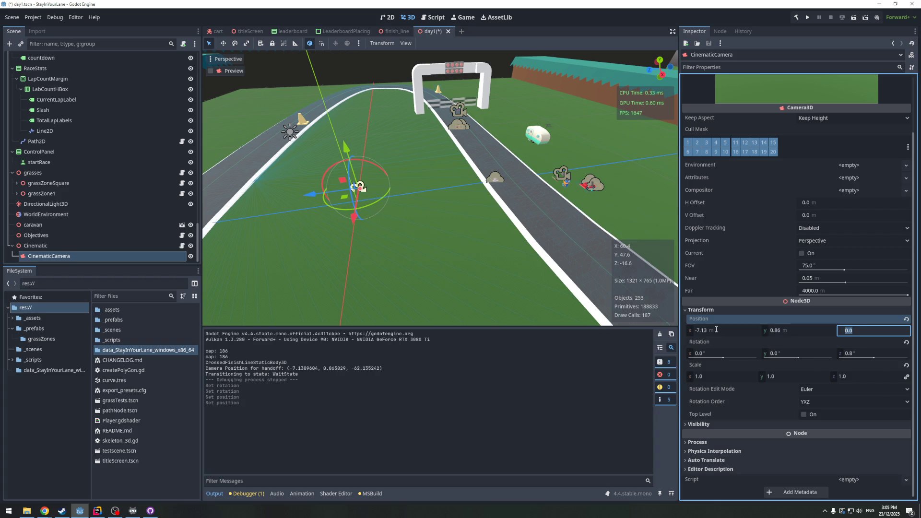
{"action": "type", "text": "-62.135"}
{"action": "key", "text": "Tab"}
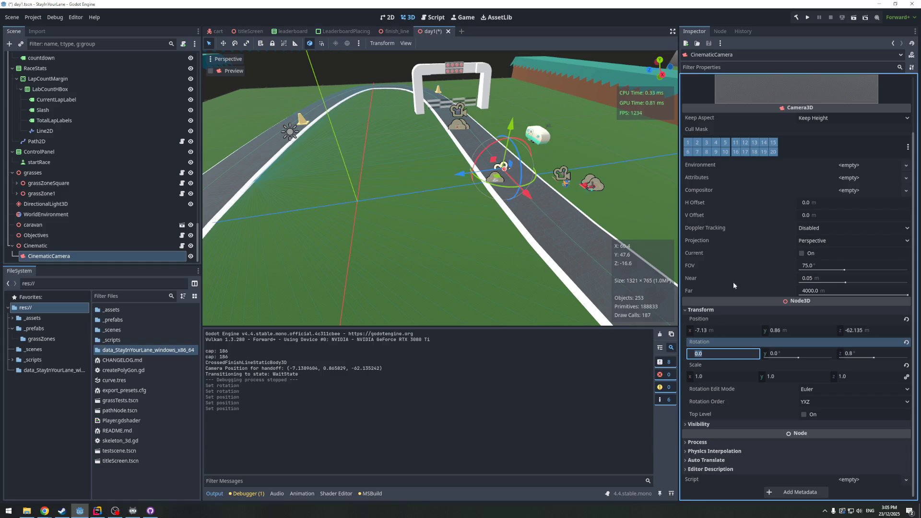
{"action": "scroll", "coordinate": [454, 207], "scroll_direction": "up", "scroll_amount": 5}
{"action": "scroll", "coordinate": [454, 188], "scroll_direction": "down", "scroll_amount": 4}
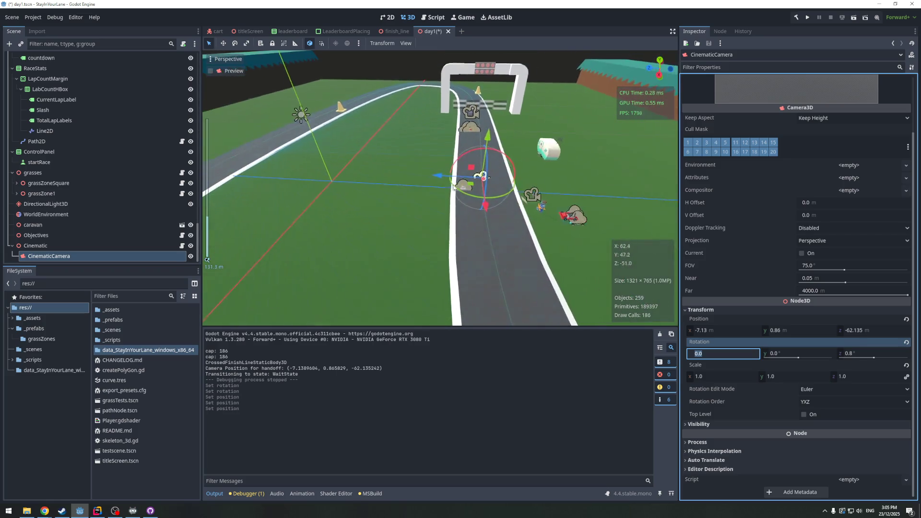
{"action": "left_click_drag", "start_coordinate": [455, 186], "coordinate": [509, 261]}
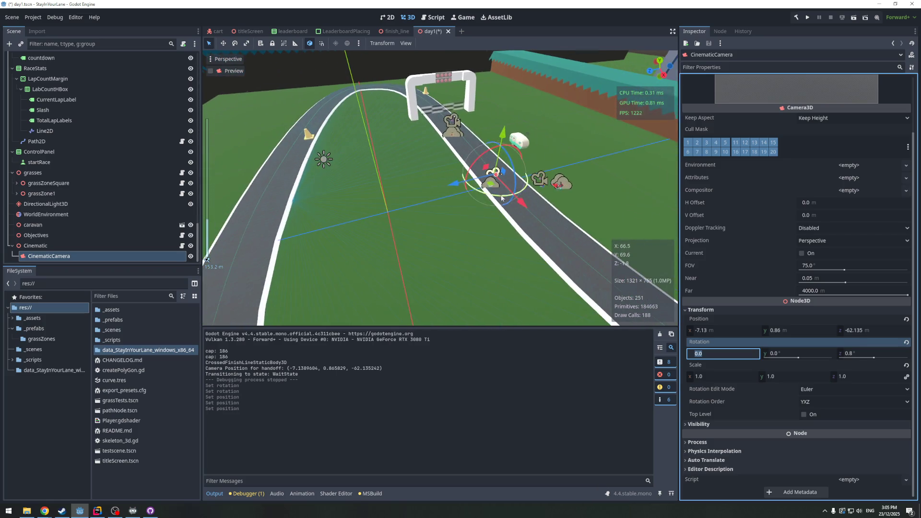
{"action": "left_click", "coordinate": [98, 511]}
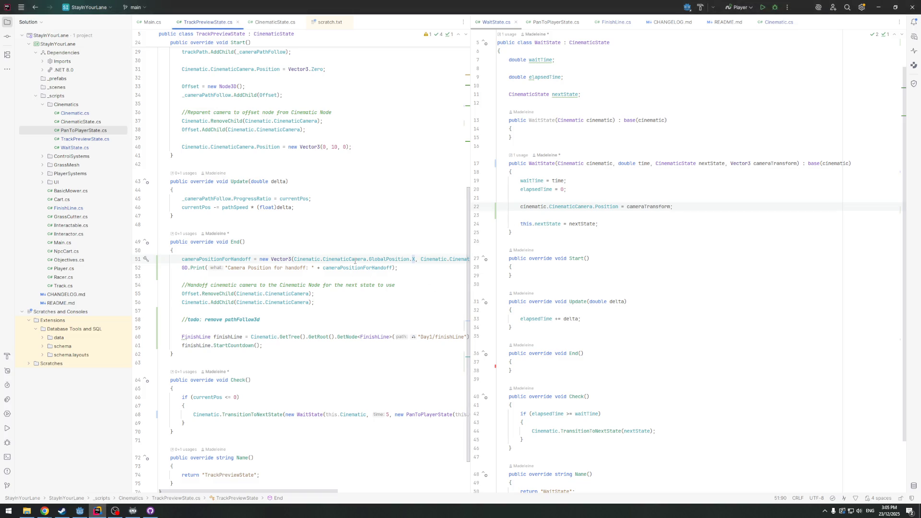
Copy the GD.Print handoff line into WaitState's constructor and change Position to GlobalPosition
{"action": "left_click_drag", "start_coordinate": [414, 266], "coordinate": [182, 268]}
{"action": "key", "text": "ctrl+c"}
{"action": "left_click", "coordinate": [602, 195]}
{"action": "key", "text": "Return"}
{"action": "key", "text": "ctrl+v"}
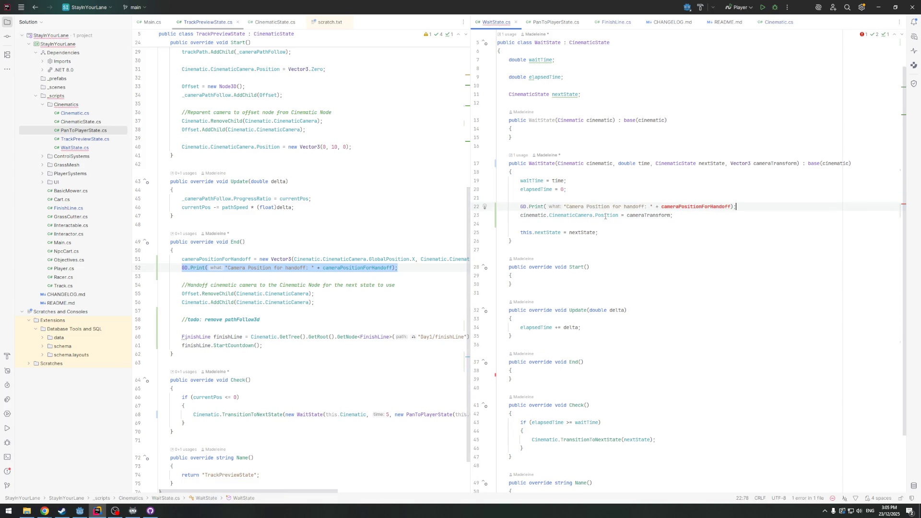
{"action": "double_click", "coordinate": [606, 216]}
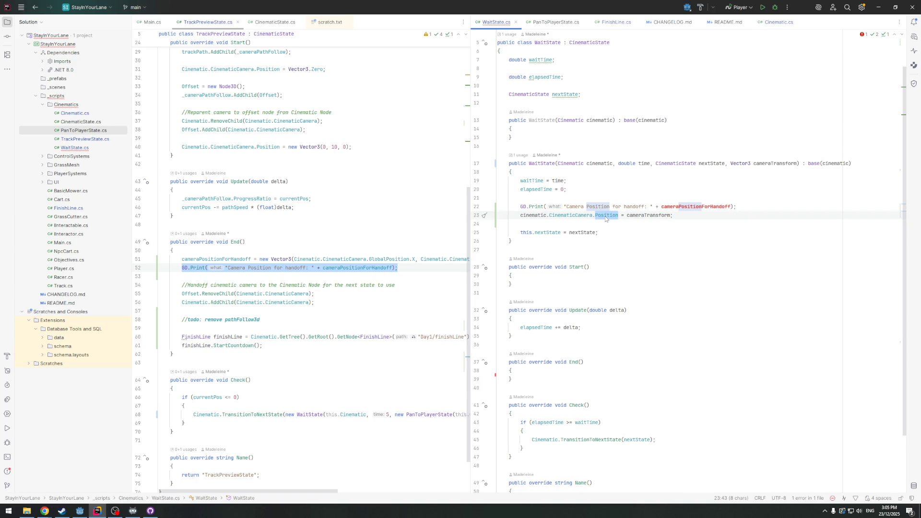
{"action": "type", "text": "Glo"}
{"action": "key", "text": "Return"}
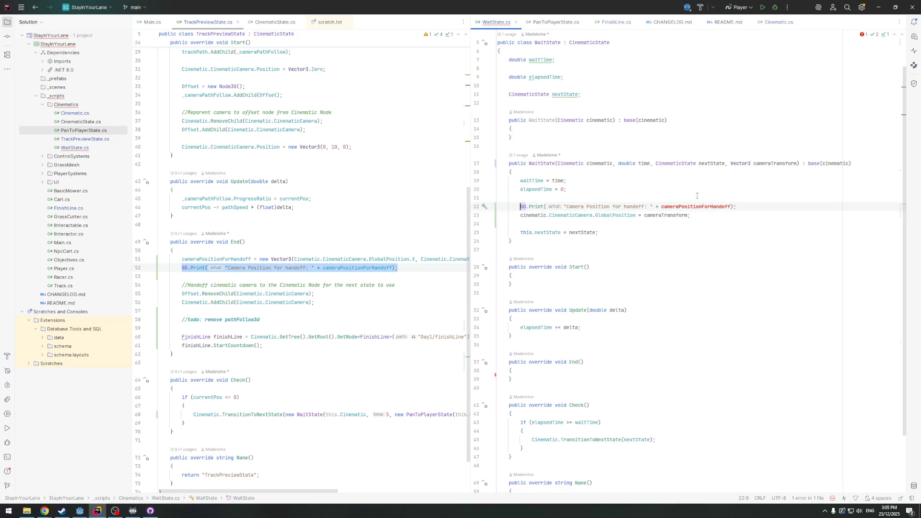
Print cameraTransform instead of cameraPositionForHandoff, rename that parameter via Refactor, and run the game
{"action": "double_click", "coordinate": [773, 164]}
{"action": "double_click", "coordinate": [696, 206]}
{"action": "key", "text": "ctrl+v"}
{"action": "right_click", "coordinate": [767, 163]}
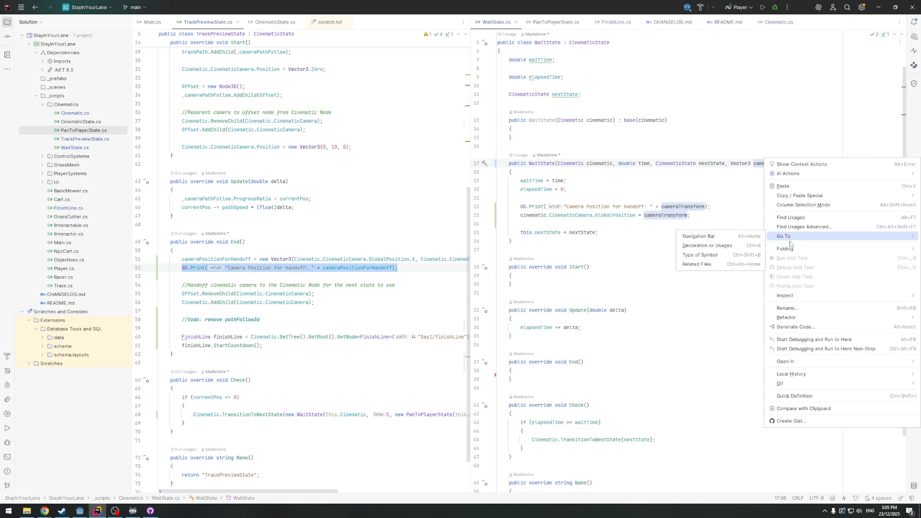
{"action": "left_click", "coordinate": [787, 308]}
{"action": "key", "text": "End"}
{"action": "key", "text": "BackSpace"}
{"action": "key", "text": "BackSpace"}
{"action": "key", "text": "BackSpace"}
{"action": "key", "text": "BackSpace"}
{"action": "type", "text": "Pos"}
{"action": "key", "text": "Return"}
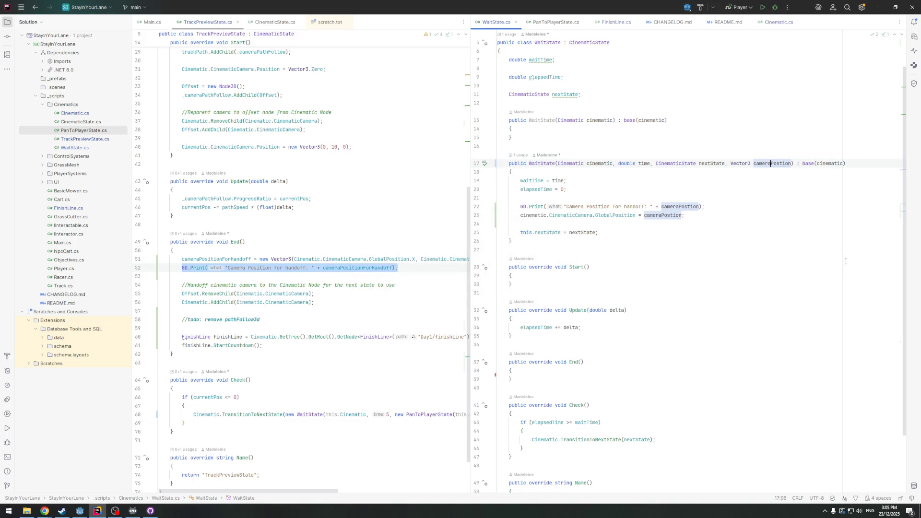
{"action": "left_click", "coordinate": [80, 511]}
{"action": "left_click", "coordinate": [810, 17]}
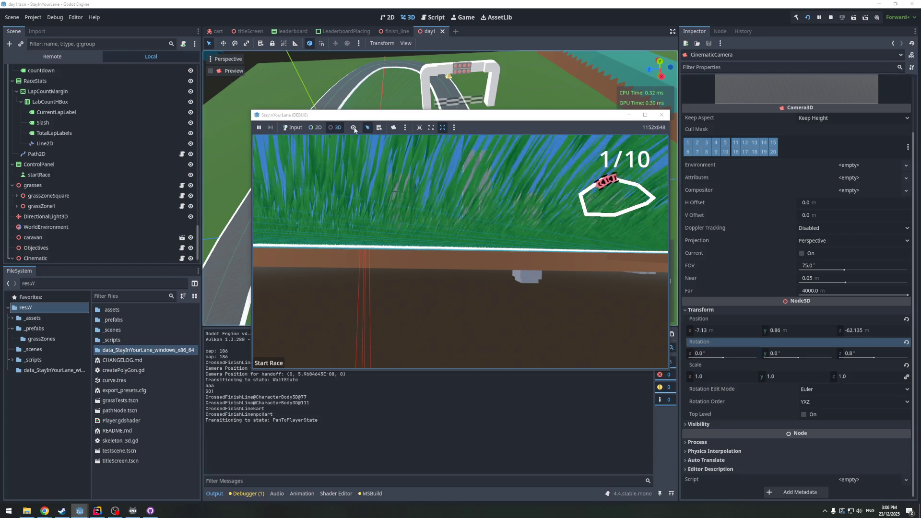
Free the game camera to view the track from above, then stop the run
{"action": "left_click", "coordinate": [393, 128]}
{"action": "mouse_move", "coordinate": [414, 194]}
{"action": "left_mouse_down"}
{"action": "mouse_move", "coordinate": [440, 251]}
{"action": "mouse_move", "coordinate": [438, 272]}
{"action": "mouse_move", "coordinate": [391, 312]}
{"action": "mouse_move", "coordinate": [446, 230]}
{"action": "left_mouse_up"}
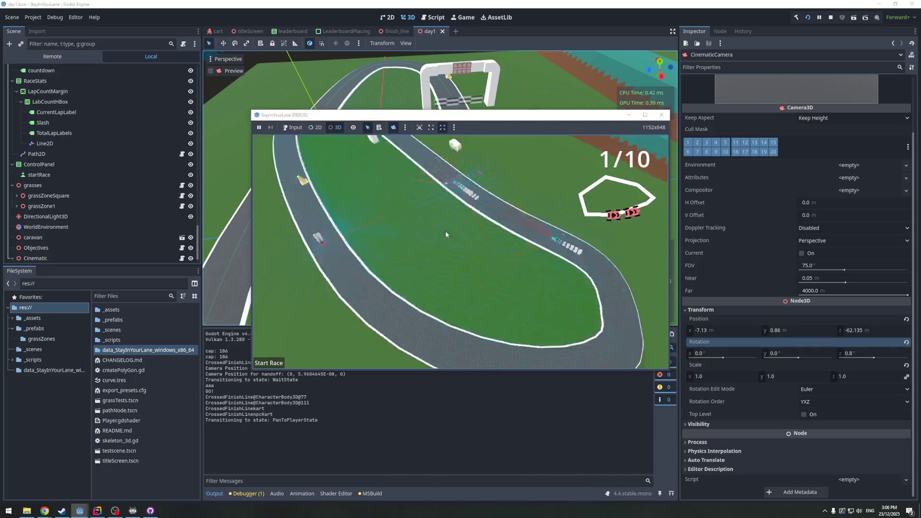
{"action": "key", "text": "F8"}
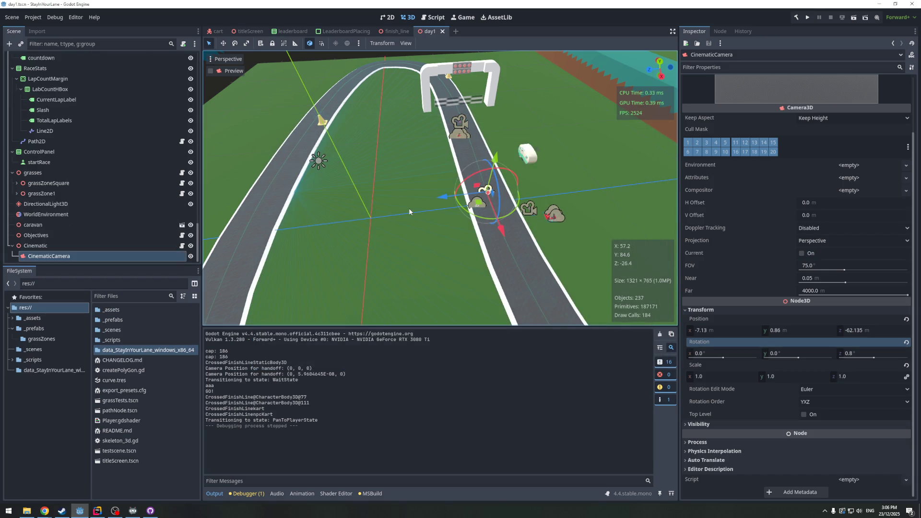
Undo the CinematicCamera transform edits, reset its Y position to 0, and save the scene
{"action": "left_click", "coordinate": [409, 209]}
{"action": "key", "text": "ctrl+z"}
{"action": "key", "text": "ctrl+z"}
{"action": "scroll", "coordinate": [413, 203], "scroll_direction": "up", "scroll_amount": 5}
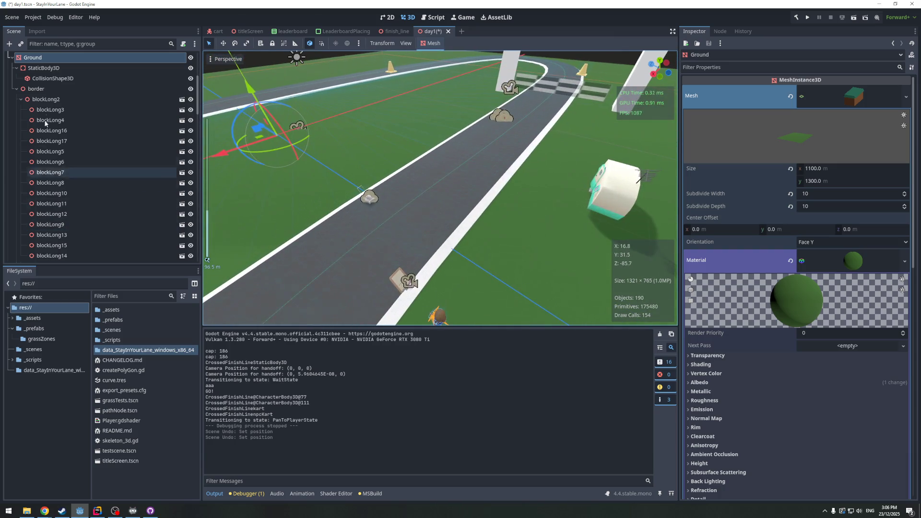
{"action": "left_click", "coordinate": [12, 57]}
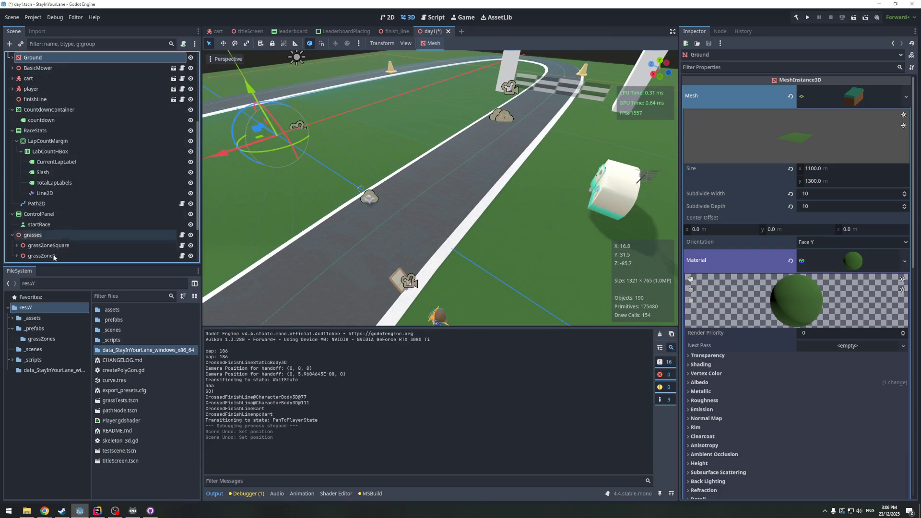
{"action": "scroll", "coordinate": [54, 240], "scroll_direction": "down", "scroll_amount": 3}
{"action": "left_click", "coordinate": [48, 256]}
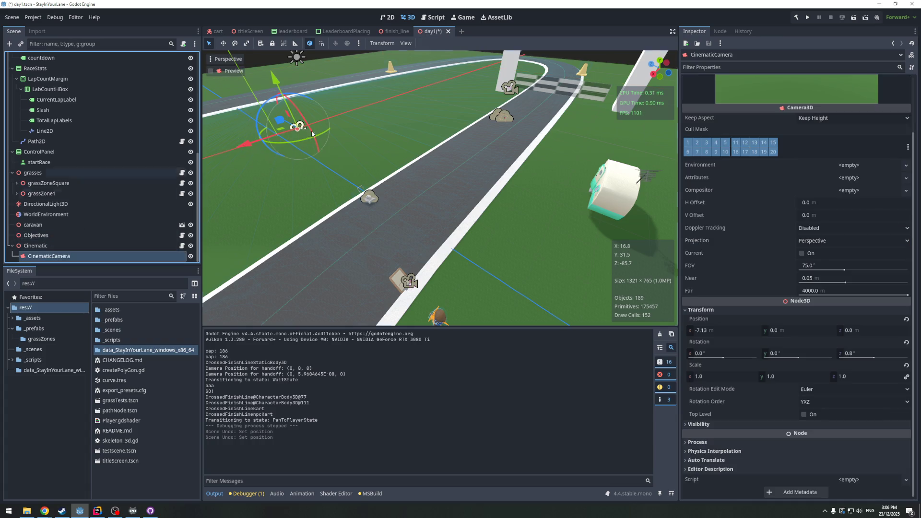
{"action": "scroll", "coordinate": [312, 134], "scroll_direction": "down", "scroll_amount": 4}
{"action": "key", "text": "ctrl+z"}
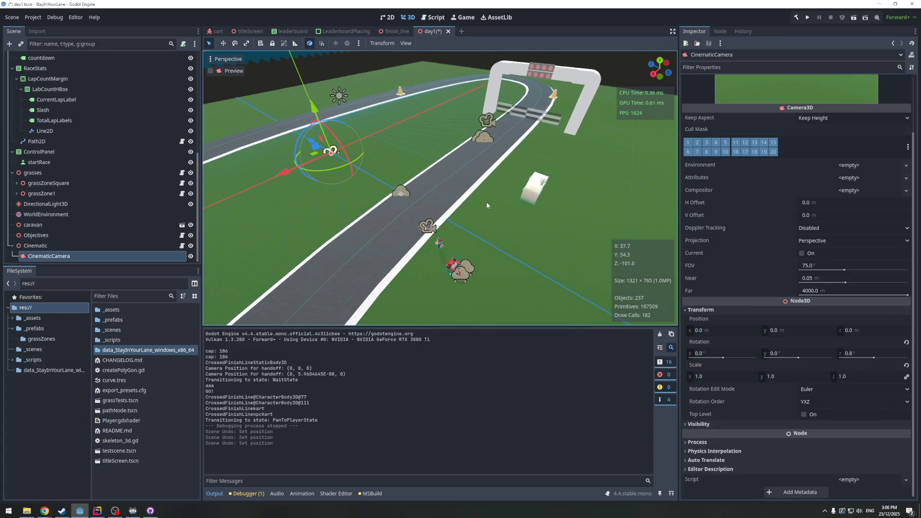
{"action": "key", "text": "ctrl+z"}
{"action": "key", "text": "ctrl+z"}
{"action": "key", "text": "ctrl+z"}
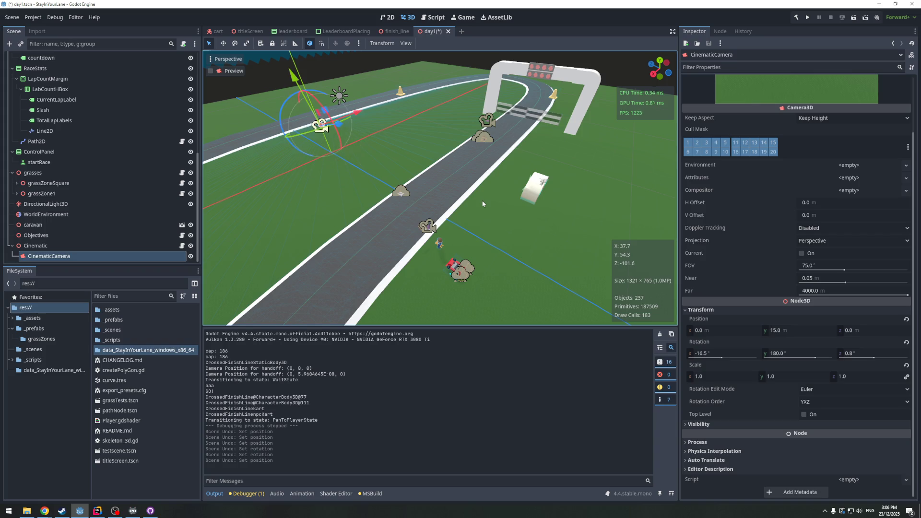
{"action": "left_click", "coordinate": [906, 319]}
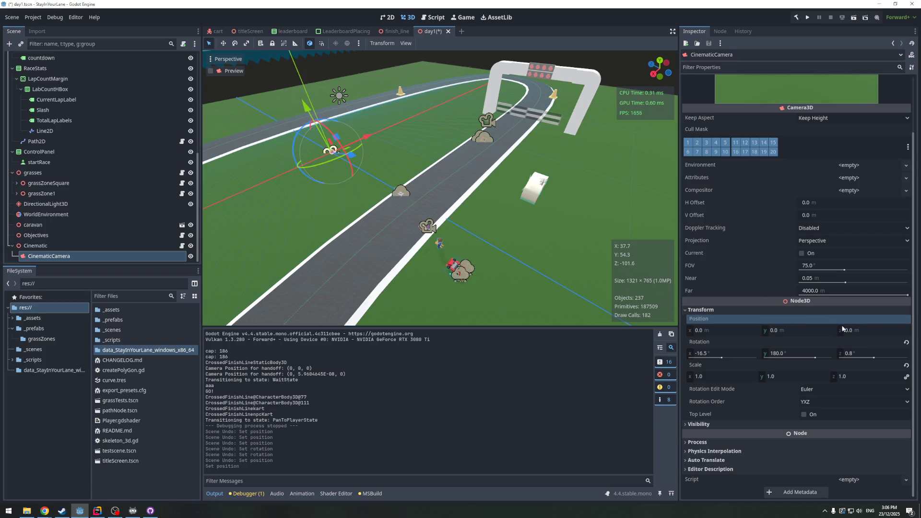
{"action": "key", "text": "ctrl+shift+s"}
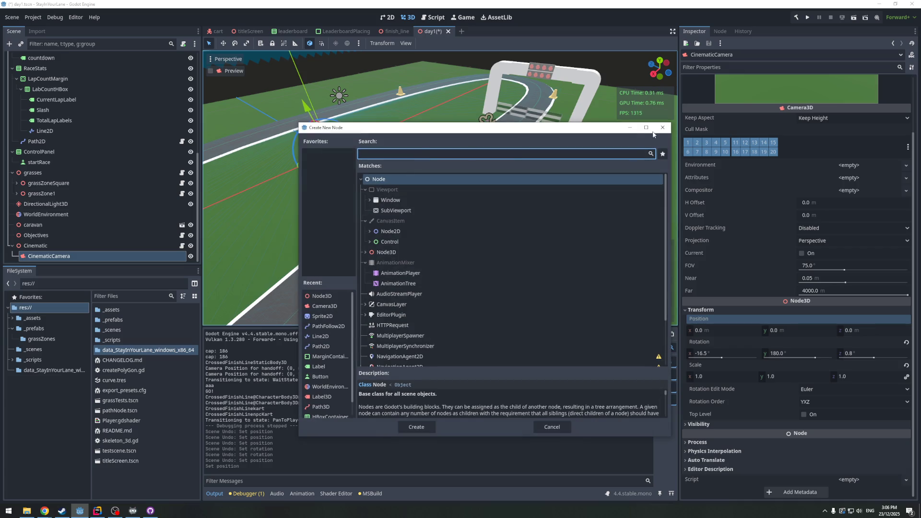
{"action": "key", "text": "Return"}
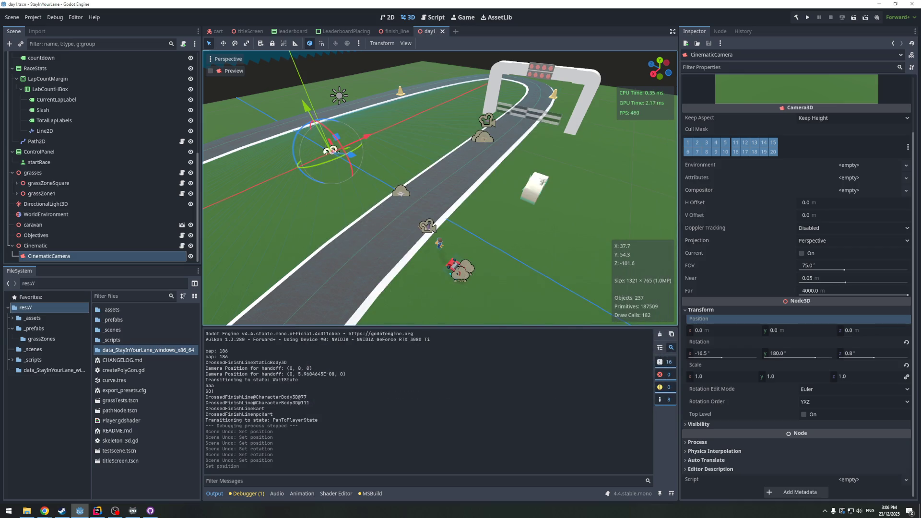
Run the game with F5, stop it after the (0, 0, 0) handoff print, and return to Rider
{"action": "key", "text": "F5"}
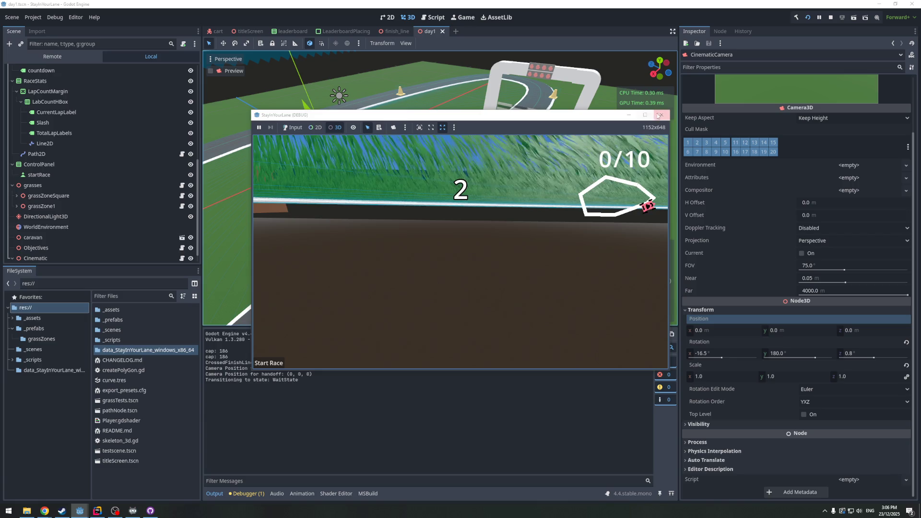
{"action": "key", "text": "F8"}
{"action": "scroll", "coordinate": [431, 252], "scroll_direction": "up", "scroll_amount": 5}
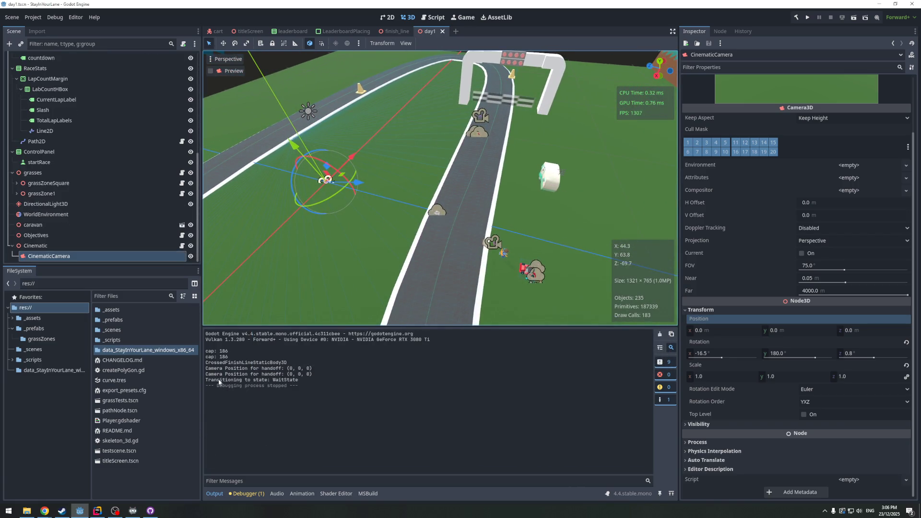
{"action": "left_click", "coordinate": [97, 511]}
Widen the code panes, inspect GlobalPosition on line 51 and in WaitState.cs, then relaunch the game
{"action": "mouse_move", "coordinate": [470, 251]}
{"action": "left_mouse_down"}
{"action": "mouse_move", "coordinate": [493, 271]}
{"action": "mouse_move", "coordinate": [558, 269]}
{"action": "left_mouse_up"}
{"action": "left_click", "coordinate": [337, 259]}
{"action": "left_click", "coordinate": [388, 260]}
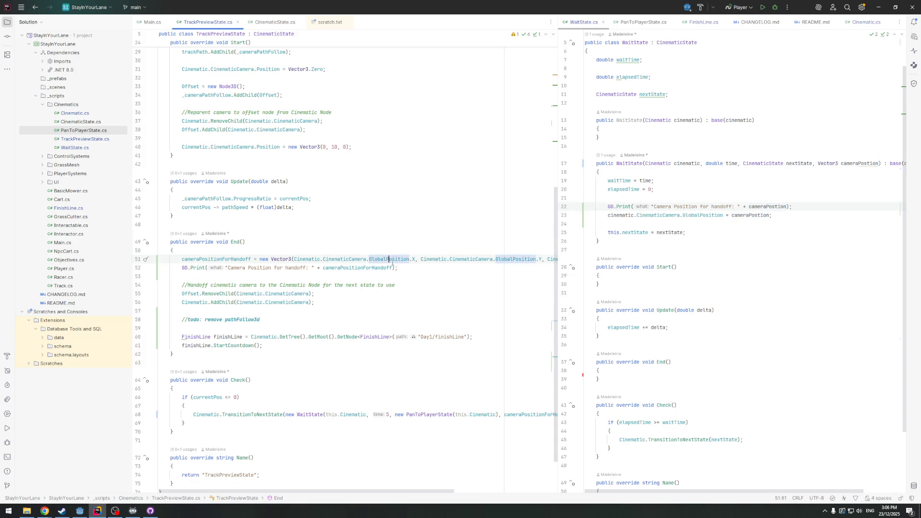
{"action": "mouse_move", "coordinate": [87, 516]}
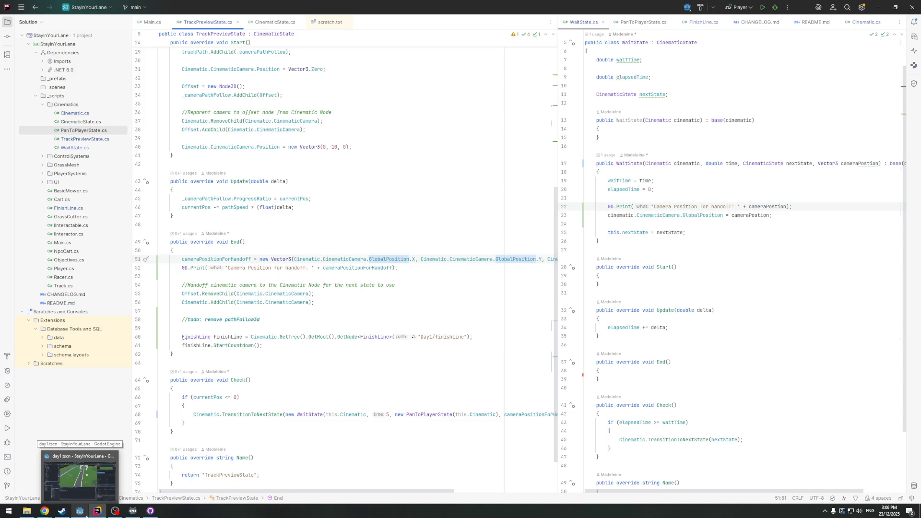
{"action": "scroll", "coordinate": [209, 237], "scroll_direction": "up", "scroll_amount": 3}
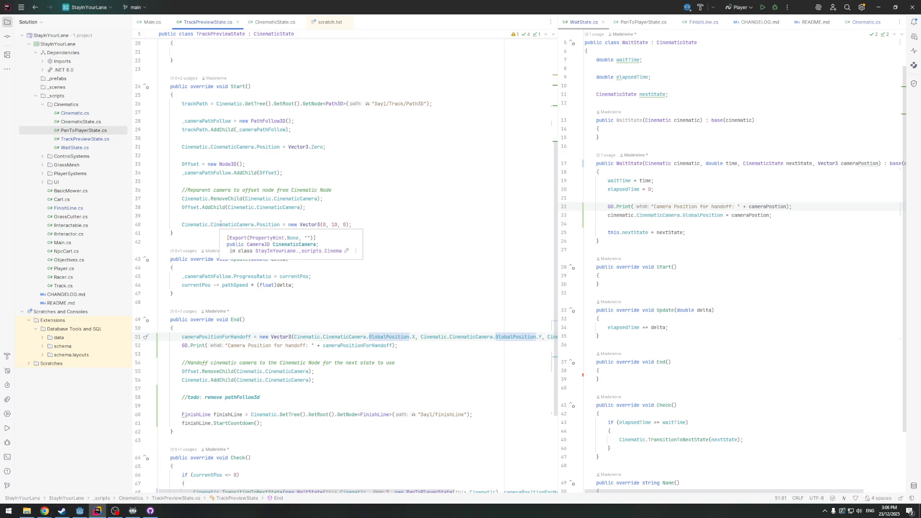
{"action": "scroll", "coordinate": [261, 233], "scroll_direction": "down", "scroll_amount": 2}
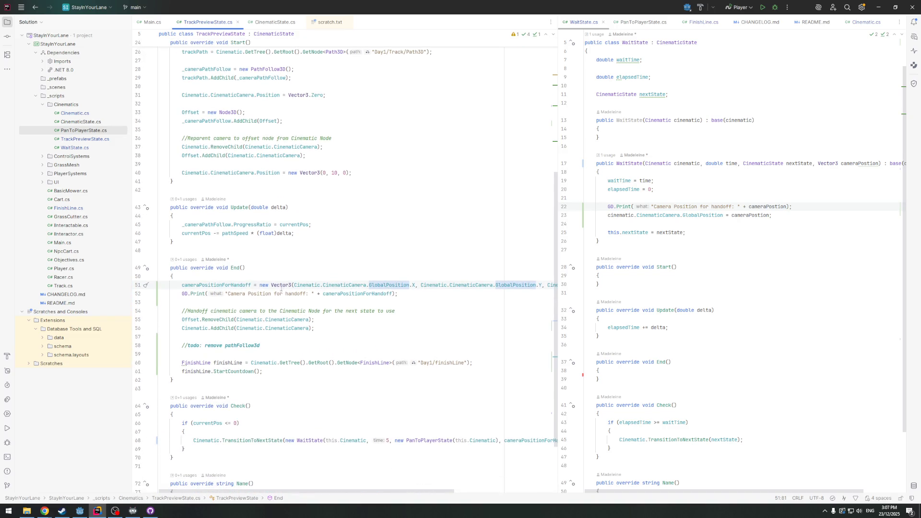
{"action": "left_click_drag", "start_coordinate": [559, 299], "coordinate": [520, 278]}
{"action": "key", "text": "alt+Tab"}
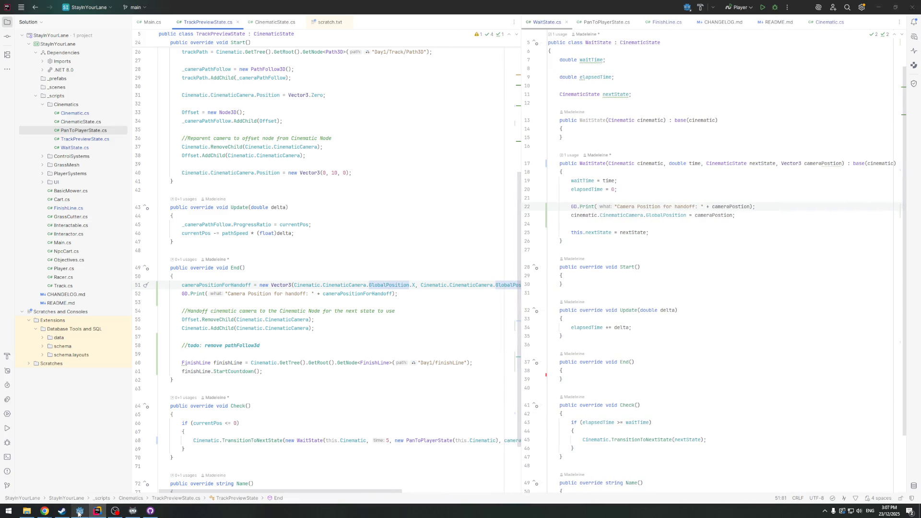
{"action": "left_click", "coordinate": [808, 18]}
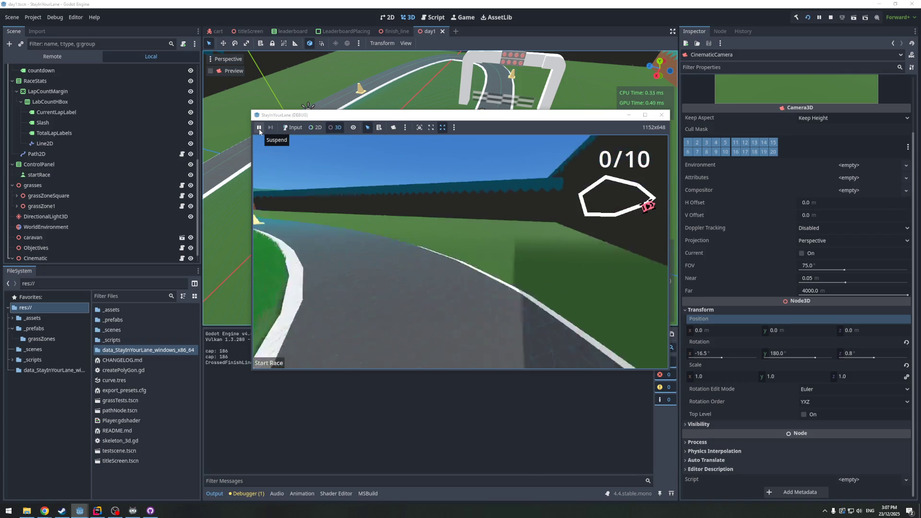
Take over the game camera for a free overview, zoom around the track, and resume the paused intro
{"action": "left_click", "coordinate": [393, 127]}
{"action": "scroll", "coordinate": [419, 238], "scroll_direction": "down", "scroll_amount": 3}
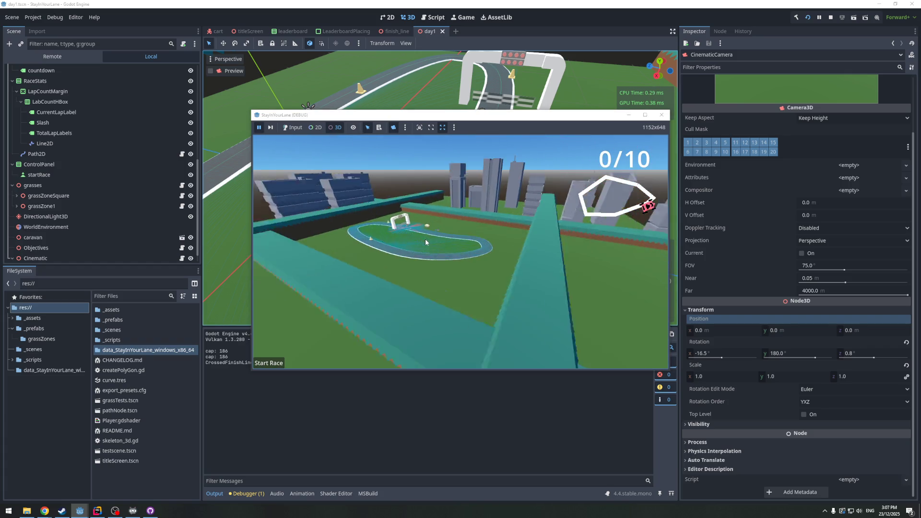
{"action": "scroll", "coordinate": [422, 226], "scroll_direction": "up", "scroll_amount": 1}
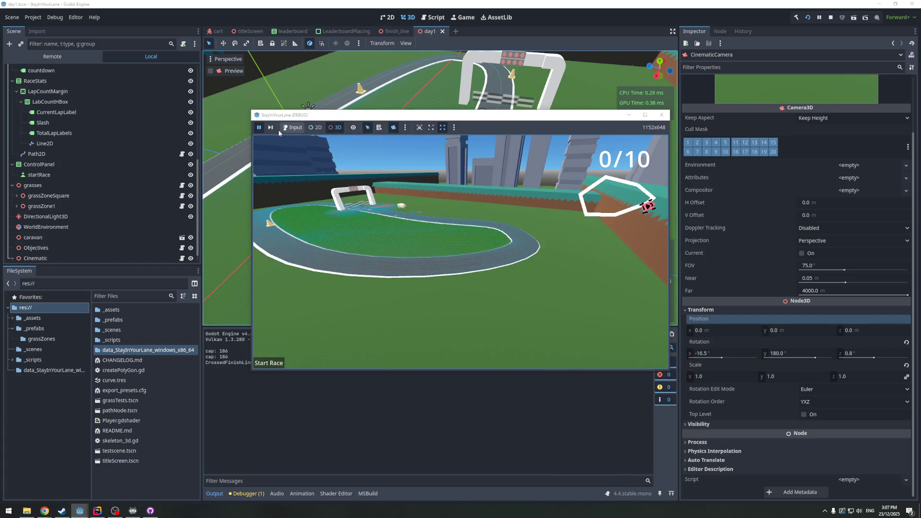
{"action": "left_click", "coordinate": [259, 129]}
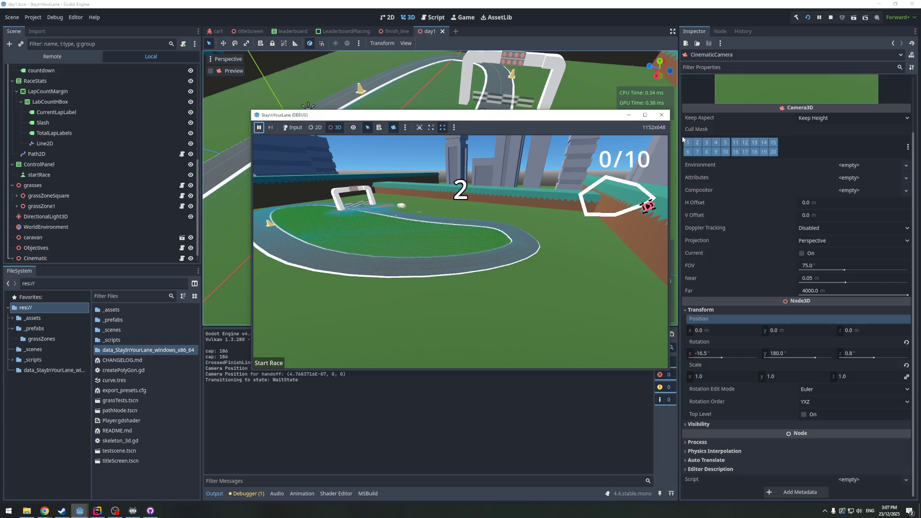
Stop the game, save the day1 scene, and relaunch a quick run
{"action": "left_click", "coordinate": [662, 115]}
{"action": "key", "text": "ctrl+s"}
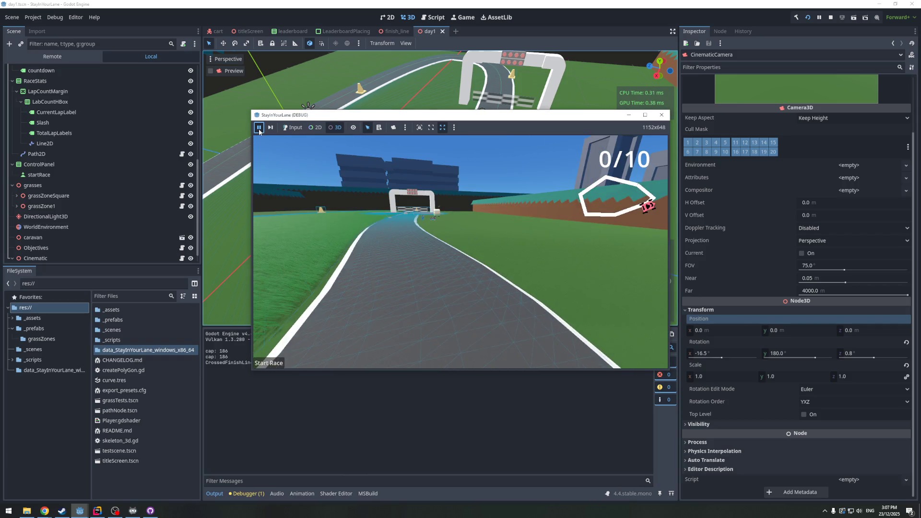
{"action": "scroll", "coordinate": [124, 137], "scroll_direction": "down", "scroll_amount": 1}
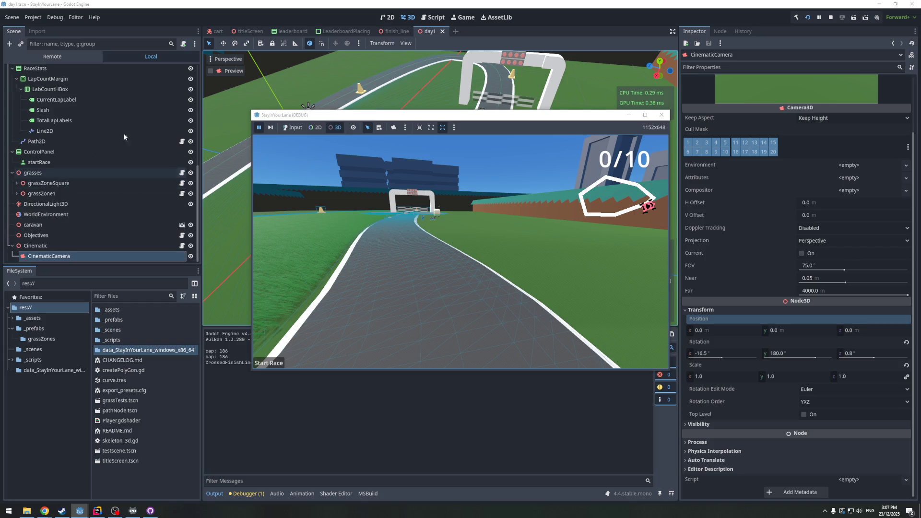
{"action": "key", "text": "F8"}
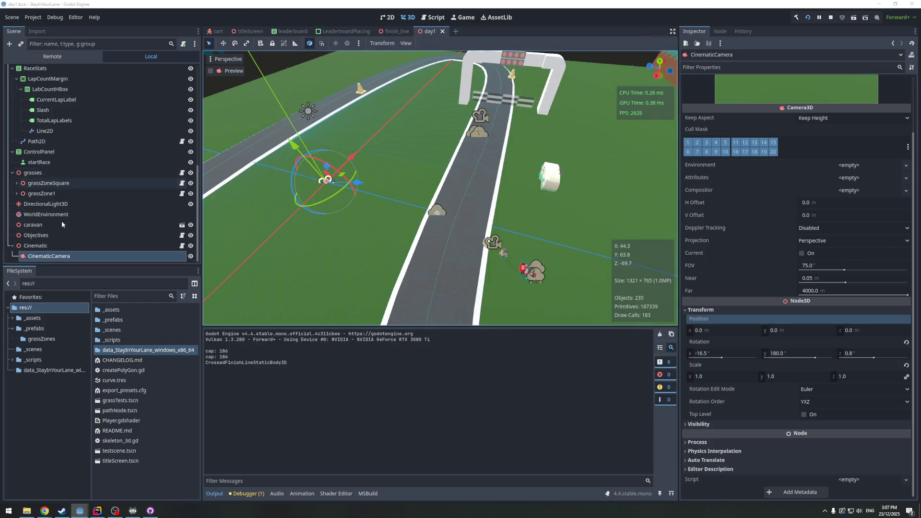
Switch to the running game's Remote scene tree and inspect the live Cinematic node
{"action": "left_click", "coordinate": [58, 237]}
{"action": "left_click", "coordinate": [41, 258]}
{"action": "left_click", "coordinate": [51, 56]}
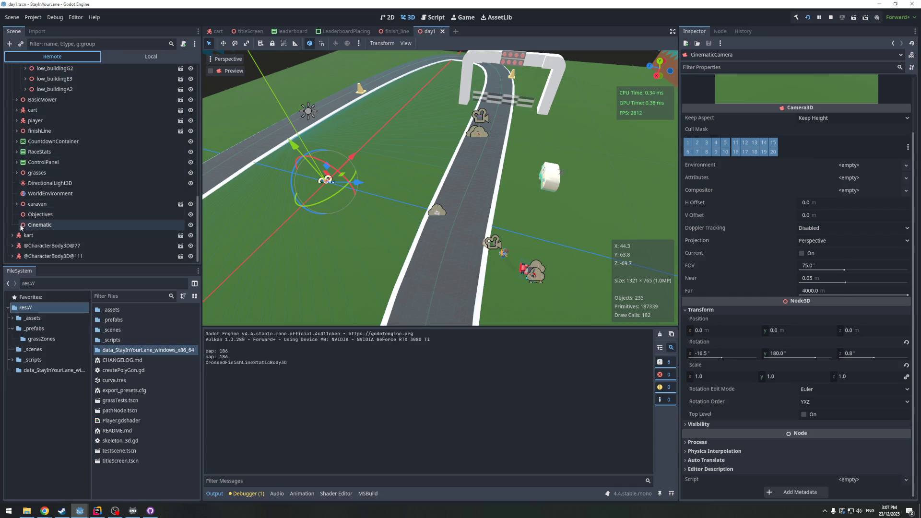
{"action": "left_click", "coordinate": [21, 227]}
{"action": "scroll", "coordinate": [30, 226], "scroll_direction": "up", "scroll_amount": 3}
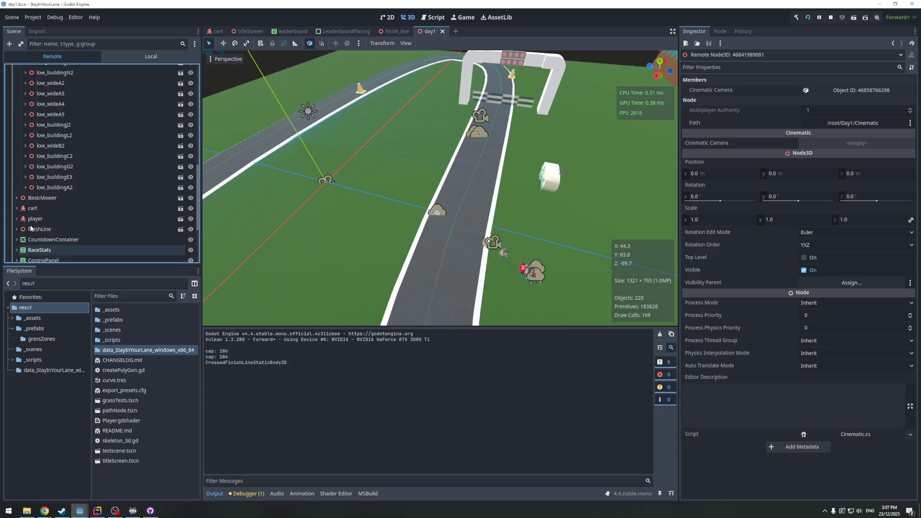
{"action": "scroll", "coordinate": [33, 223], "scroll_direction": "down", "scroll_amount": 3}
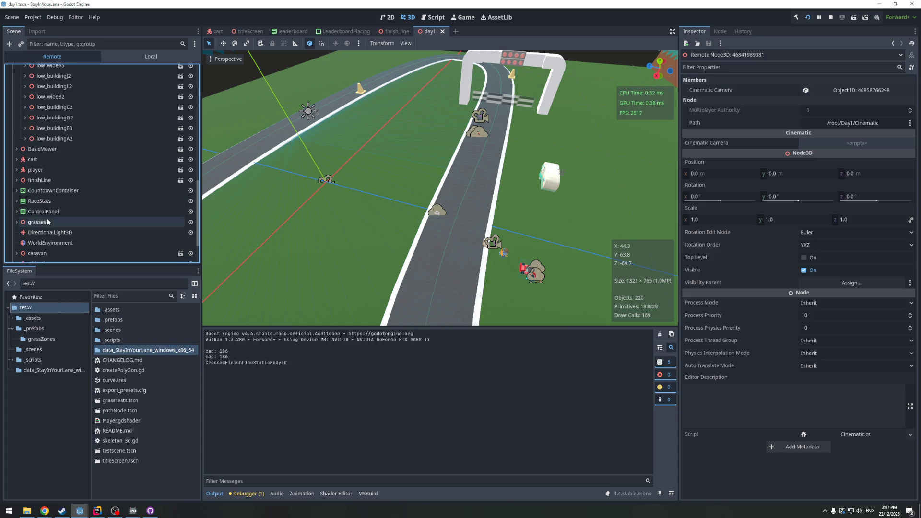
{"action": "scroll", "coordinate": [47, 220], "scroll_direction": "down", "scroll_amount": 3}
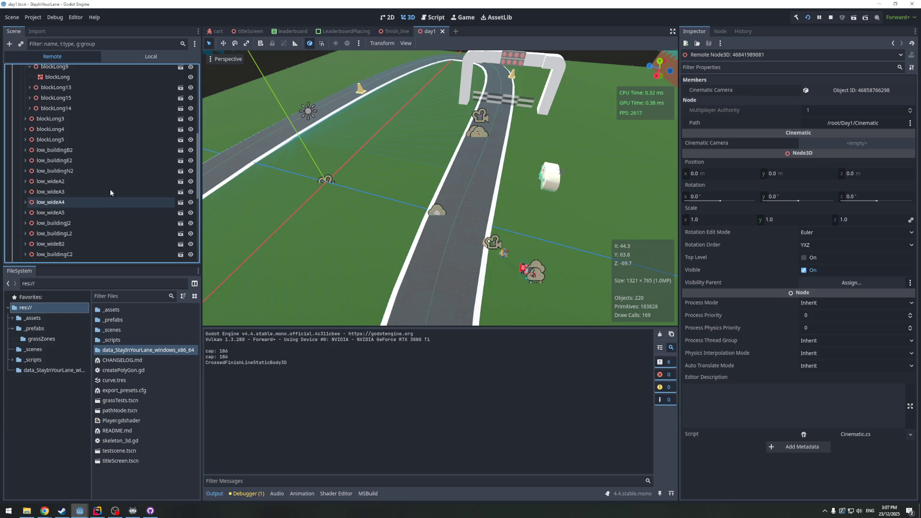
{"action": "scroll", "coordinate": [111, 189], "scroll_direction": "up", "scroll_amount": 5}
{"action": "scroll", "coordinate": [74, 166], "scroll_direction": "up", "scroll_amount": 10}
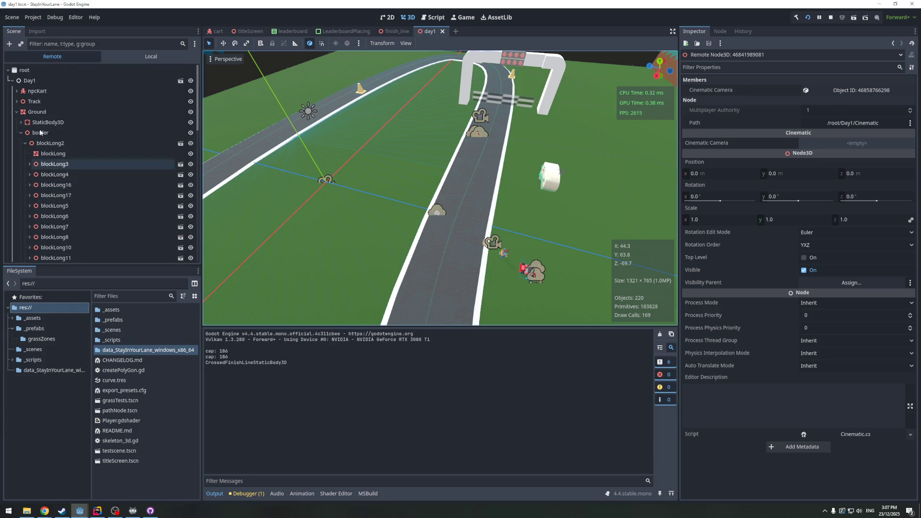
{"action": "left_click", "coordinate": [20, 111]}
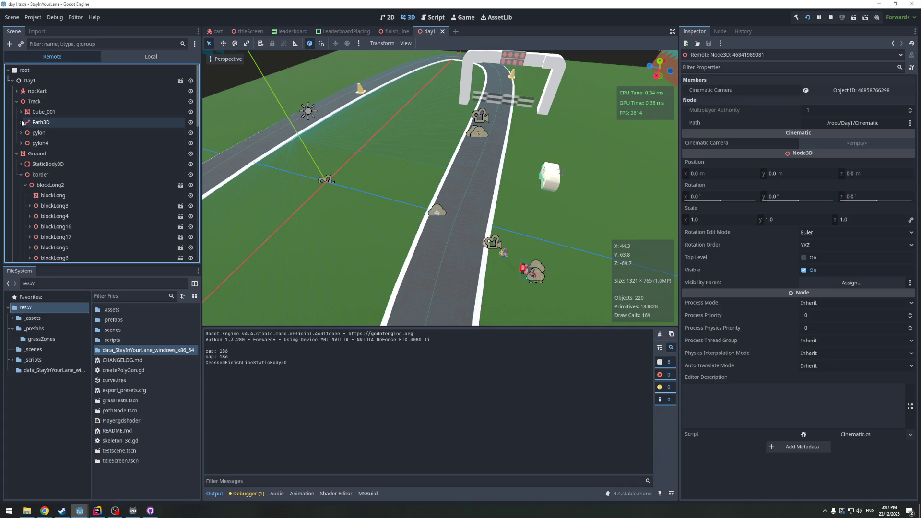
{"action": "left_click", "coordinate": [20, 121]}
{"action": "left_click", "coordinate": [53, 133]}
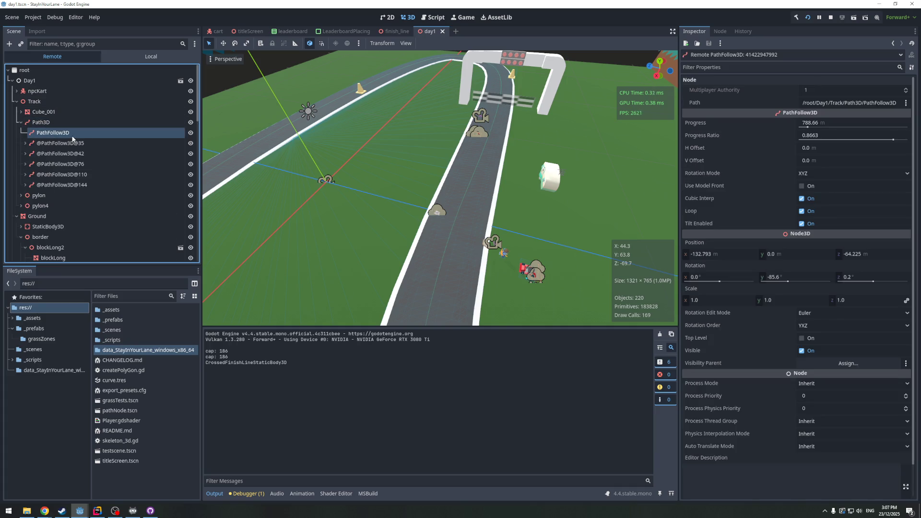
{"action": "left_click", "coordinate": [25, 143]}
{"action": "left_click", "coordinate": [25, 164]}
{"action": "left_click", "coordinate": [25, 184]}
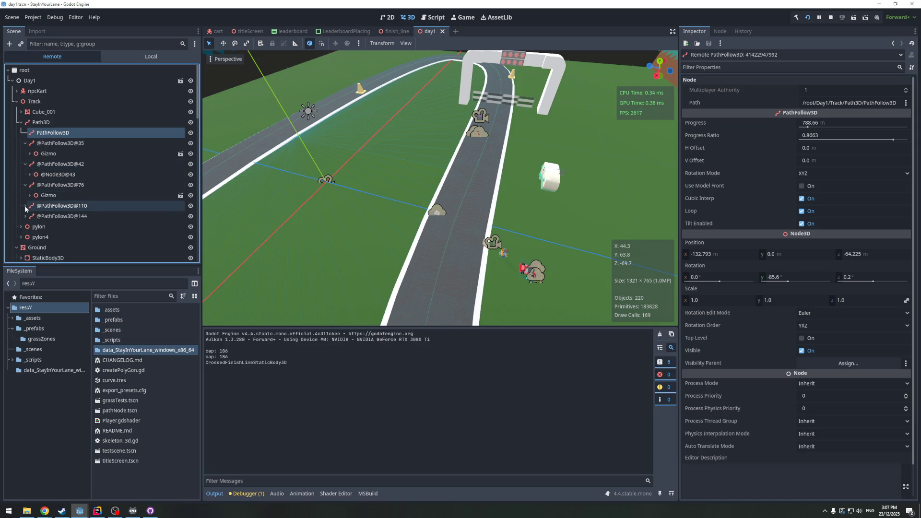
{"action": "left_click", "coordinate": [25, 205]}
{"action": "left_click", "coordinate": [25, 227]}
{"action": "scroll", "coordinate": [60, 161], "scroll_direction": "down", "scroll_amount": 2}
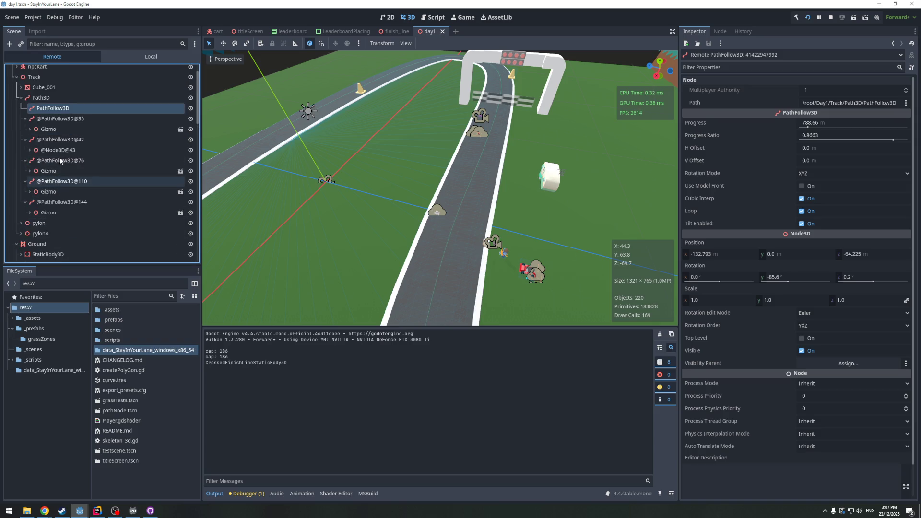
{"action": "scroll", "coordinate": [54, 162], "scroll_direction": "up", "scroll_amount": 2}
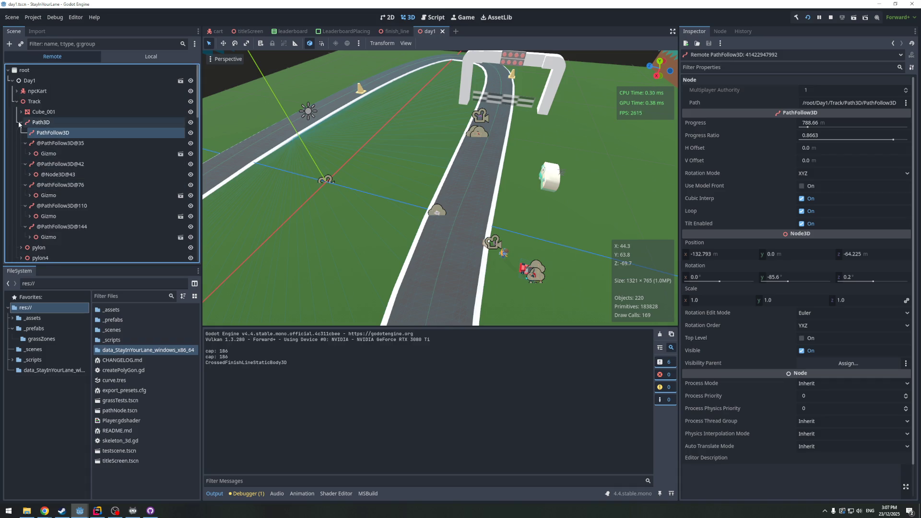
Collapse Path3D, expand finishLine, then re-expand Path3D and inspect PathFollow3D and Cube_001
{"action": "left_click", "coordinate": [21, 125]}
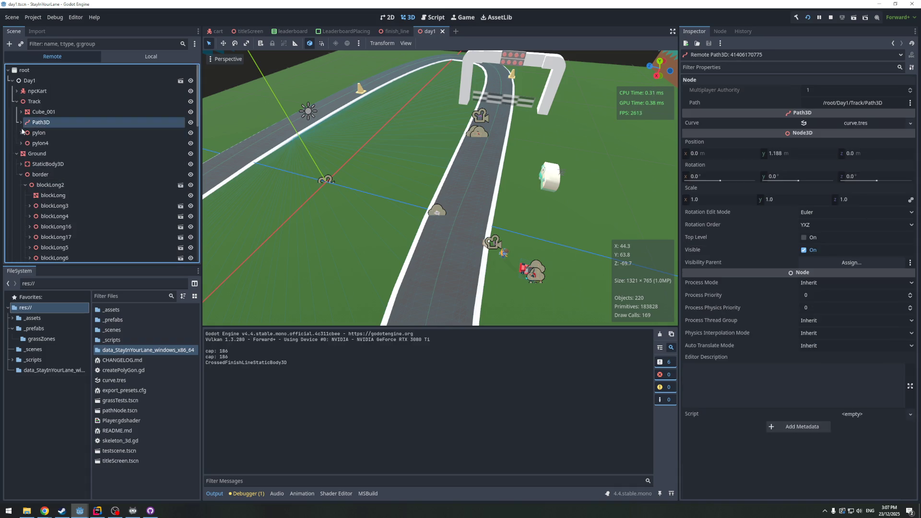
{"action": "scroll", "coordinate": [44, 192], "scroll_direction": "down", "scroll_amount": 10}
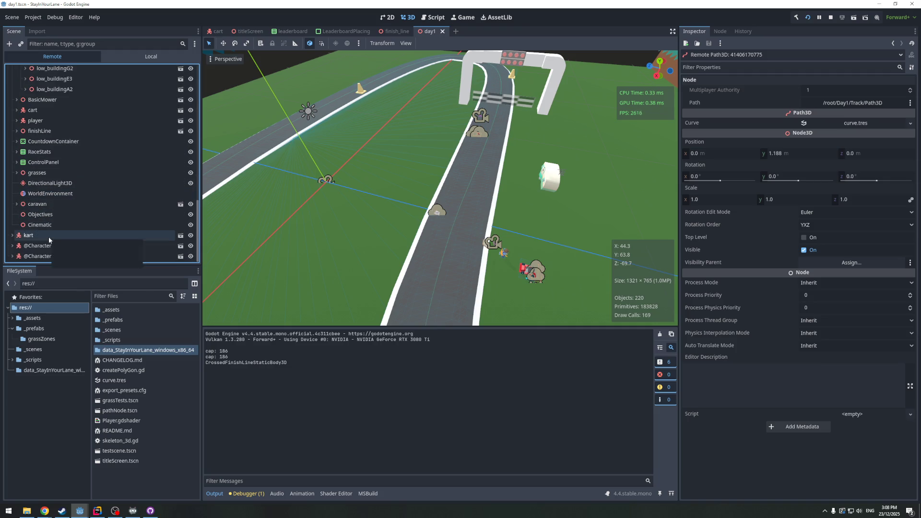
{"action": "scroll", "coordinate": [48, 230], "scroll_direction": "up", "scroll_amount": 5}
{"action": "left_click", "coordinate": [18, 230]}
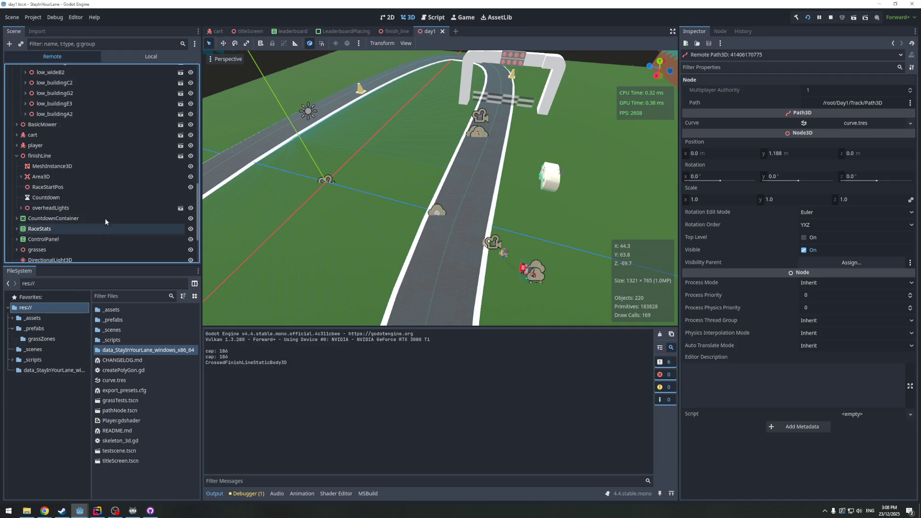
{"action": "scroll", "coordinate": [38, 192], "scroll_direction": "up", "scroll_amount": 8}
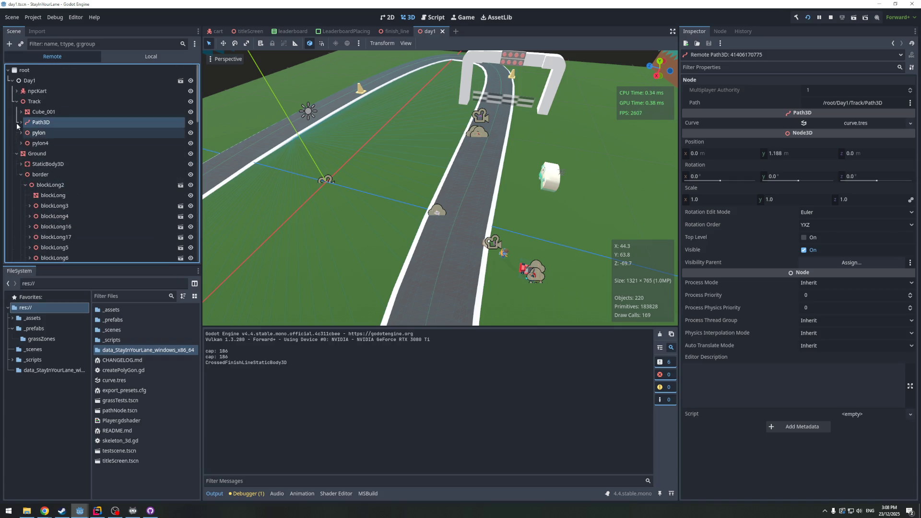
{"action": "left_click", "coordinate": [21, 122]}
{"action": "left_click", "coordinate": [49, 133]}
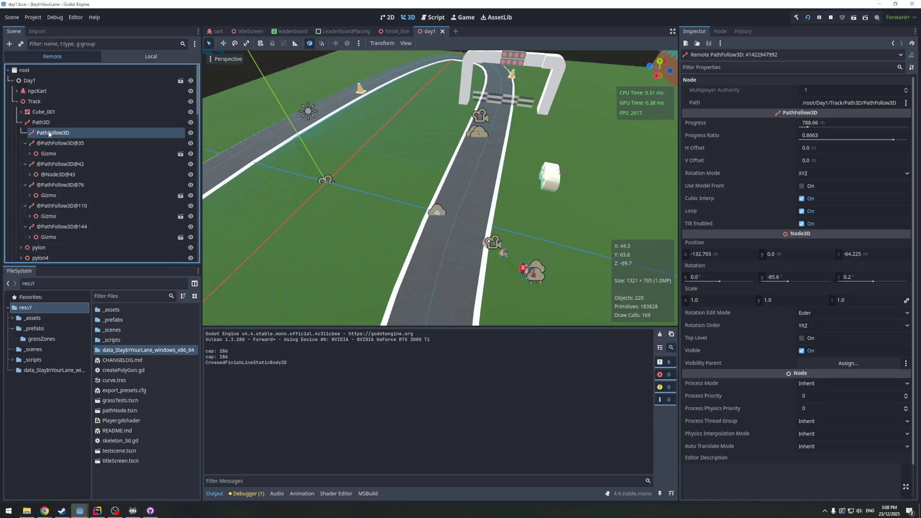
{"action": "left_click", "coordinate": [21, 112]}
{"action": "left_click", "coordinate": [21, 112]}
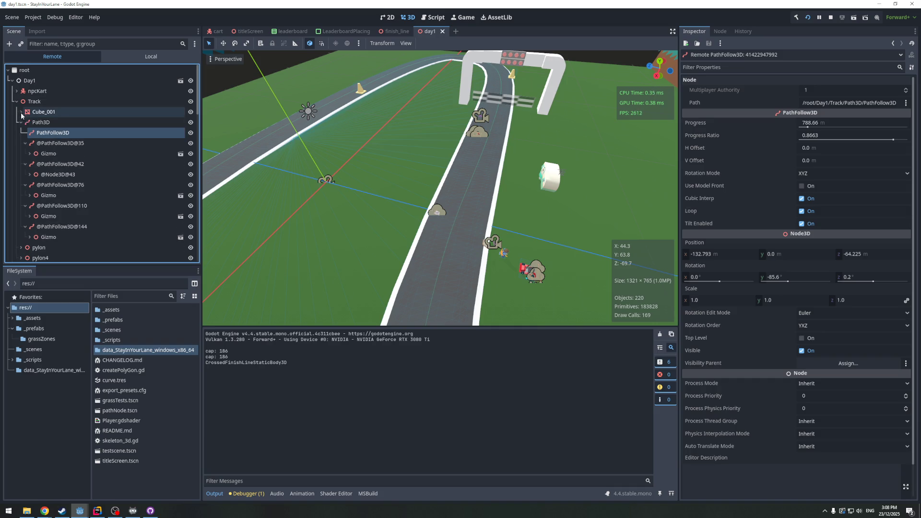
{"action": "left_click", "coordinate": [30, 175]}
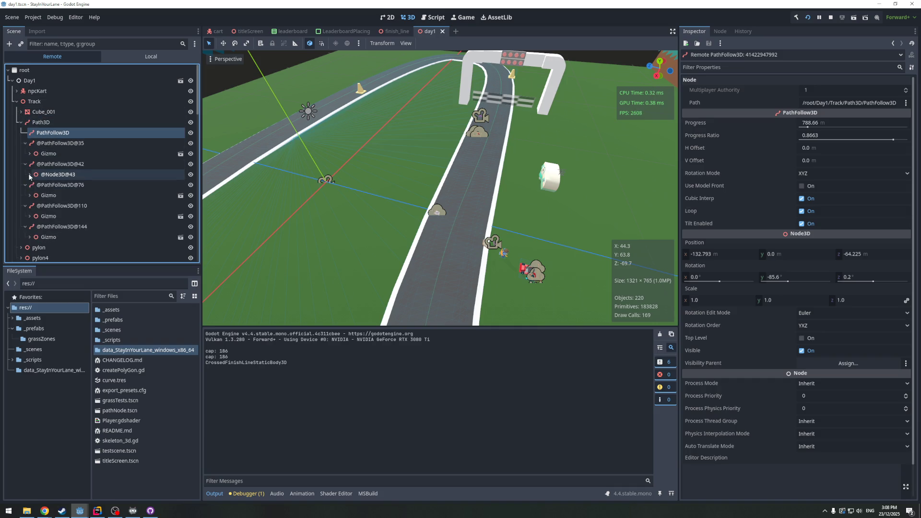
{"action": "left_click", "coordinate": [54, 175]}
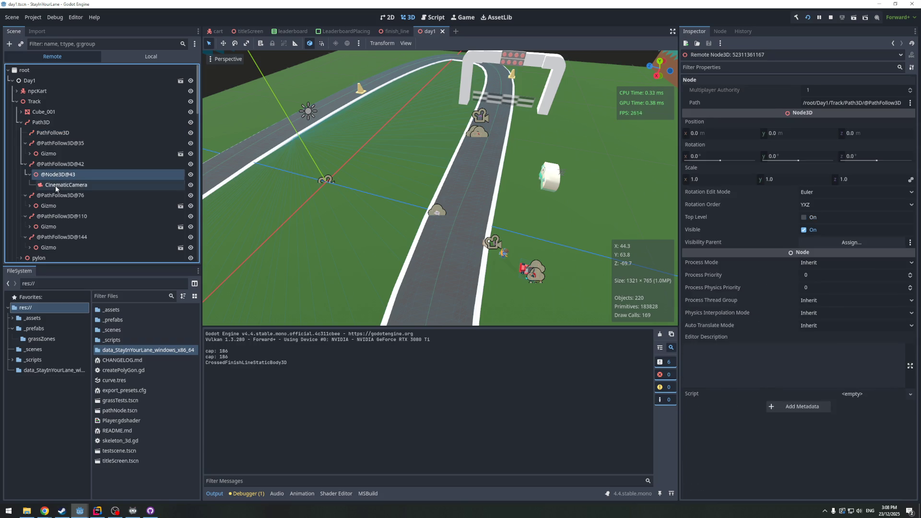
{"action": "left_click", "coordinate": [62, 185]}
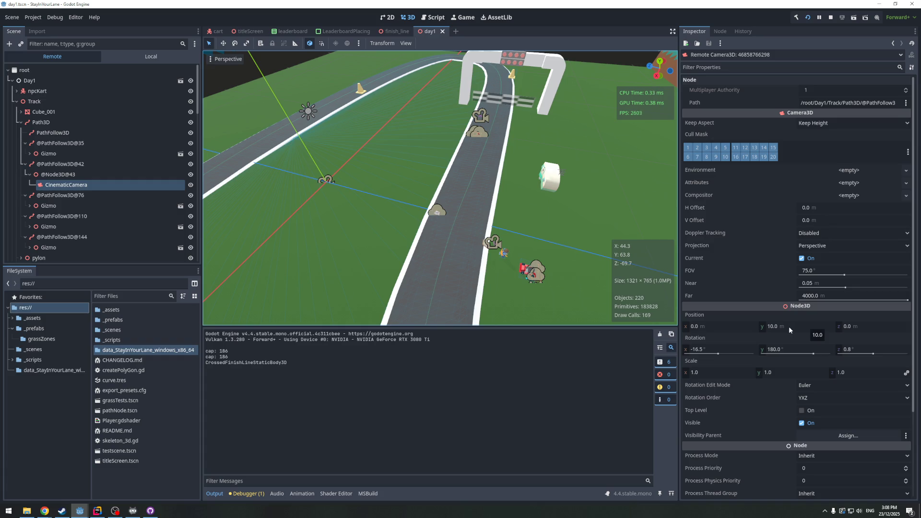
{"action": "scroll", "coordinate": [438, 211], "scroll_direction": "down", "scroll_amount": 3}
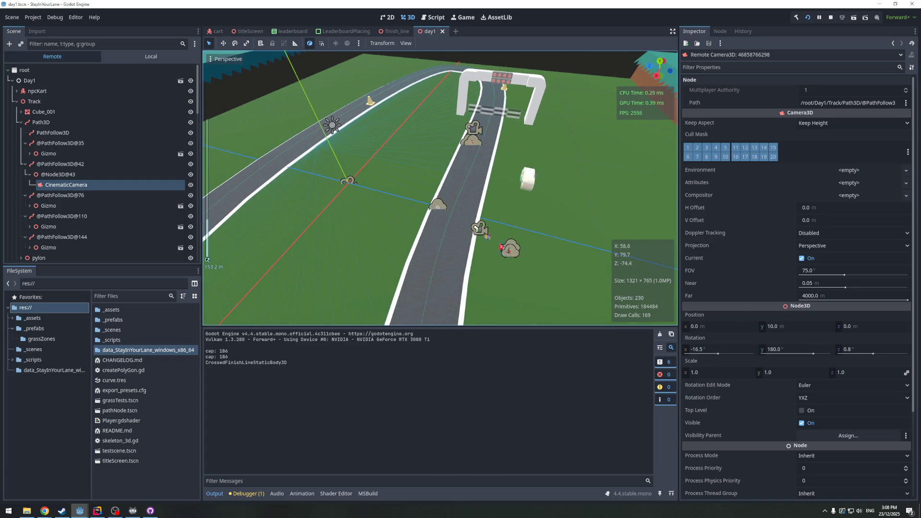
In the game window, enable camera override and advance the paused game four frames
{"action": "key", "text": "alt+Tab"}
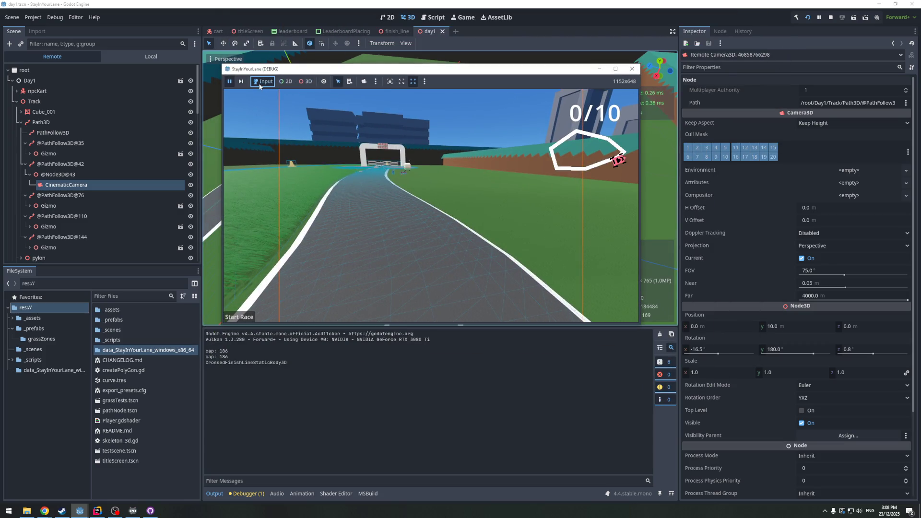
{"action": "left_click", "coordinate": [364, 81]}
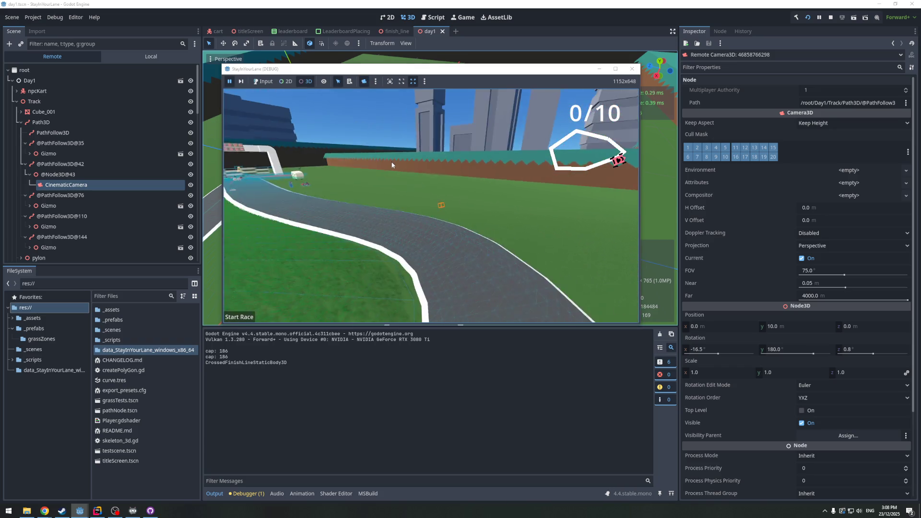
{"action": "left_click", "coordinate": [242, 84]}
{"action": "left_click", "coordinate": [243, 83]}
{"action": "left_click", "coordinate": [243, 83]}
{"action": "left_click", "coordinate": [243, 84]}
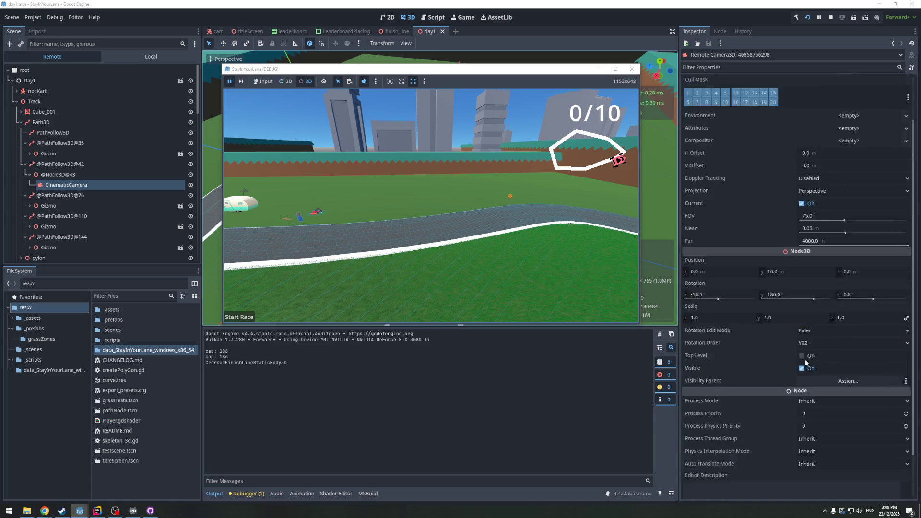
{"action": "scroll", "coordinate": [787, 343], "scroll_direction": "down", "scroll_amount": 5}
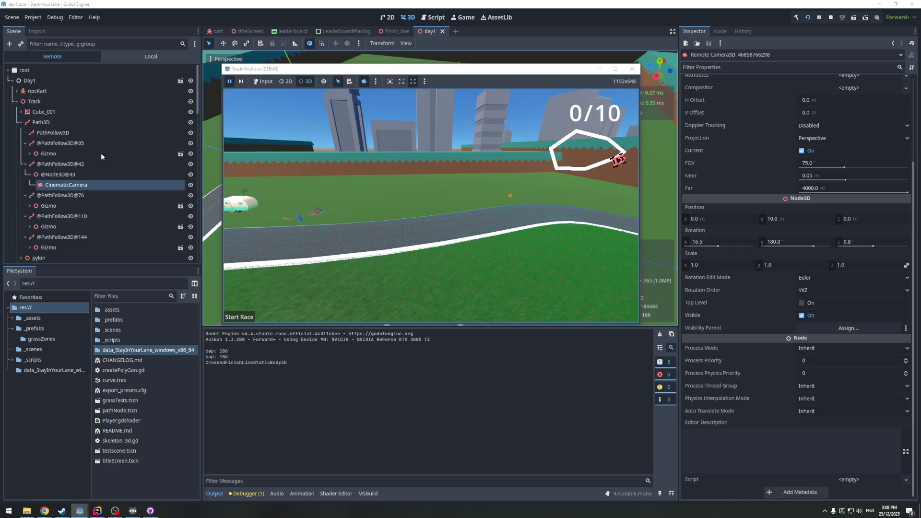
{"action": "key", "text": "alt+Tab"}
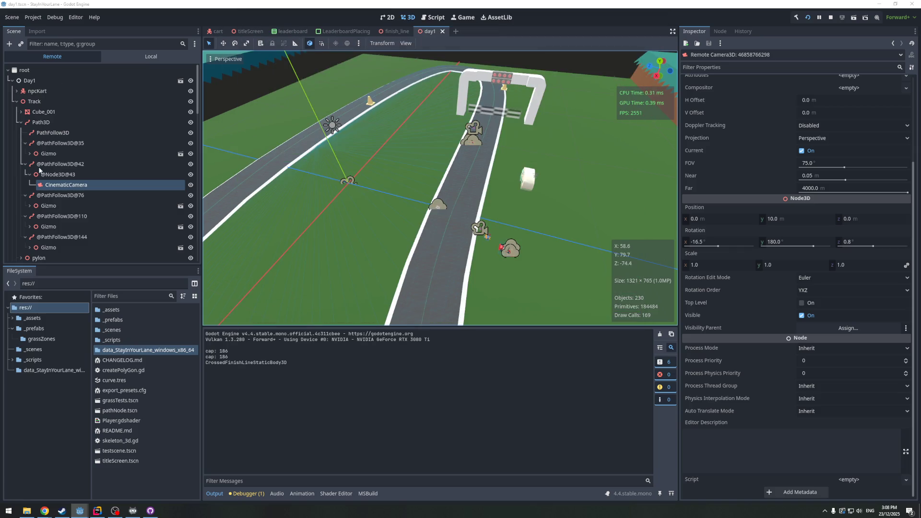
{"action": "left_click", "coordinate": [51, 174]}
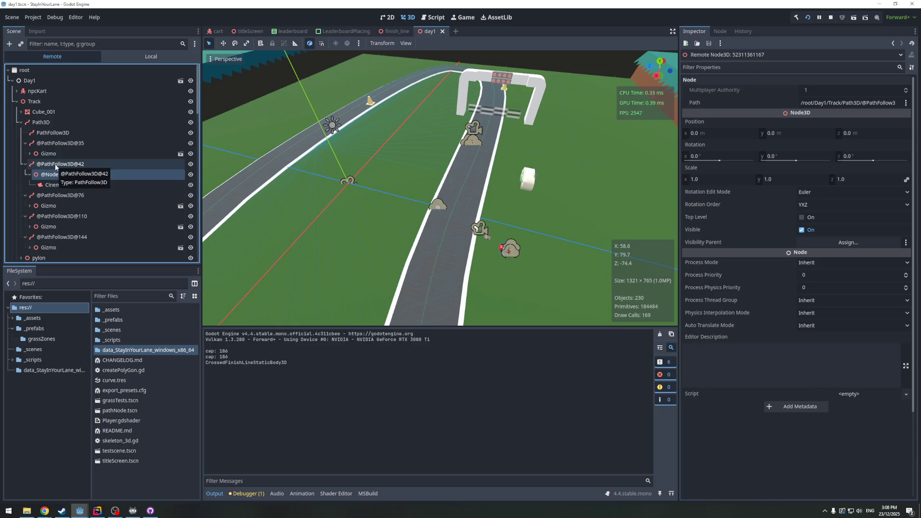
{"action": "left_click", "coordinate": [55, 163]}
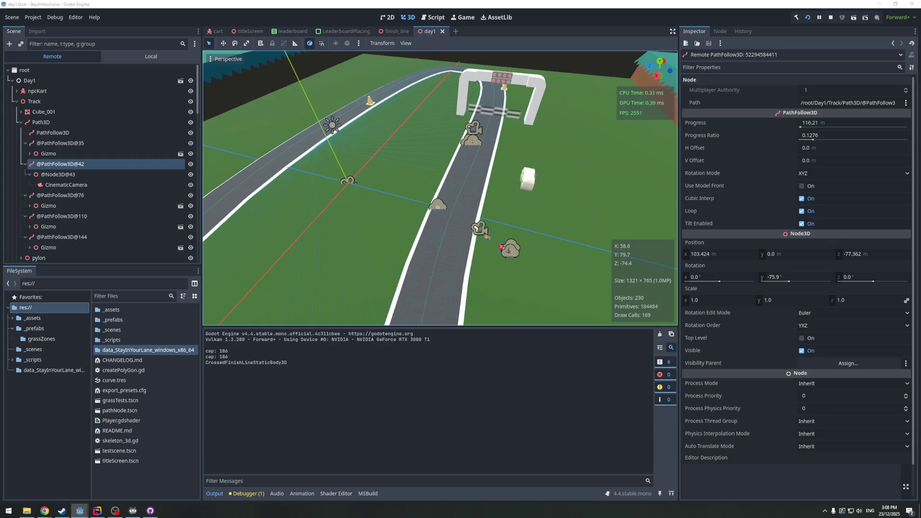
{"action": "mouse_move", "coordinate": [460, 8]}
{"action": "left_mouse_down"}
{"action": "mouse_move", "coordinate": [459, 137]}
{"action": "mouse_move", "coordinate": [460, 0]}
{"action": "left_mouse_up"}
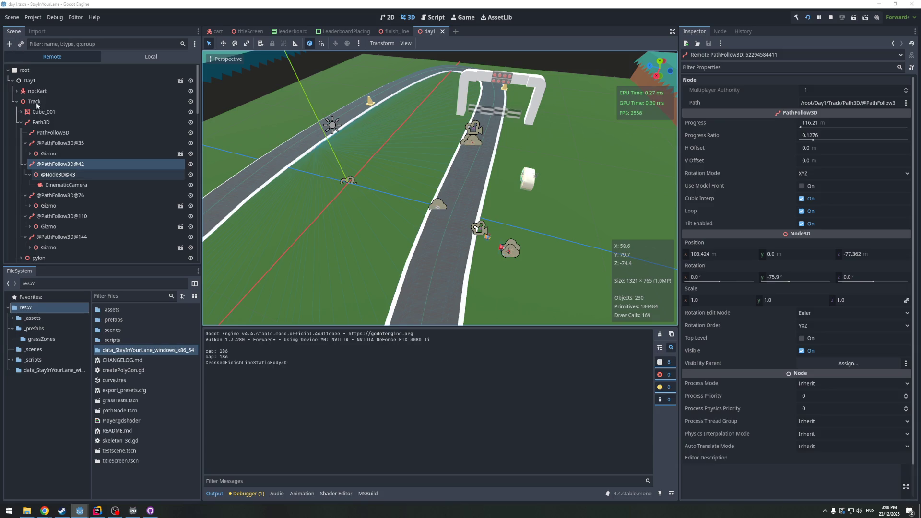
{"action": "left_click", "coordinate": [34, 102]}
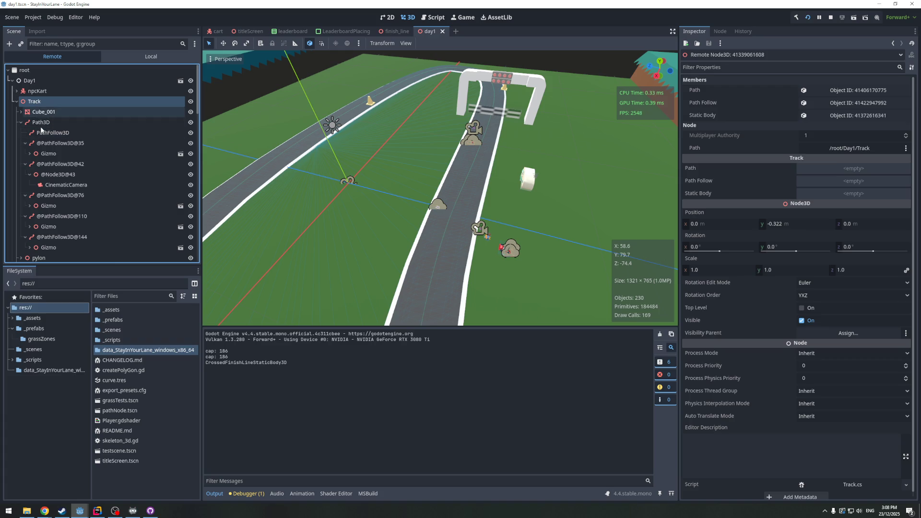
{"action": "left_click", "coordinate": [41, 123]}
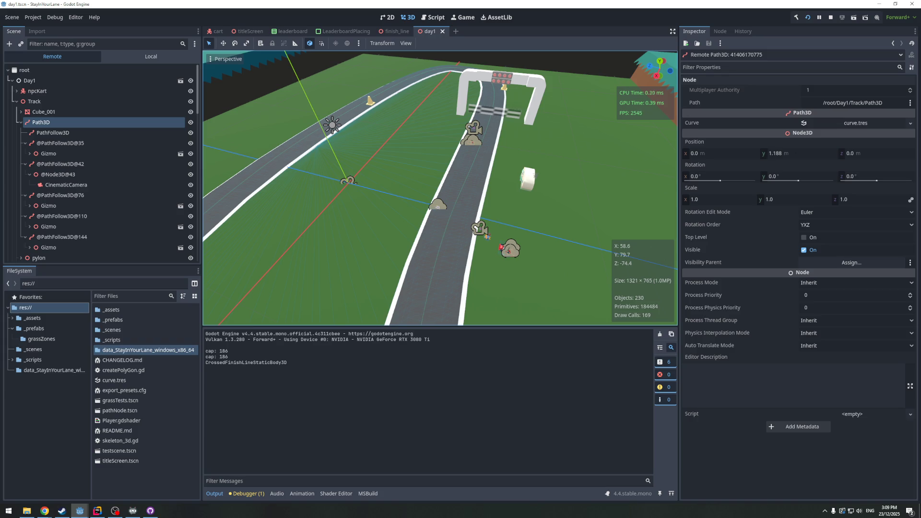
{"action": "key", "text": "alt+Tab"}
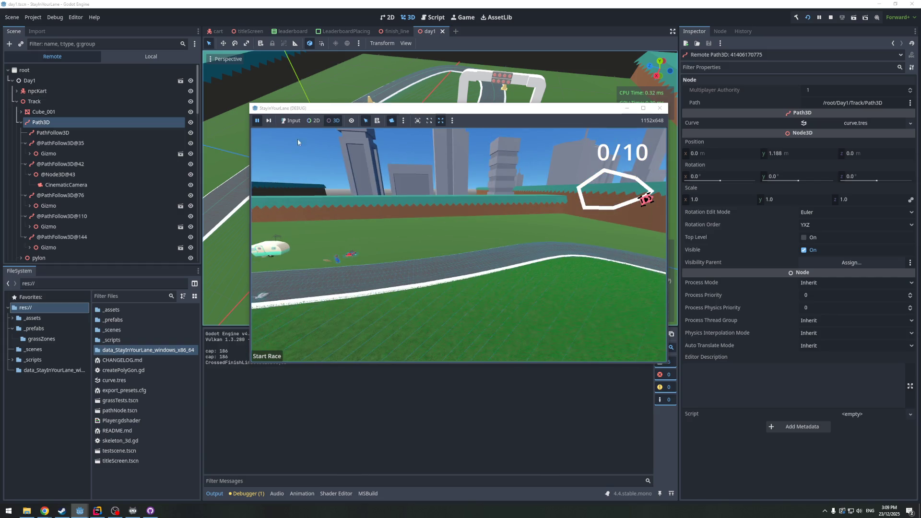
Select the live CinematicCamera to watch its values and bring the game window forward
{"action": "left_click", "coordinate": [269, 121]}
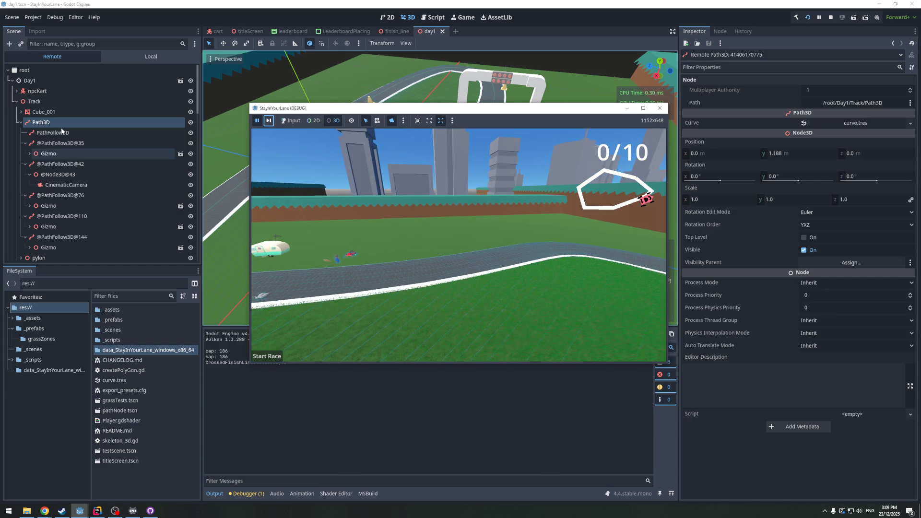
{"action": "left_click", "coordinate": [48, 155]}
{"action": "left_click", "coordinate": [53, 185]}
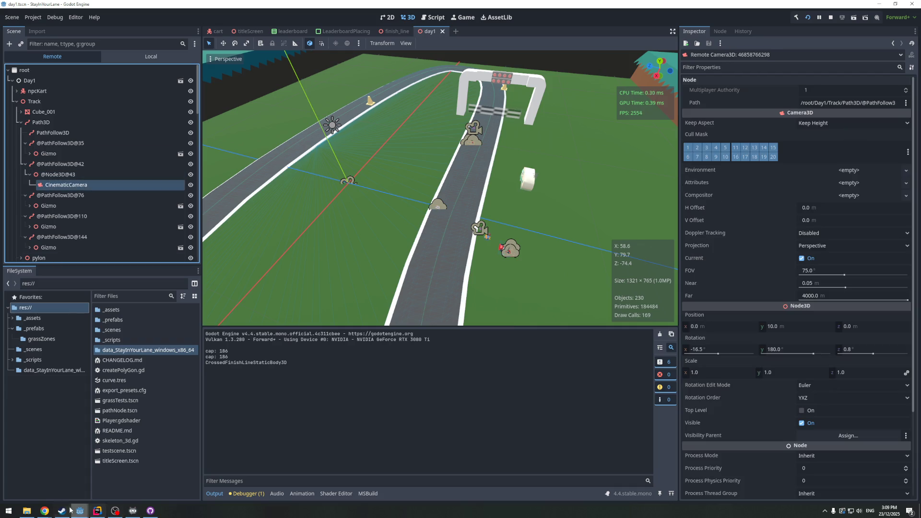
{"action": "mouse_move", "coordinate": [78, 512]}
{"action": "left_click", "coordinate": [119, 477]}
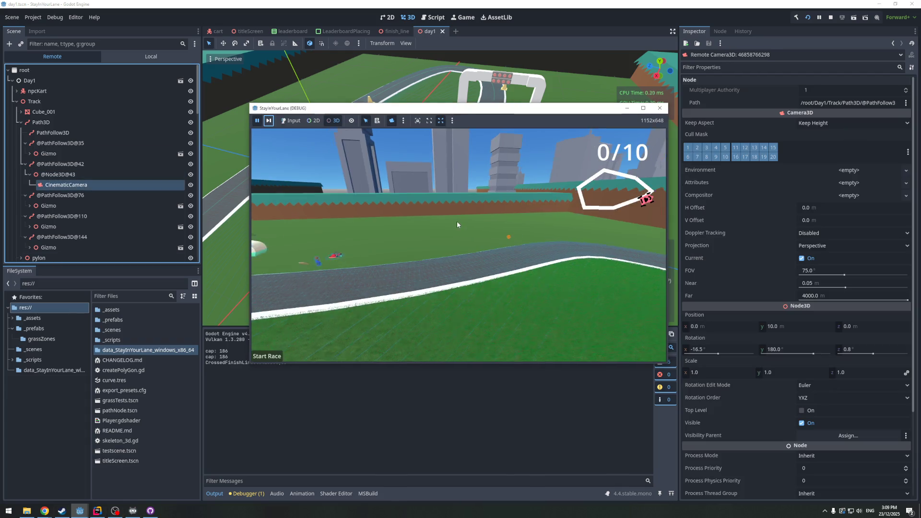
Step the paused game until 'Transitioning to state: WaitState' and the handoff position print
{"action": "left_click", "coordinate": [267, 124]}
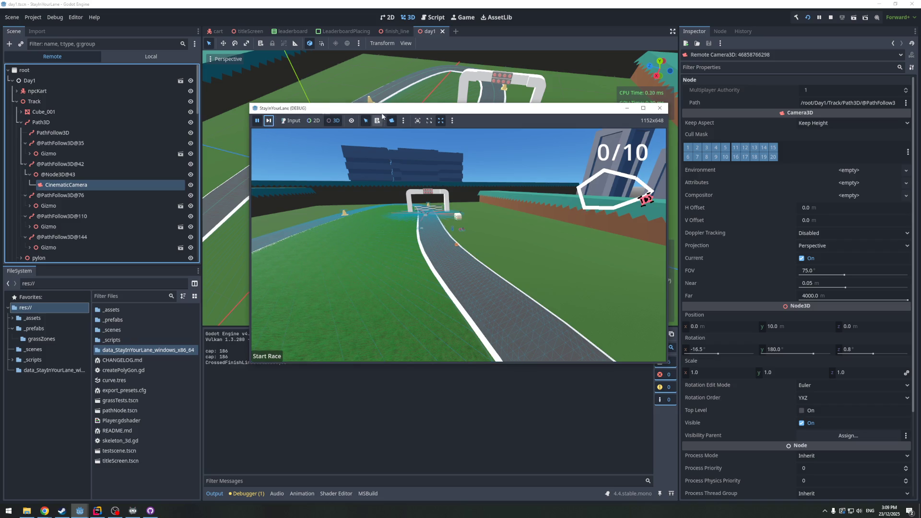
{"action": "left_click_drag", "start_coordinate": [271, 108], "coordinate": [279, 60]}
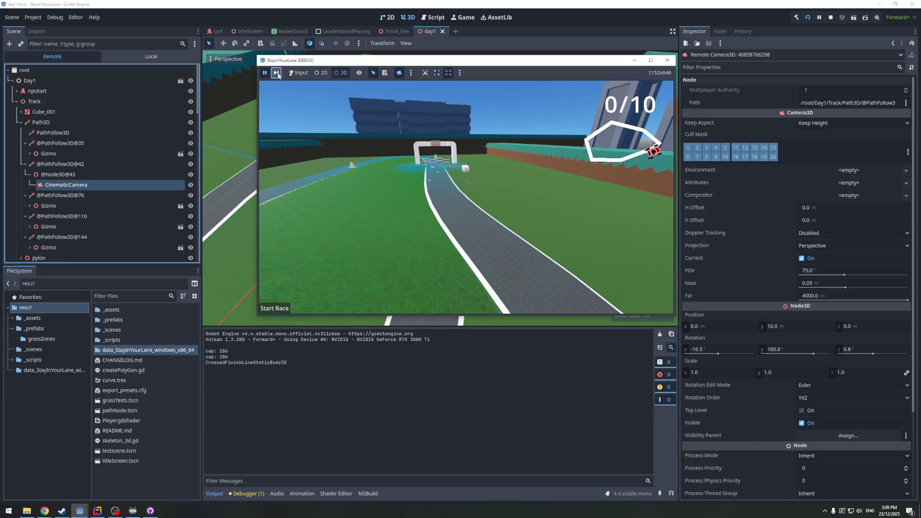
{"action": "left_click", "coordinate": [276, 73]}
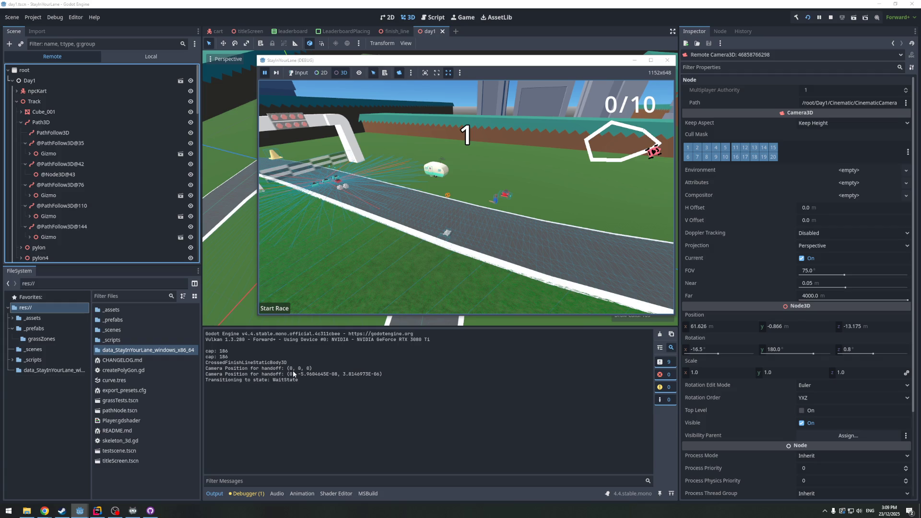
{"action": "scroll", "coordinate": [68, 206], "scroll_direction": "down", "scroll_amount": 3}
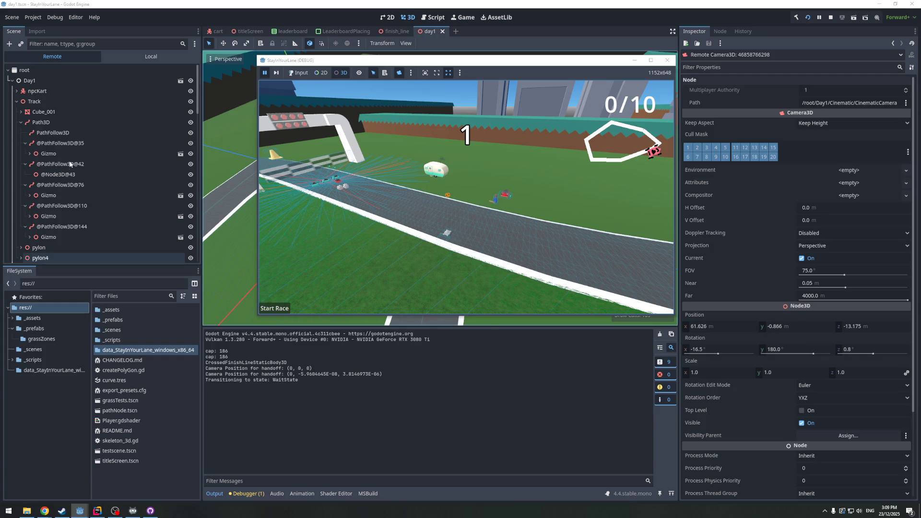
{"action": "scroll", "coordinate": [46, 214], "scroll_direction": "up", "scroll_amount": 3}
{"action": "left_click", "coordinate": [98, 511]}
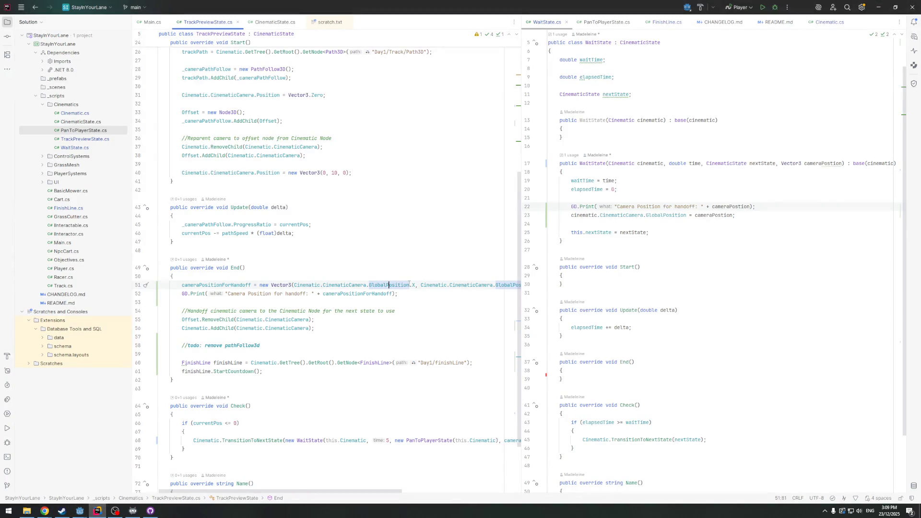
Show Cinematic.cs beside TrackPreviewState.cs via the CinematicCamera declaration, resizing the split
{"action": "mouse_move", "coordinate": [522, 292]}
{"action": "left_mouse_down"}
{"action": "mouse_move", "coordinate": [751, 300]}
{"action": "mouse_move", "coordinate": [642, 300]}
{"action": "mouse_move", "coordinate": [672, 300]}
{"action": "left_mouse_up"}
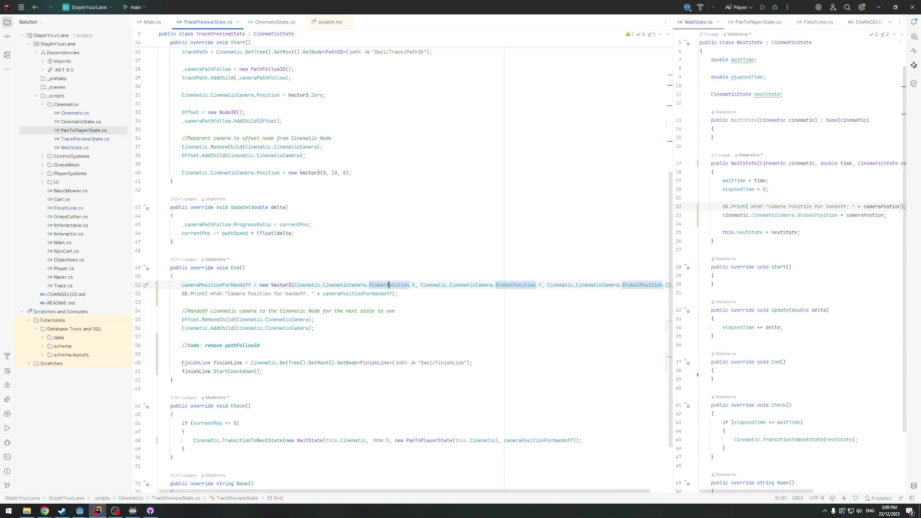
{"action": "mouse_move", "coordinate": [326, 284]}
{"action": "left_click", "coordinate": [336, 285], "text": "ctrl"}
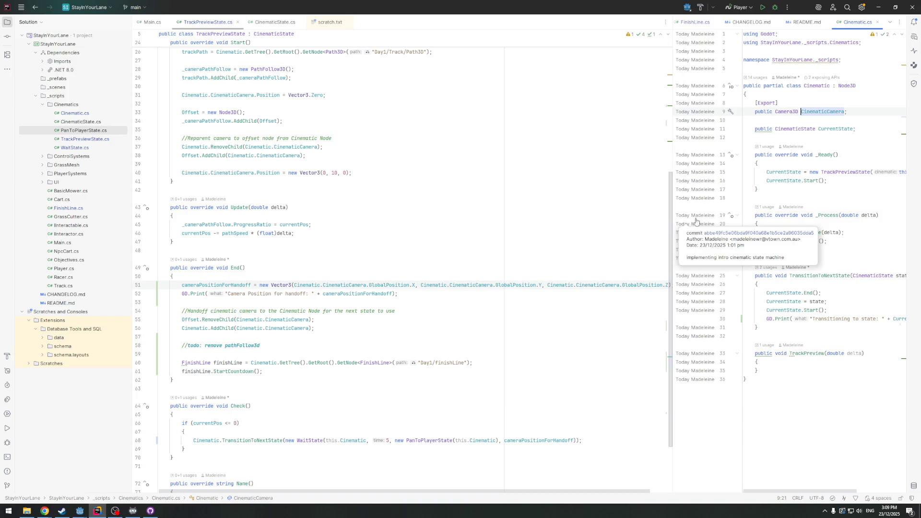
{"action": "mouse_move", "coordinate": [672, 162]}
{"action": "left_mouse_down"}
{"action": "mouse_move", "coordinate": [537, 165]}
{"action": "mouse_move", "coordinate": [701, 165]}
{"action": "left_mouse_up"}
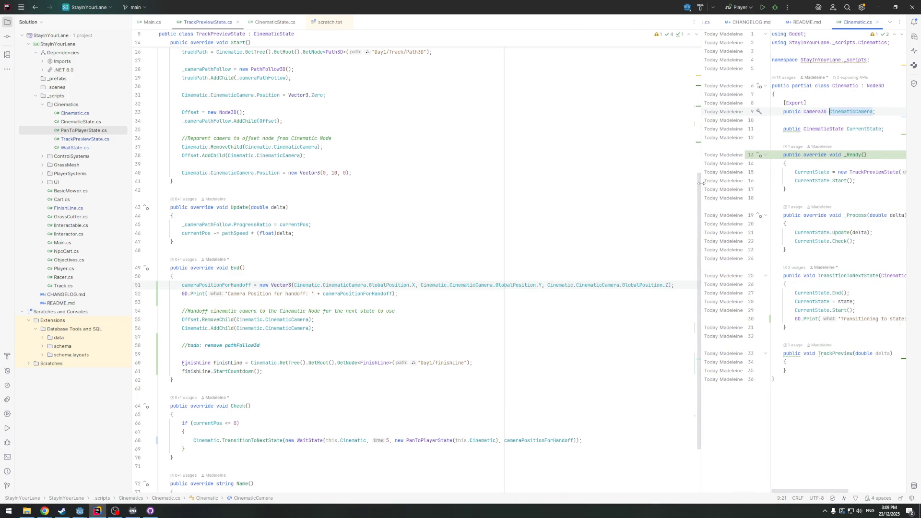
Add an empty line after line 51's handoff Vector3 assignment in End()
{"action": "mouse_move", "coordinate": [272, 284]}
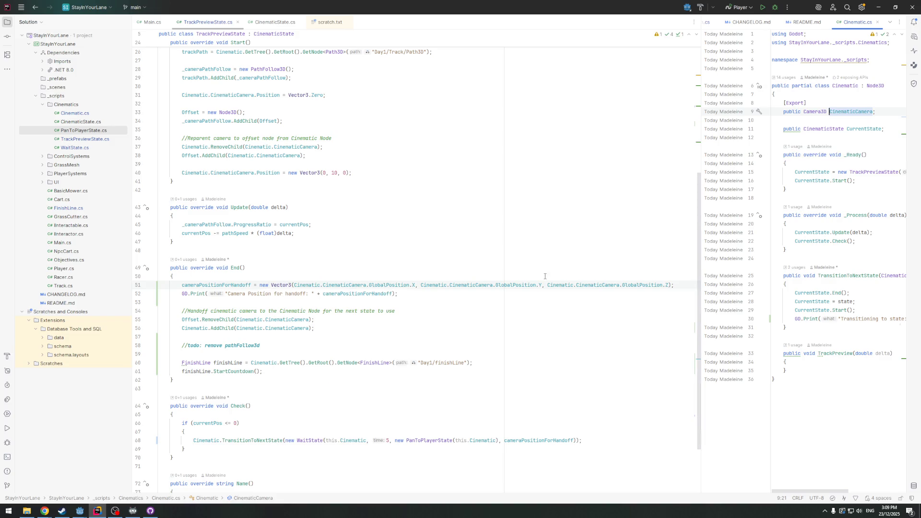
{"action": "left_click", "coordinate": [679, 284]}
{"action": "key", "text": "Return"}
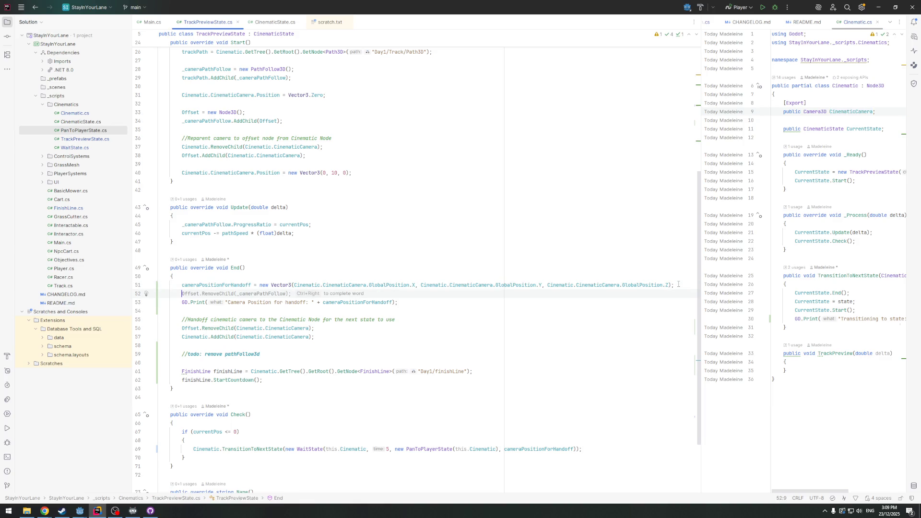
Duplicate the handoff GD.Print statement from line 53 onto line 52
{"action": "left_click_drag", "start_coordinate": [404, 304], "coordinate": [182, 303]}
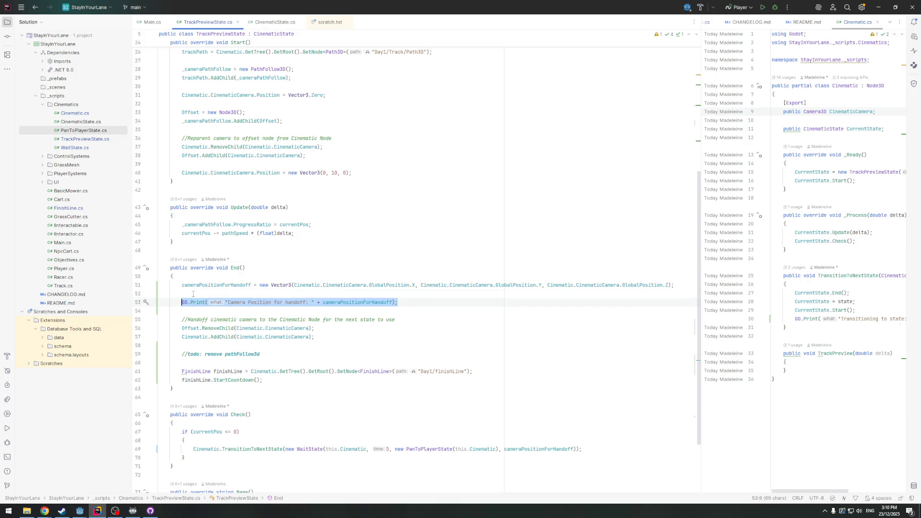
{"action": "key", "text": "ctrl+c"}
{"action": "left_click", "coordinate": [194, 293]}
{"action": "key", "text": "ctrl+v"}
Add 'before reparent' after 'handoff' in both print messages on lines 52 and 53
{"action": "double_click", "coordinate": [339, 294]}
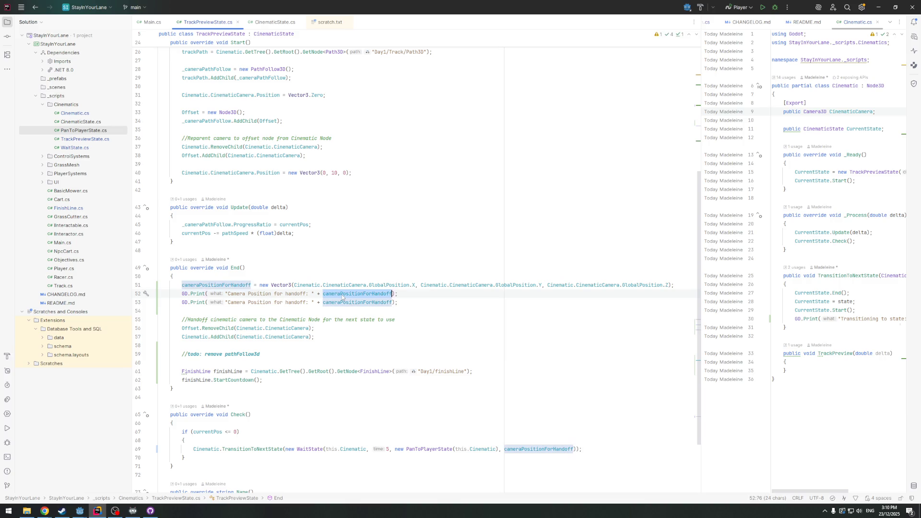
{"action": "left_click", "coordinate": [307, 294]}
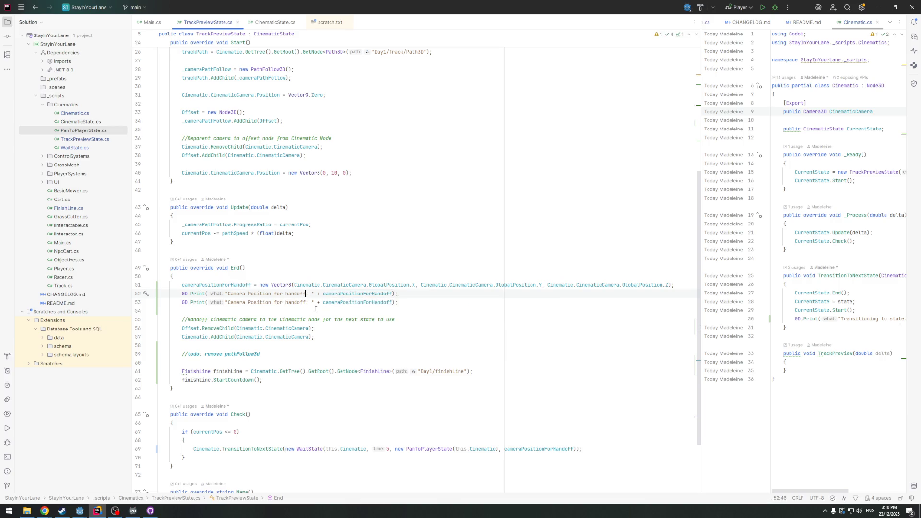
{"action": "type", "text": "b"}
{"action": "type", "text": "e reparent"}
{"action": "key", "text": "ctrl+shift+Left"}
{"action": "key", "text": "ctrl+shift+Left"}
{"action": "key", "text": "ctrl+c"}
{"action": "left_click", "coordinate": [306, 302]}
{"action": "key", "text": "ctrl+v"}
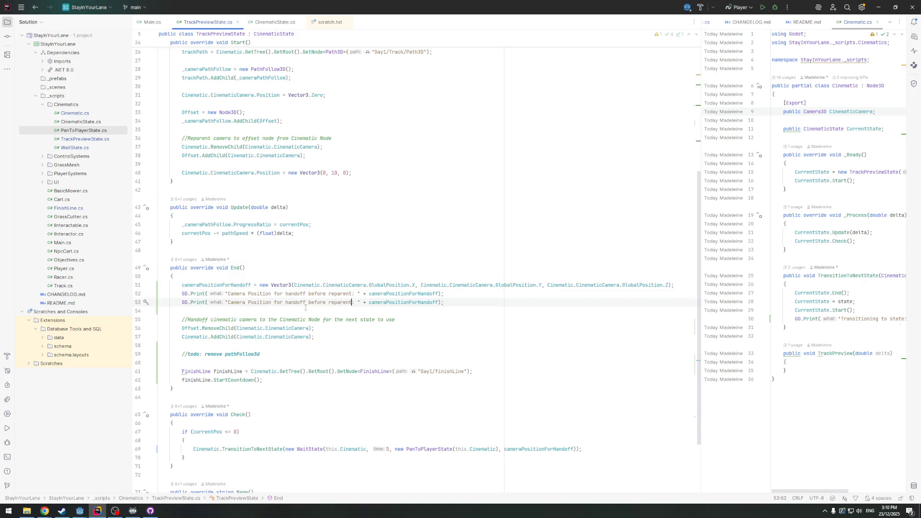
Label line 52 'direct' and print Cinematic.CinematicCamera.GetGlobalPosition() instead of cameraPositionForHandoff
{"action": "left_click", "coordinate": [225, 294]}
{"action": "type", "text": "direct"}
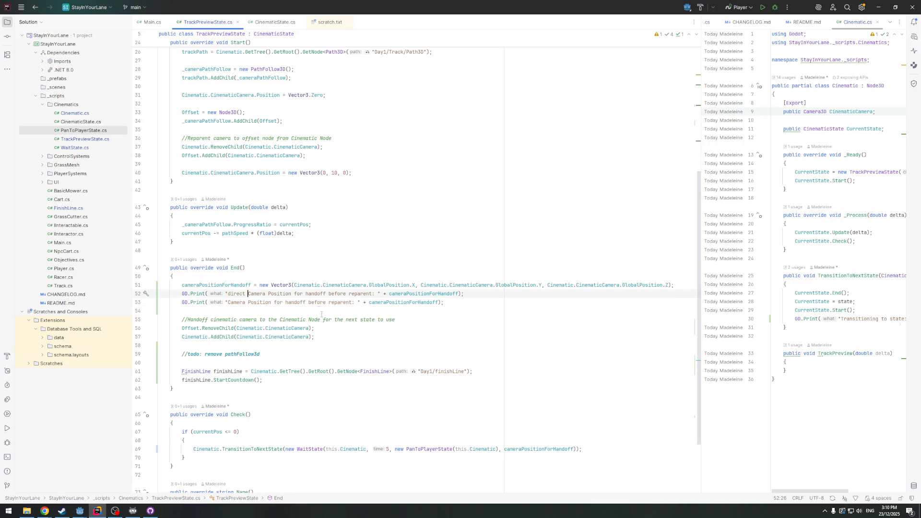
{"action": "double_click", "coordinate": [409, 293]}
{"action": "key", "text": "BackSpace"}
{"action": "key", "text": "BackSpace"}
{"action": "key", "text": "BackSpace"}
{"action": "type", "text": "+ Cinematic."}
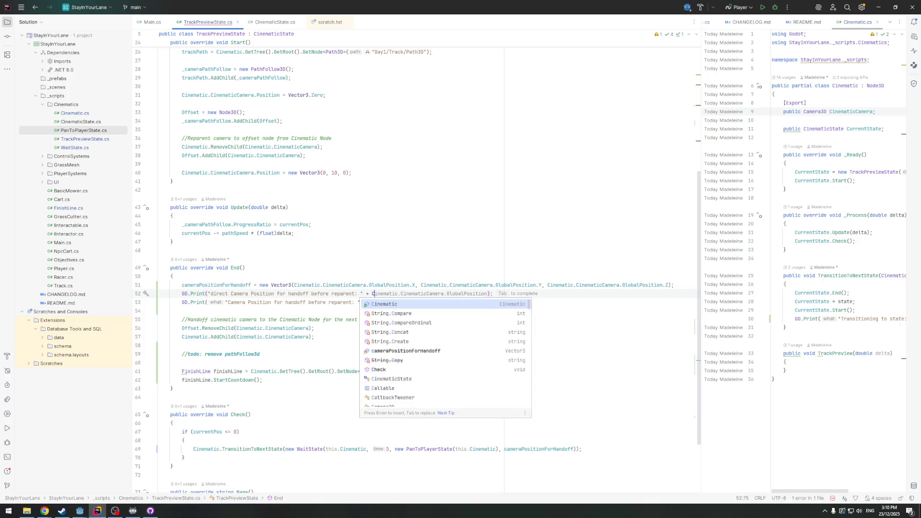
{"action": "key", "text": "Return"}
{"action": "type", "text": ".CinematicCamera."}
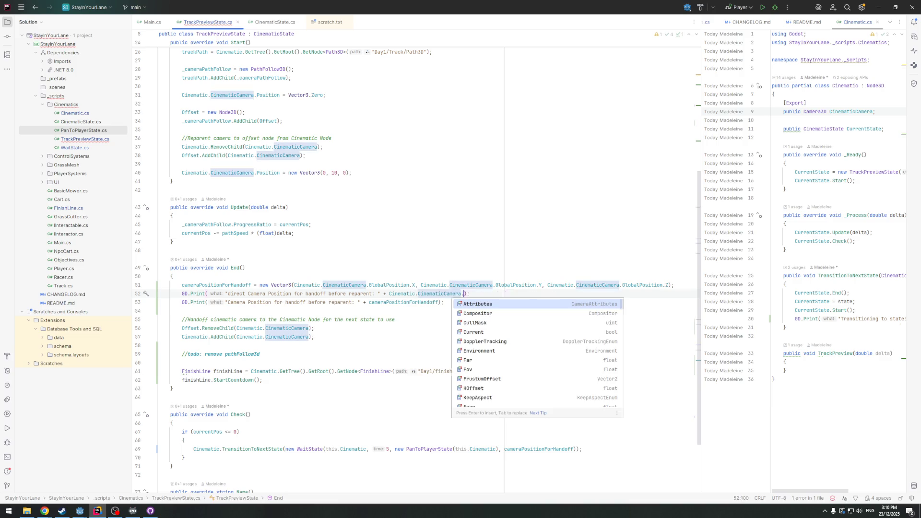
{"action": "type", "text": "Gl"}
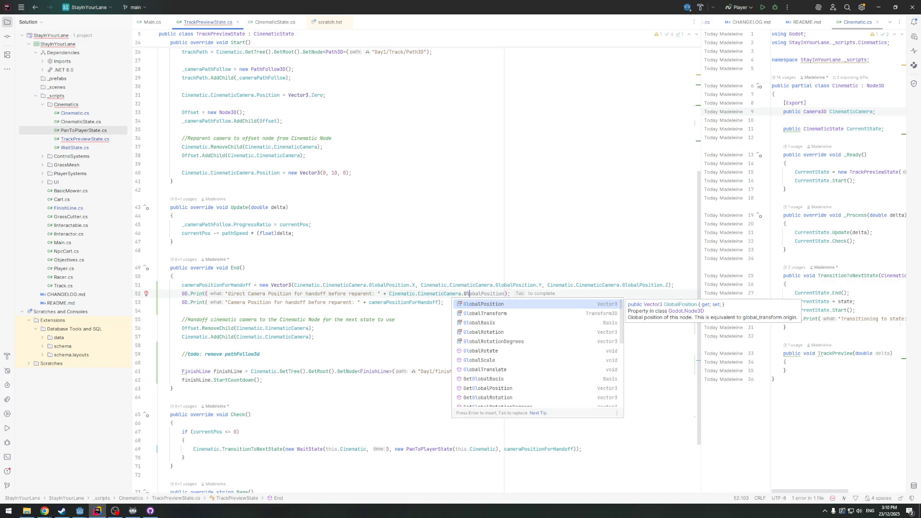
{"action": "left_click", "coordinate": [473, 391]}
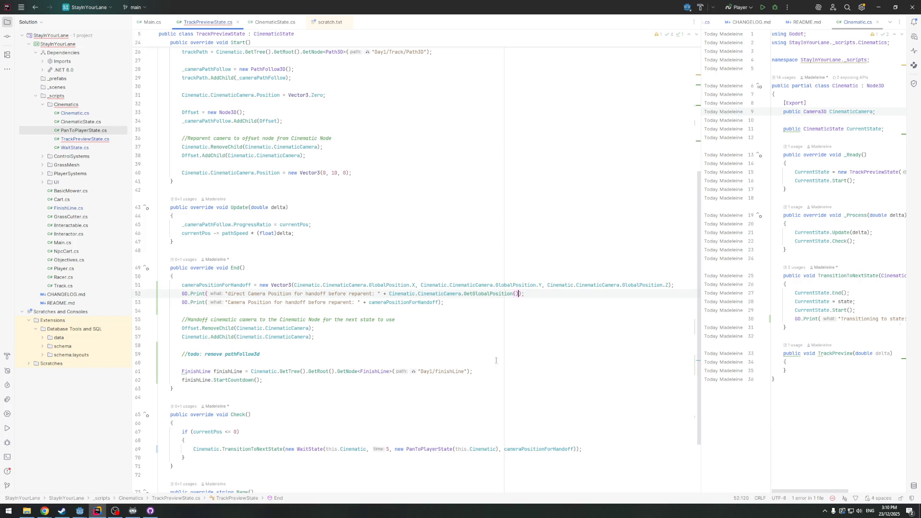
{"action": "left_click", "coordinate": [533, 301]}
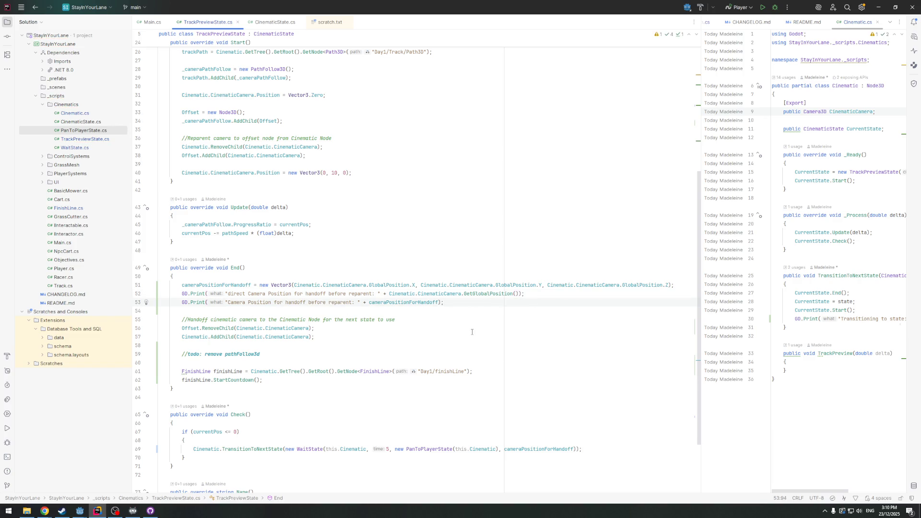
{"action": "left_click", "coordinate": [79, 511]}
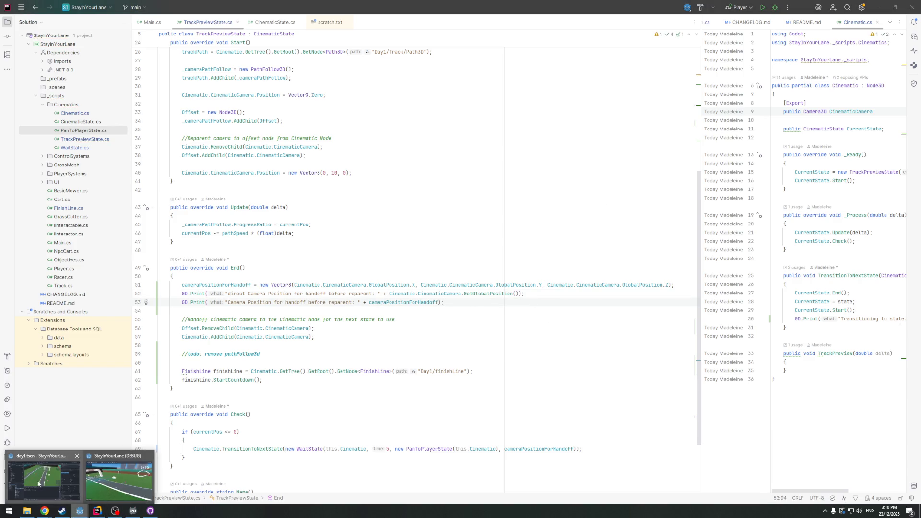
{"action": "left_click", "coordinate": [39, 483]}
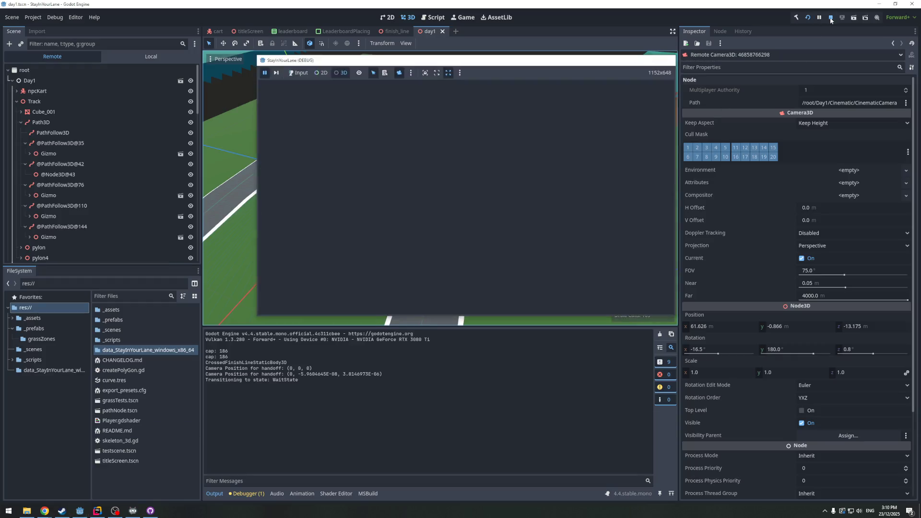
Rebuild and rerun the game, see both handoff positions logged as (0, 0, 3.8146973E-06), then stop
{"action": "left_click", "coordinate": [831, 18]}
{"action": "left_click", "coordinate": [808, 18]}
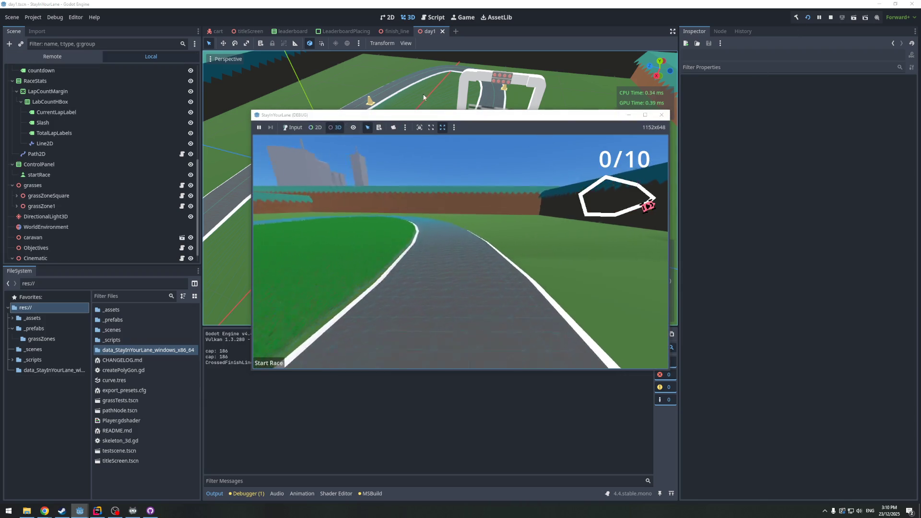
{"action": "left_click", "coordinate": [368, 387]}
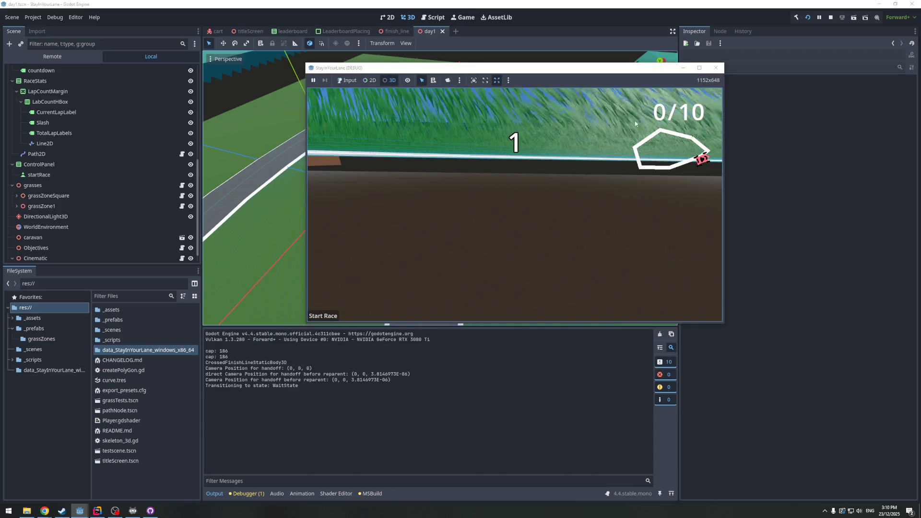
{"action": "key", "text": "F8"}
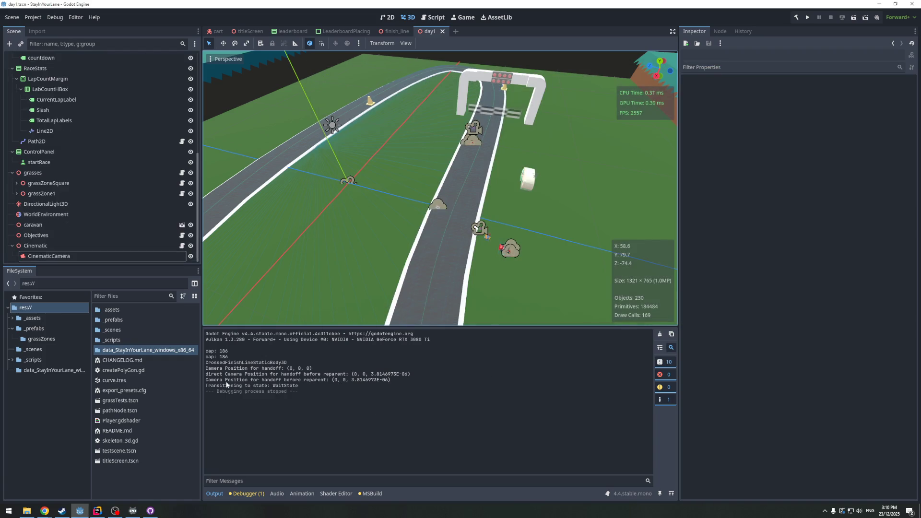
{"action": "left_click", "coordinate": [83, 511]}
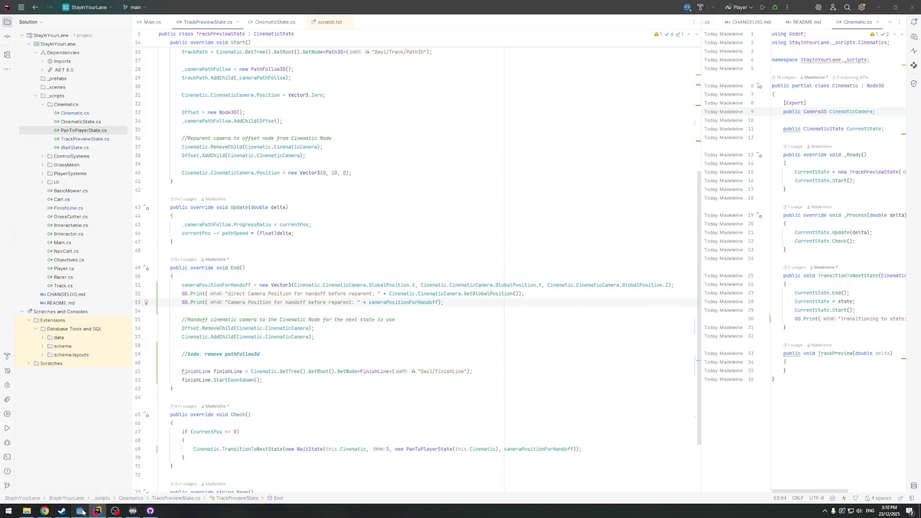
Widen the right code pane and hide the blame annotations
{"action": "left_click", "coordinate": [80, 511]}
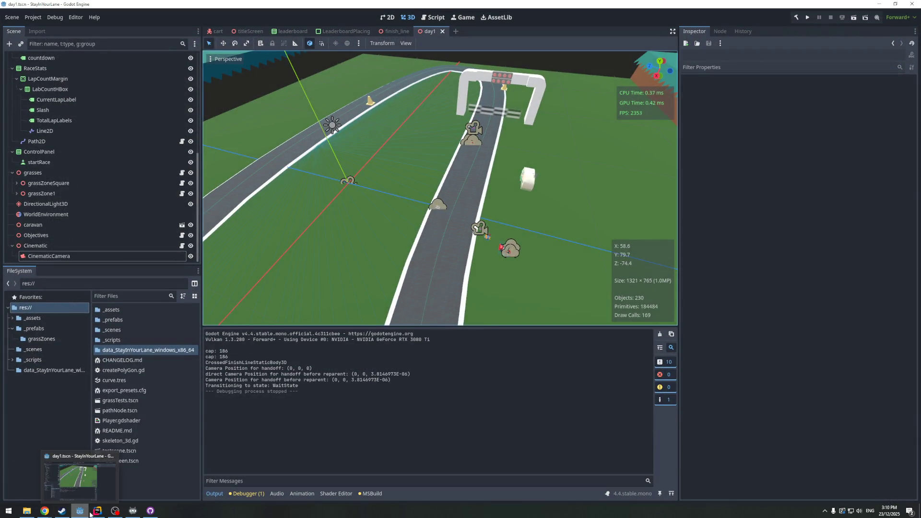
{"action": "left_click", "coordinate": [80, 511]}
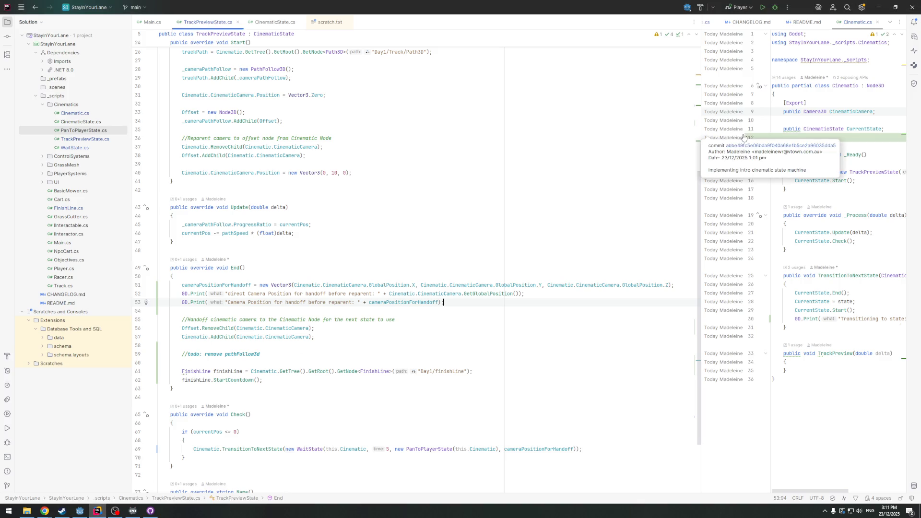
{"action": "left_click_drag", "start_coordinate": [699, 130], "coordinate": [509, 130]}
{"action": "right_click", "coordinate": [538, 114]}
{"action": "left_click", "coordinate": [561, 119]}
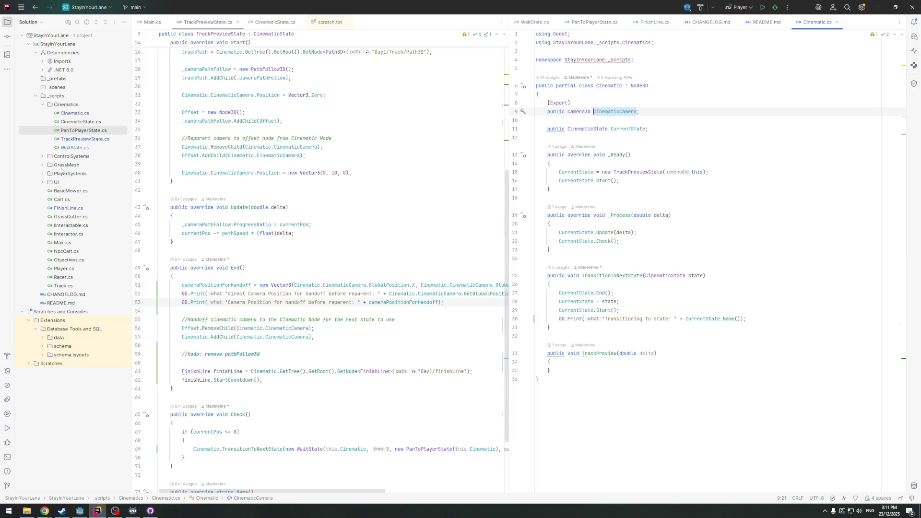
Open GrassCutter.cs, GrassZone.cs and BasicMower.cs from the Solution tree in the right pane
{"action": "double_click", "coordinate": [59, 217]}
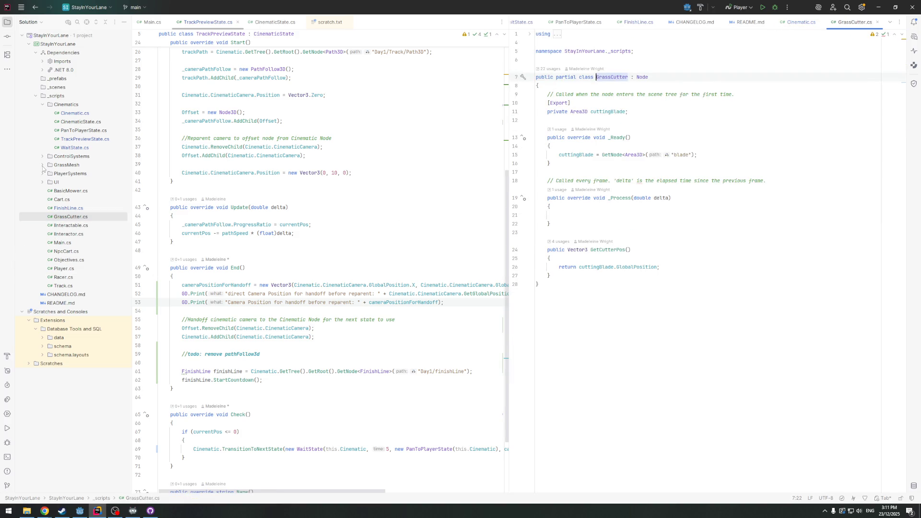
{"action": "left_click", "coordinate": [64, 235]}
{"action": "left_click", "coordinate": [68, 226]}
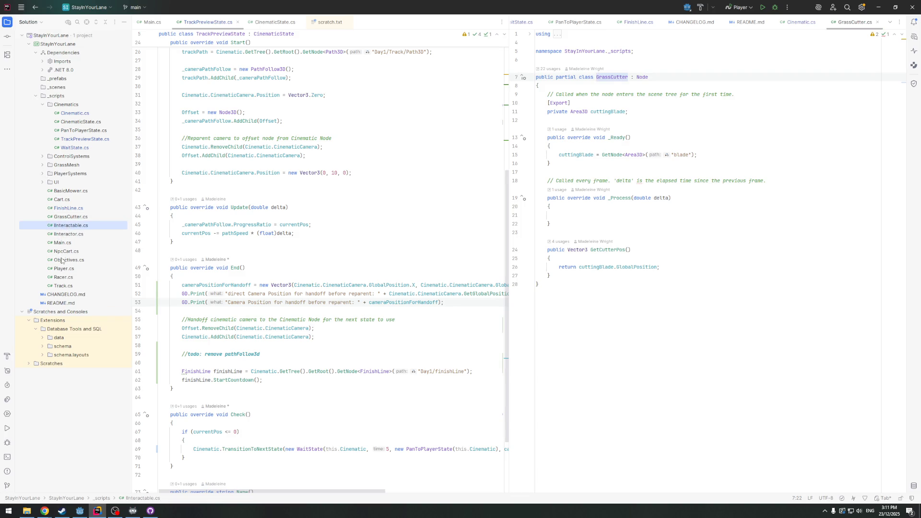
{"action": "left_click", "coordinate": [42, 166]}
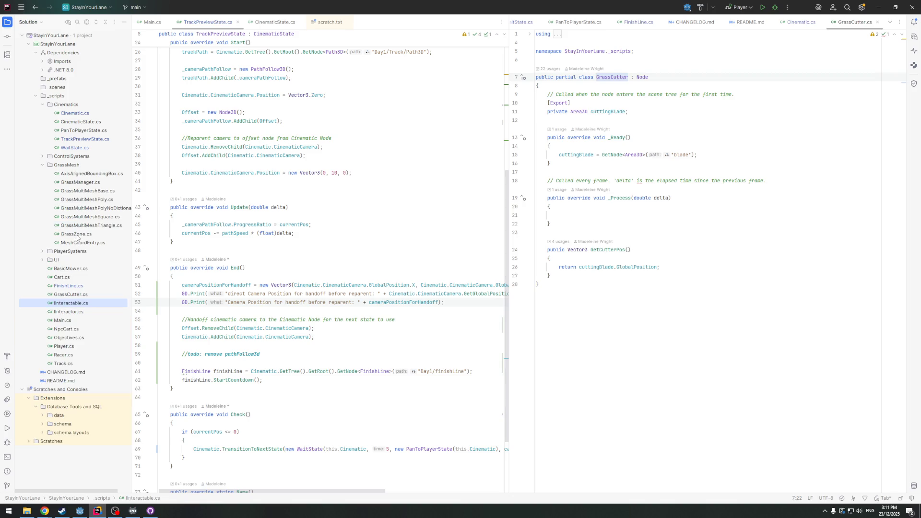
{"action": "double_click", "coordinate": [76, 235]}
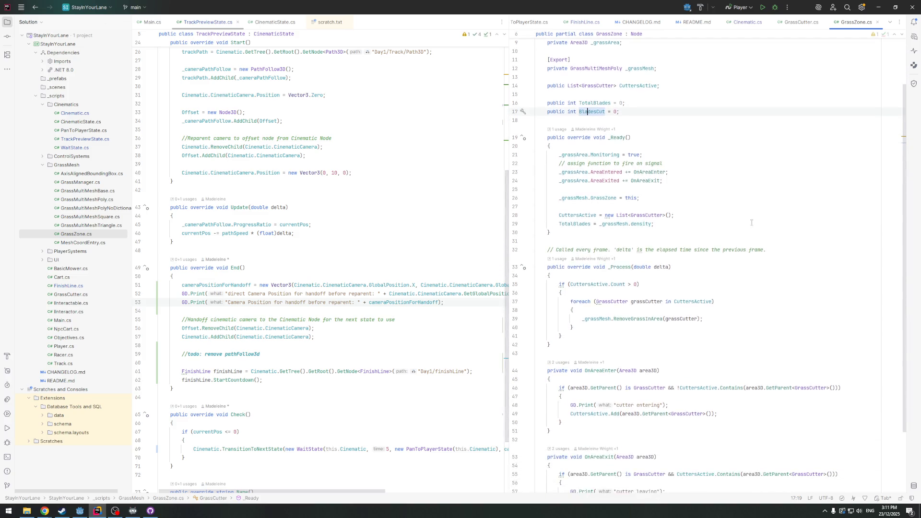
{"action": "scroll", "coordinate": [752, 223], "scroll_direction": "down", "scroll_amount": 3}
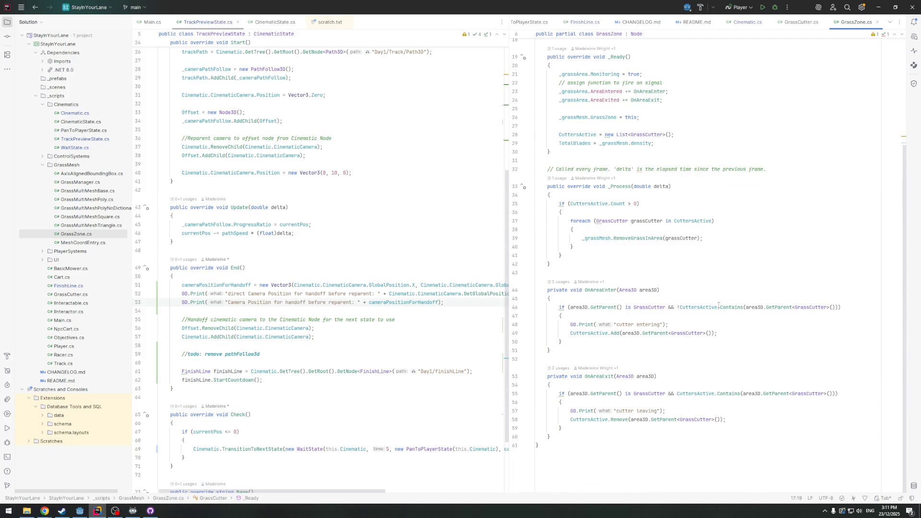
{"action": "scroll", "coordinate": [715, 335], "scroll_direction": "up", "scroll_amount": 2}
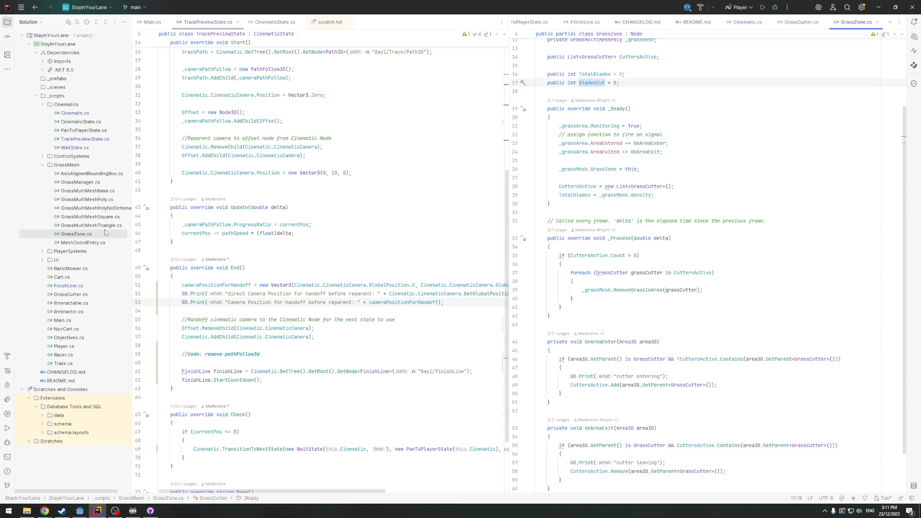
{"action": "left_click_drag", "start_coordinate": [133, 194], "coordinate": [181, 193]}
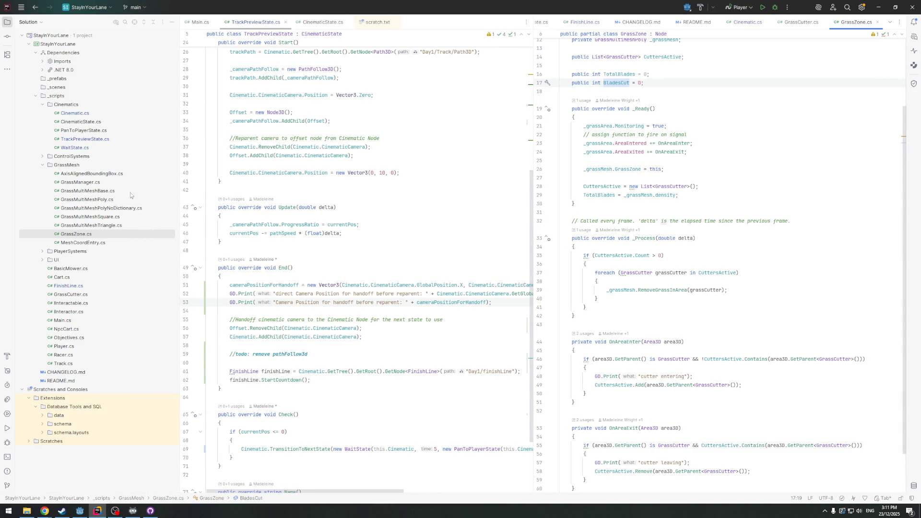
{"action": "left_click", "coordinate": [42, 156]}
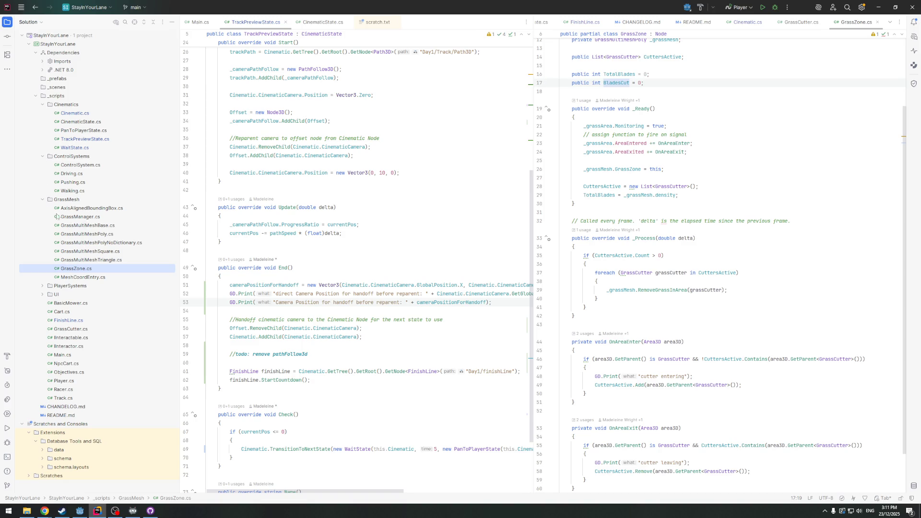
{"action": "left_click", "coordinate": [43, 200]}
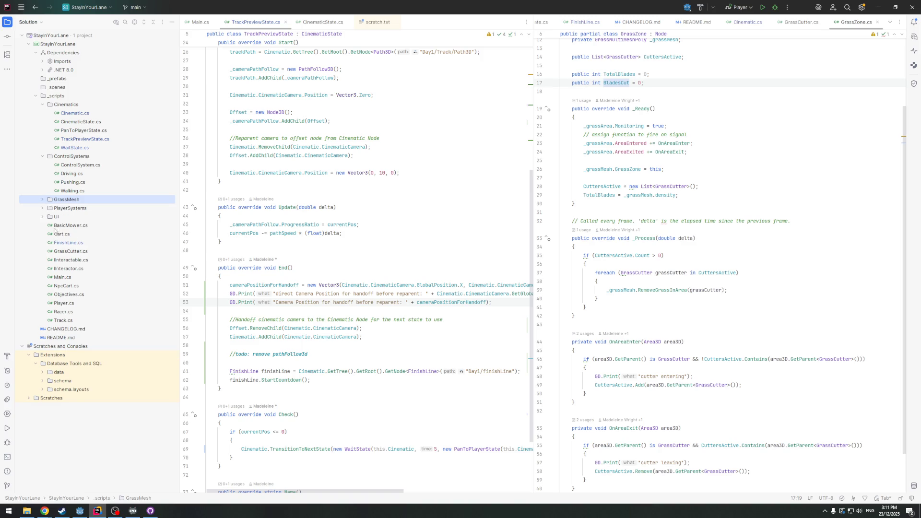
{"action": "double_click", "coordinate": [55, 226]}
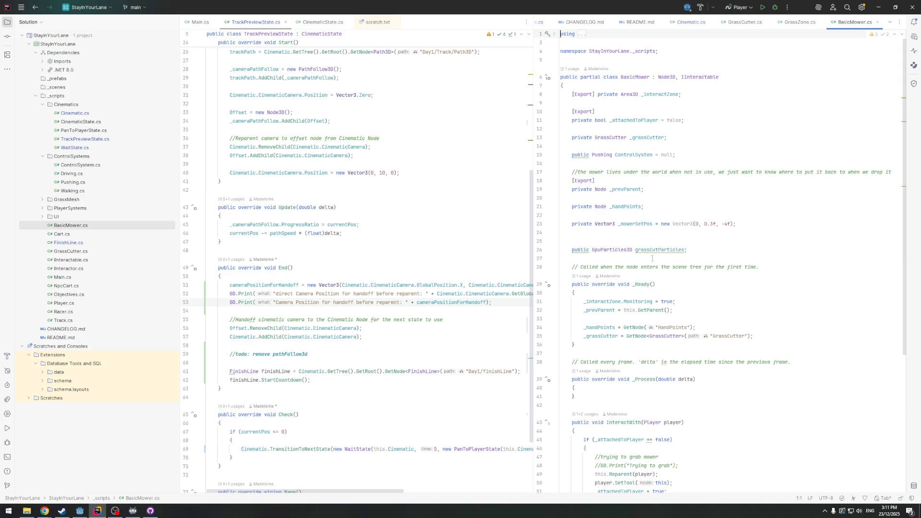
Jump to the GrassCutter class and list the usages of GetCutterPos
{"action": "left_click", "coordinate": [656, 250]}
{"action": "left_click", "coordinate": [604, 138], "text": "ctrl"}
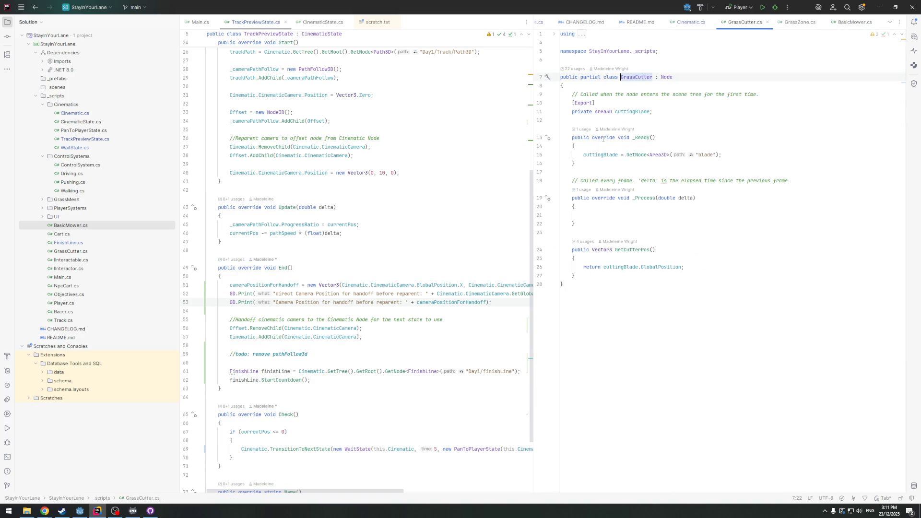
{"action": "left_click", "coordinate": [618, 267]}
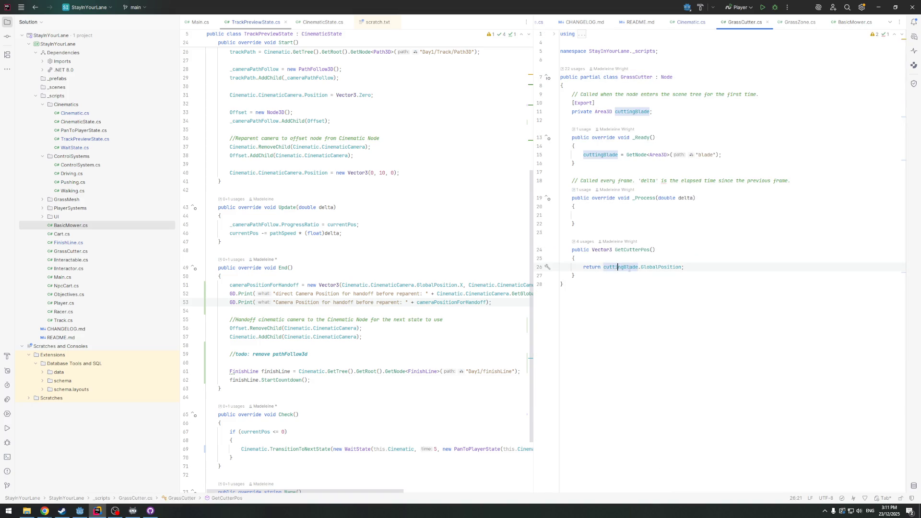
{"action": "left_click", "coordinate": [666, 268]}
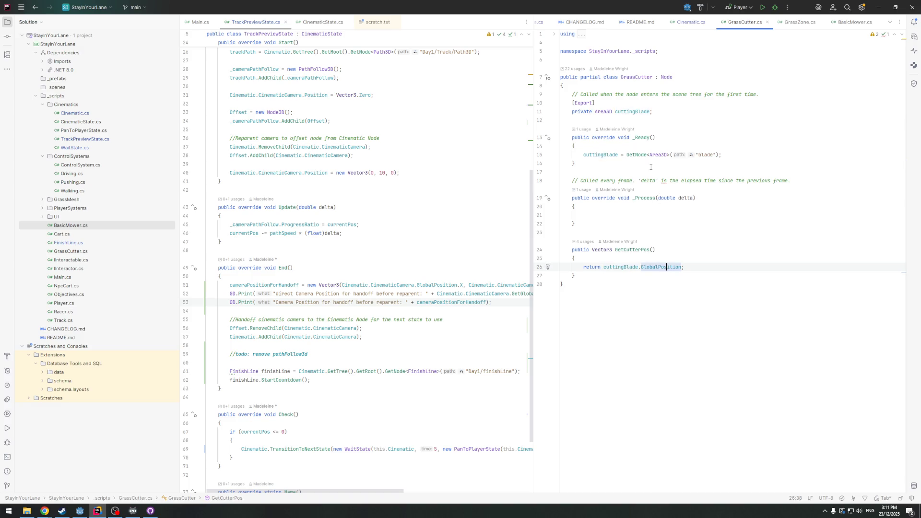
{"action": "left_click", "coordinate": [627, 250]}
{"action": "left_click", "coordinate": [626, 250], "text": "ctrl"}
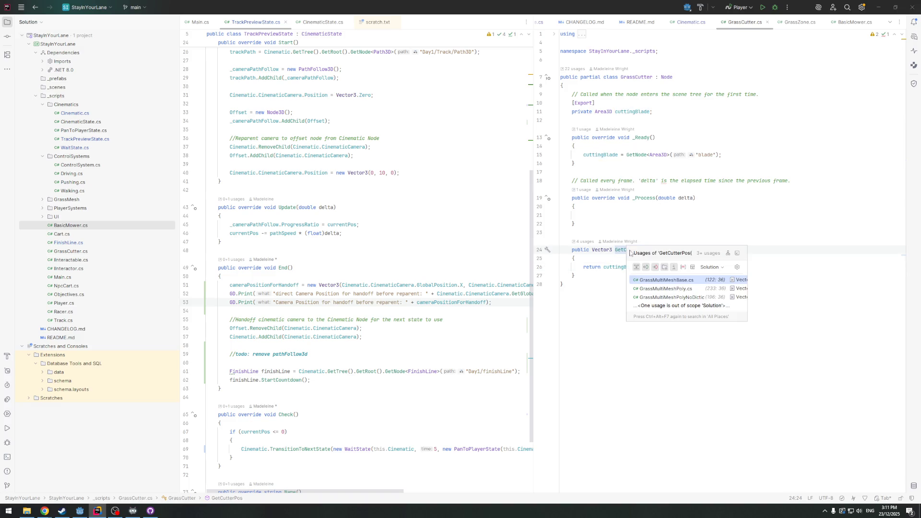
Open the GetCutterPos call in GrassMultiMeshBase.cs, then widen TrackPreviewState.cs and scroll up
{"action": "left_click", "coordinate": [664, 285]}
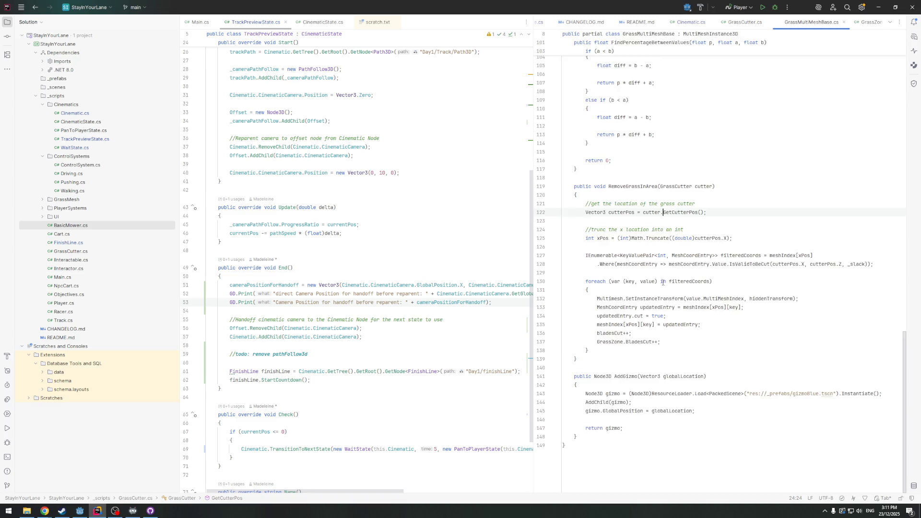
{"action": "scroll", "coordinate": [630, 204], "scroll_direction": "down", "scroll_amount": 1}
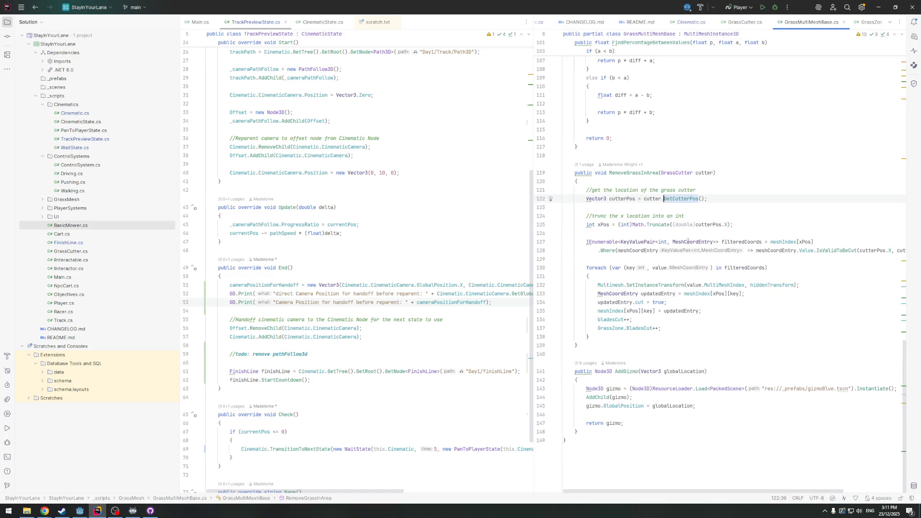
{"action": "left_click_drag", "start_coordinate": [533, 237], "coordinate": [420, 235]}
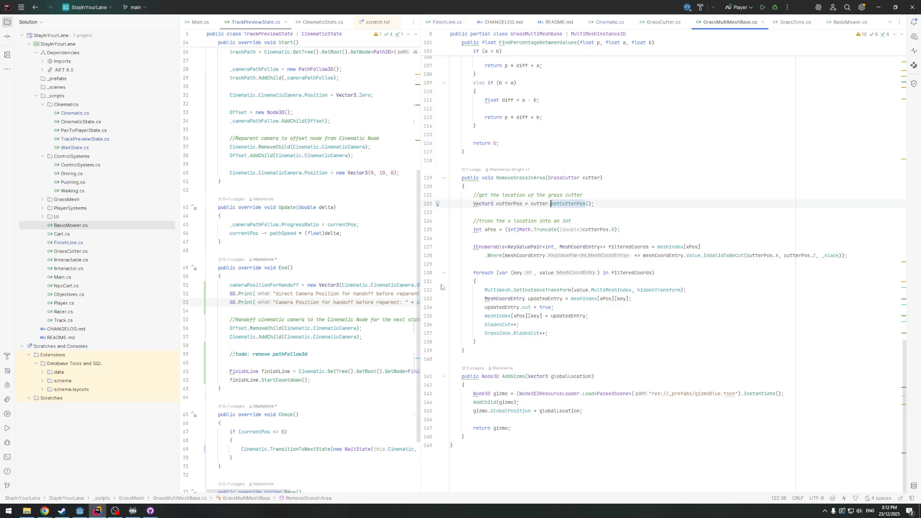
{"action": "left_click_drag", "start_coordinate": [419, 264], "coordinate": [495, 265]}
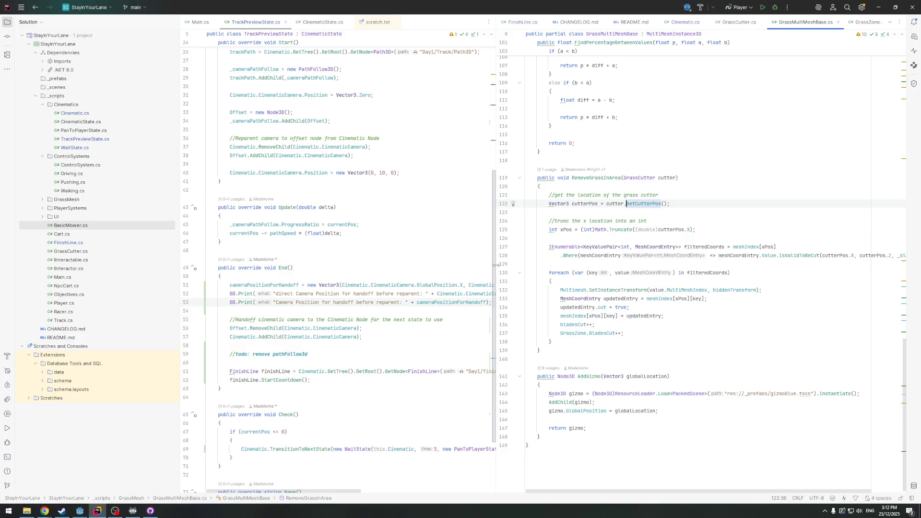
{"action": "mouse_move", "coordinate": [496, 265]}
{"action": "left_mouse_down"}
{"action": "mouse_move", "coordinate": [678, 265]}
{"action": "mouse_move", "coordinate": [668, 265]}
{"action": "left_mouse_up"}
{"action": "scroll", "coordinate": [408, 221], "scroll_direction": "up", "scroll_amount": 1}
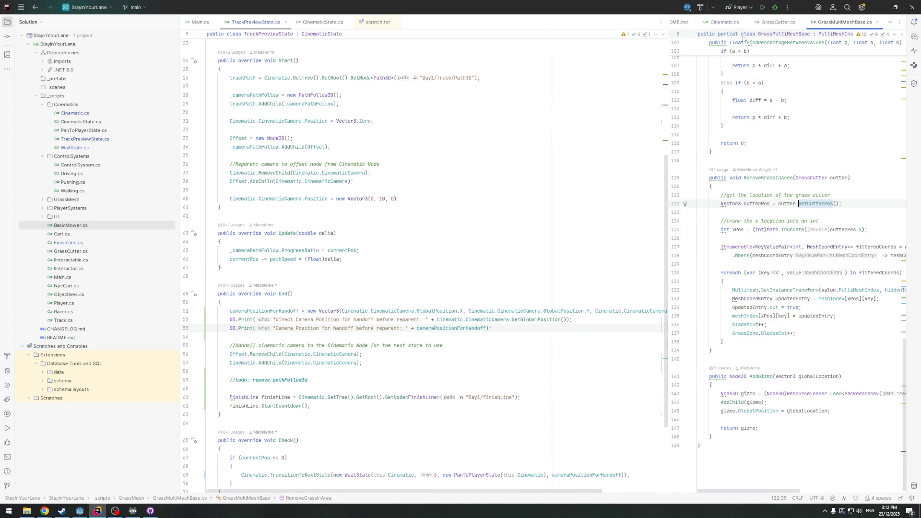
Close the GrassMultiMeshBase.cs, GrassCutter.cs, GrassZone.cs and leftover tabs, then widen TrackPreviewState.cs
{"action": "left_click", "coordinate": [877, 22]}
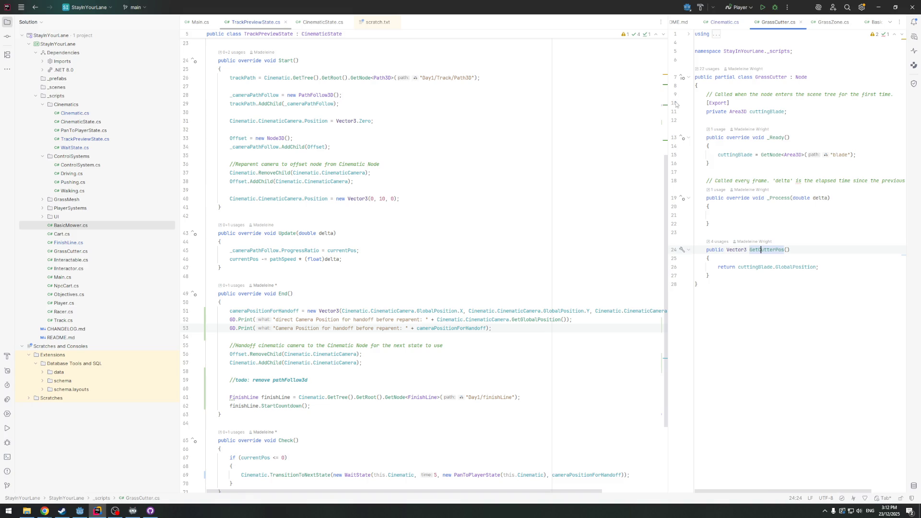
{"action": "left_click_drag", "start_coordinate": [667, 105], "coordinate": [503, 100]}
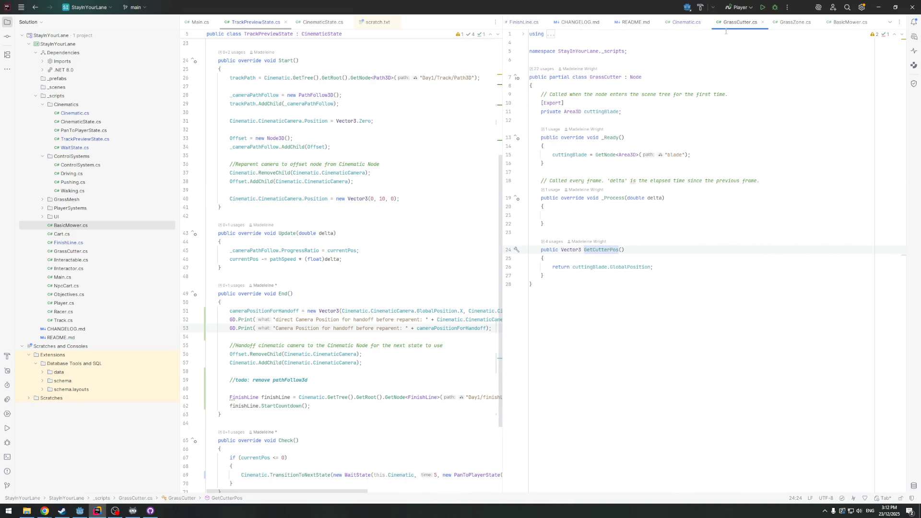
{"action": "left_click", "coordinate": [762, 22]}
{"action": "left_click", "coordinate": [816, 22]}
{"action": "left_click", "coordinate": [679, 124]}
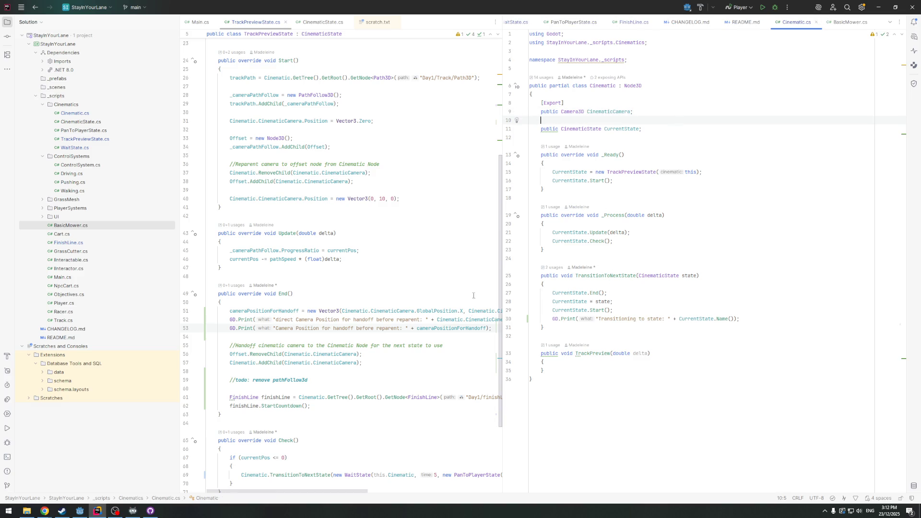
{"action": "double_click", "coordinate": [499, 278]}
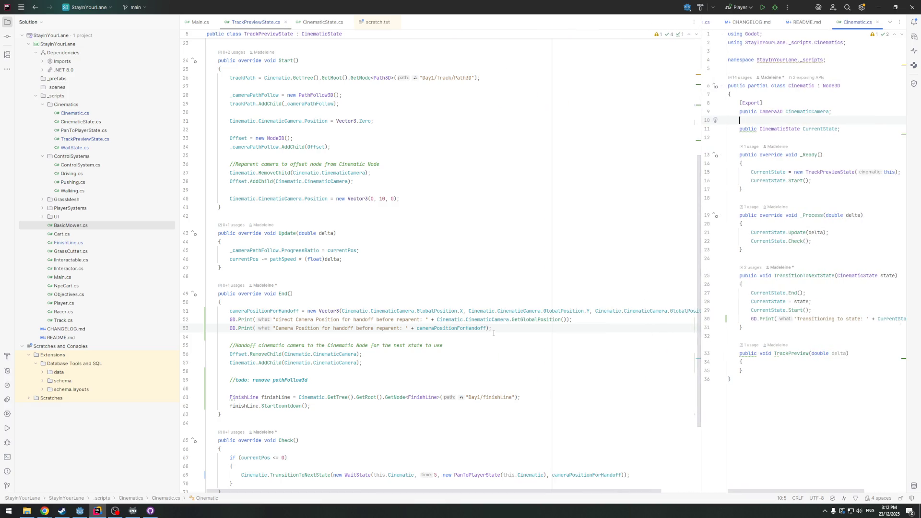
Compare End()'s handoff position prints against Godot's Output log
{"action": "left_click", "coordinate": [480, 320]}
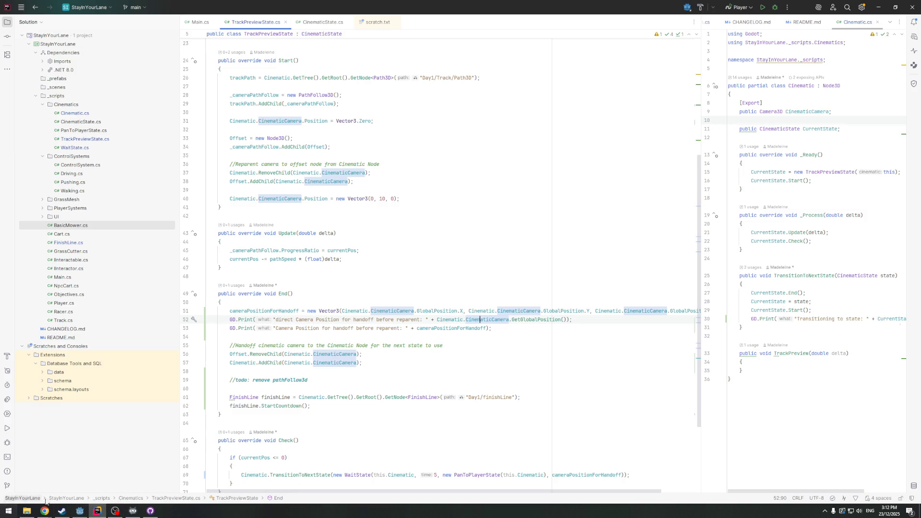
{"action": "left_click", "coordinate": [80, 511]}
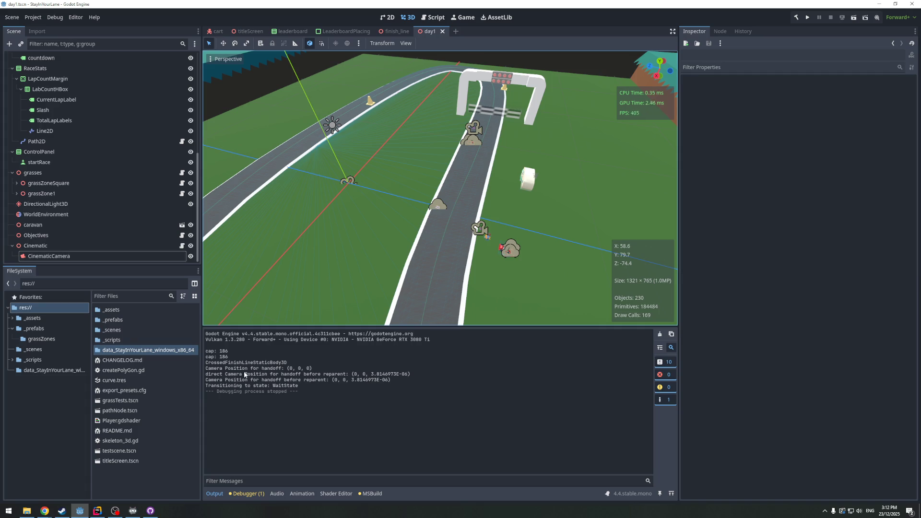
{"action": "key", "text": "alt+Tab"}
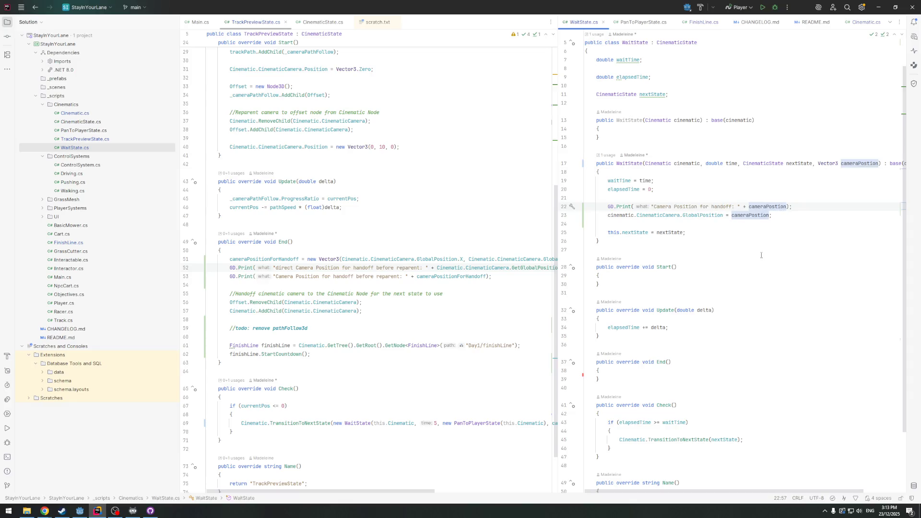
Move the GD.Print and GlobalPosition lines from the constructor into Start()
{"action": "left_click_drag", "start_coordinate": [786, 217], "coordinate": [608, 208]}
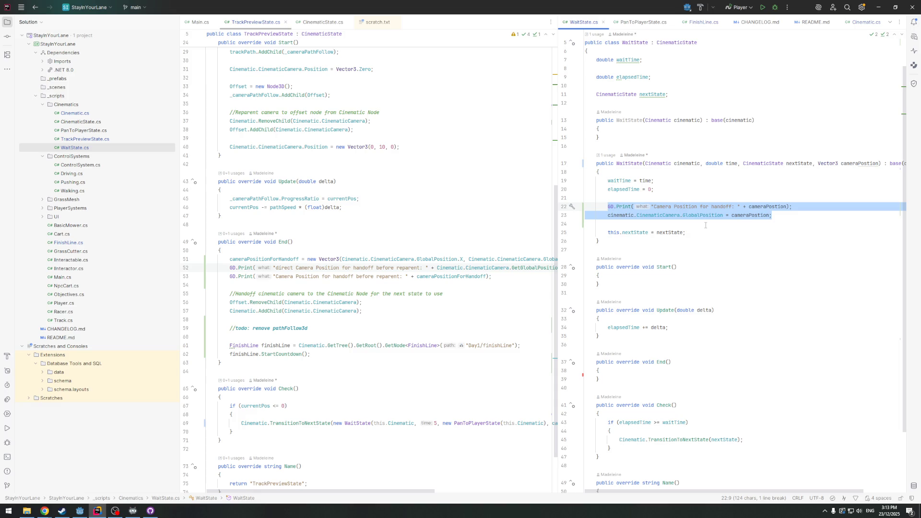
{"action": "key", "text": "BackSpace"}
{"action": "key", "text": "BackSpace"}
{"action": "key", "text": "BackSpace"}
{"action": "left_click", "coordinate": [671, 253]}
{"action": "key", "text": "Return"}
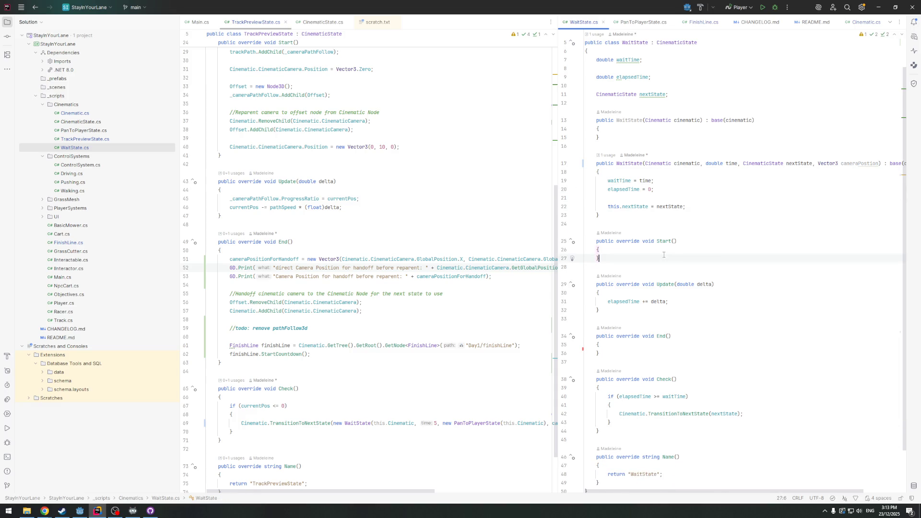
{"action": "type", "text": "GD.Print(\"Camera Position for handoff: \" + cameraPostion);         cinematic.CinematicCamera.GlobalPosition = cameraPostion;"}
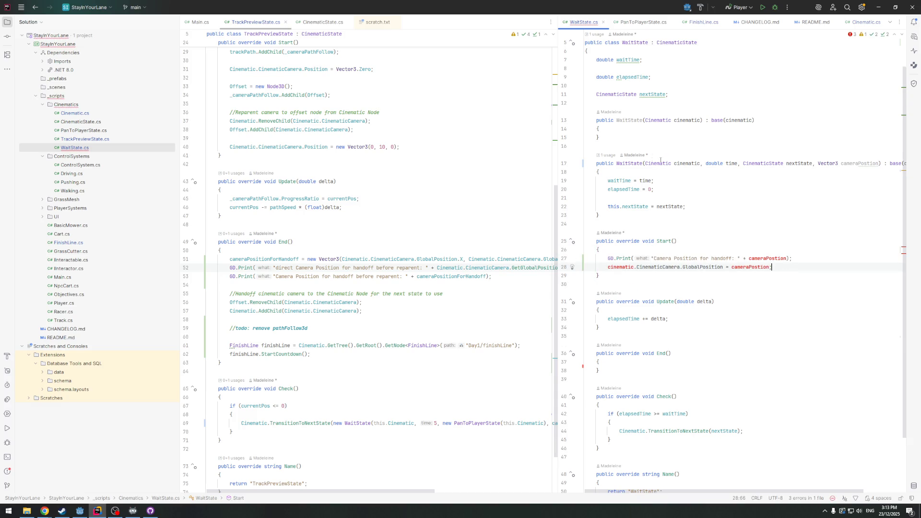
Add a Vector3 cameraPostion field below the nextState field
{"action": "left_click", "coordinate": [675, 189]}
{"action": "key", "text": "Return"}
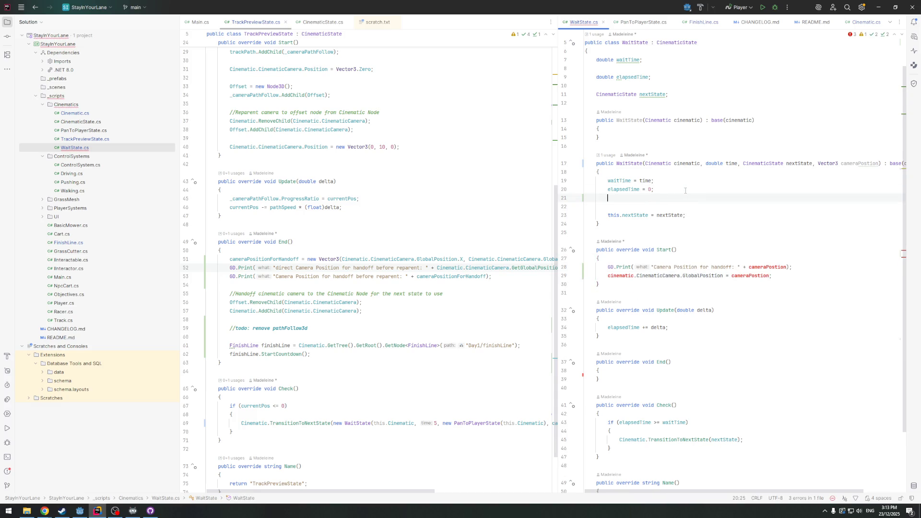
{"action": "left_click", "coordinate": [689, 96]}
{"action": "key", "text": "Return"}
{"action": "key", "text": "Return"}
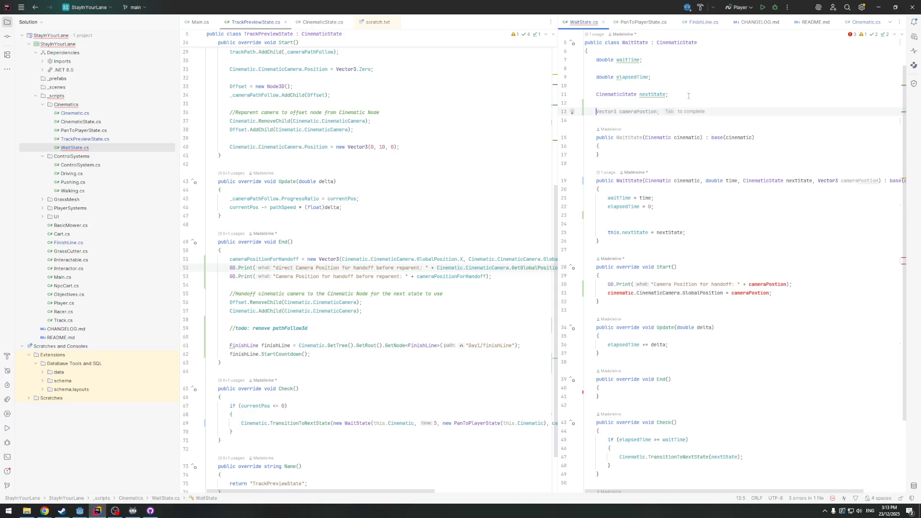
{"action": "type", "text": "Vector3"}
{"action": "key", "text": "Tab"}
Write this.cameraPostion = cameraPostion; in the constructor
{"action": "left_click", "coordinate": [653, 215]}
{"action": "key", "text": "Return"}
{"action": "type", "text": "ca"}
{"action": "key", "text": "Return"}
{"action": "type", "text": "."}
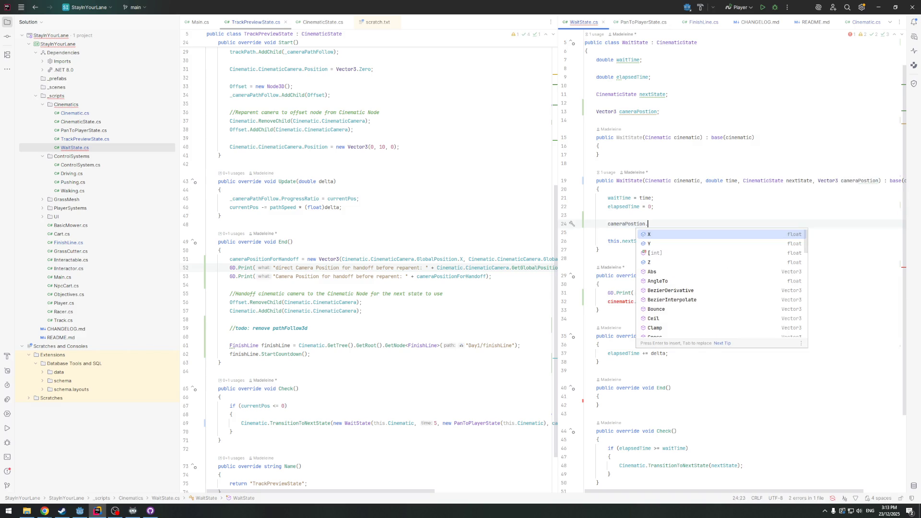
{"action": "key", "text": "BackSpace"}
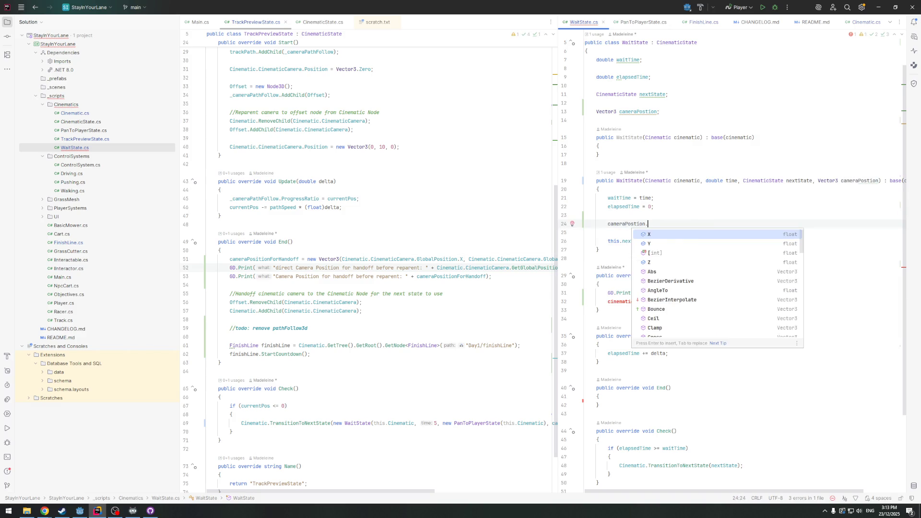
{"action": "type", "text": "="}
{"action": "key", "text": "Escape"}
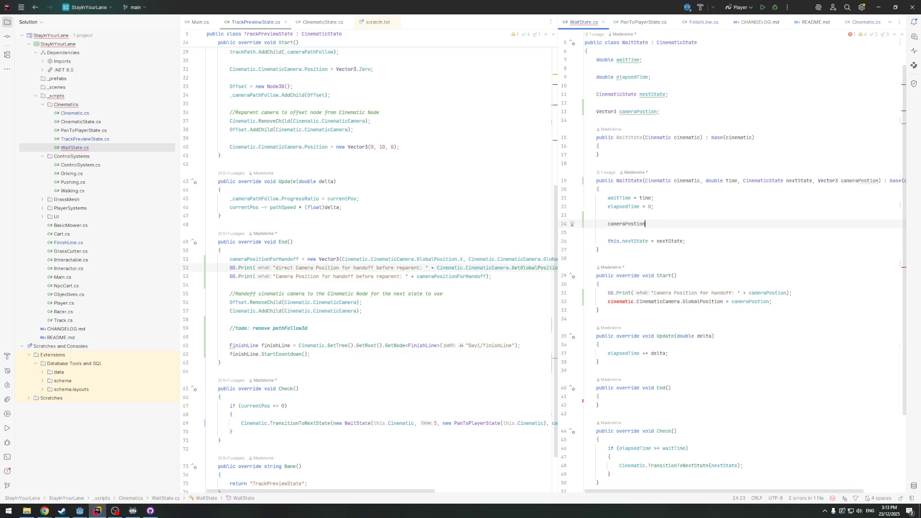
{"action": "key", "text": "BackSpace"}
{"action": "key", "text": "BackSpace"}
{"action": "key", "text": "BackSpace"}
{"action": "type", "text": "this.cameraPostion = cameraPostion;"}
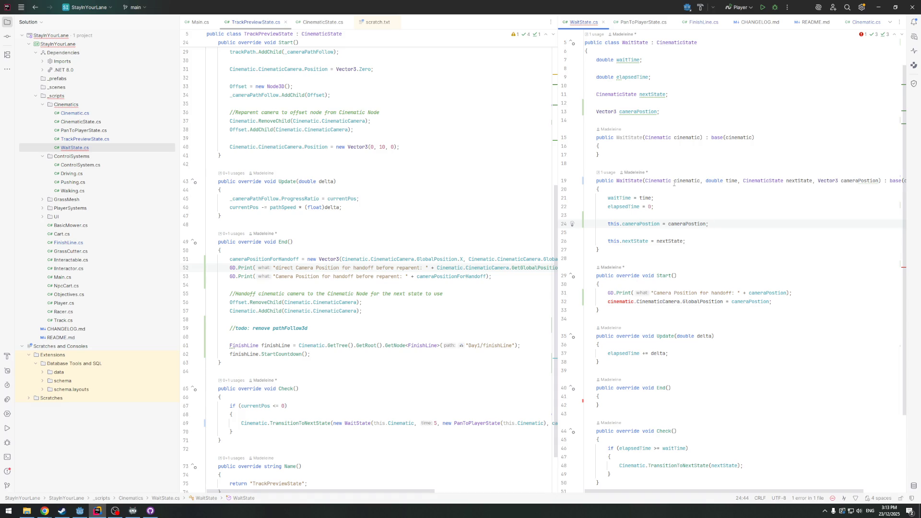
Change the unresolved 'cinematic' reference in Start() to 'Cinematic', clearing the error
{"action": "double_click", "coordinate": [611, 302]}
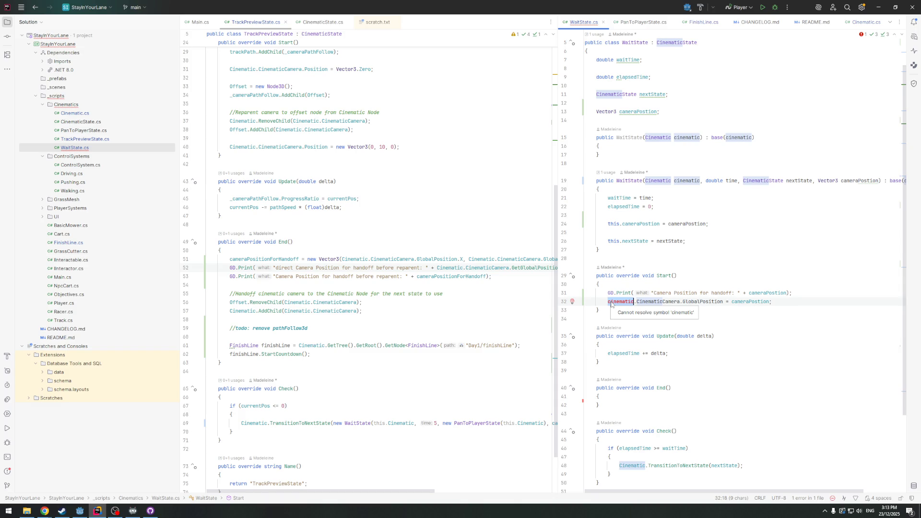
{"action": "type", "text": "C"}
{"action": "key", "text": "Return"}
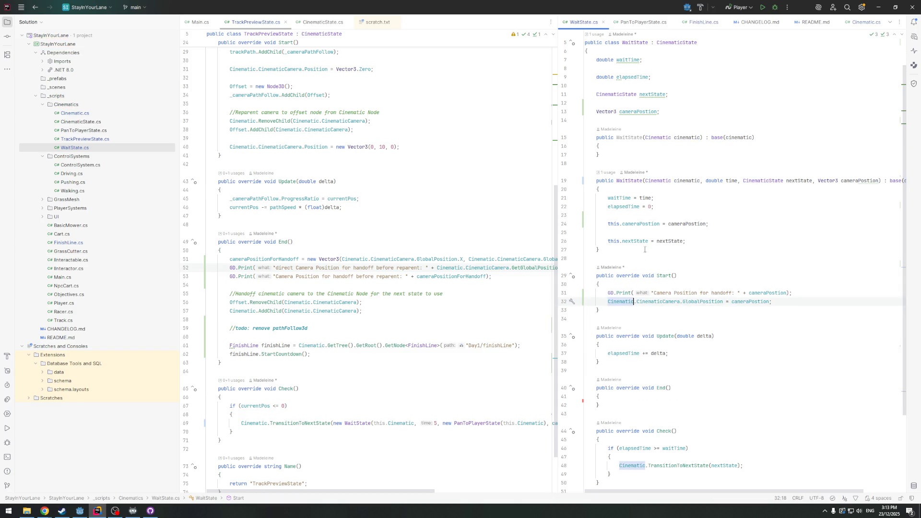
{"action": "scroll", "coordinate": [697, 297], "scroll_direction": "up", "scroll_amount": 1}
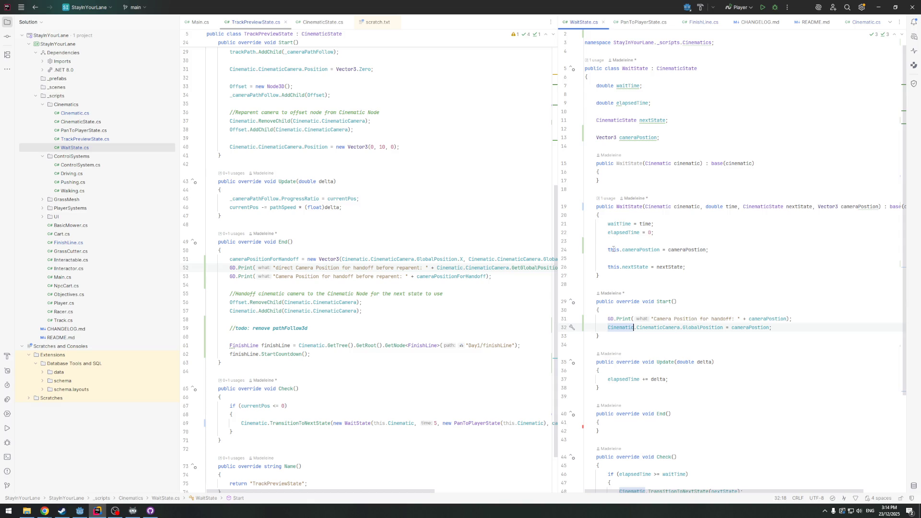
{"action": "scroll", "coordinate": [613, 250], "scroll_direction": "down", "scroll_amount": 2}
{"action": "left_click", "coordinate": [712, 198]}
Open Cinematic.cs and view the End() call in TransitionToNextState
{"action": "scroll", "coordinate": [712, 199], "scroll_direction": "up", "scroll_amount": 1}
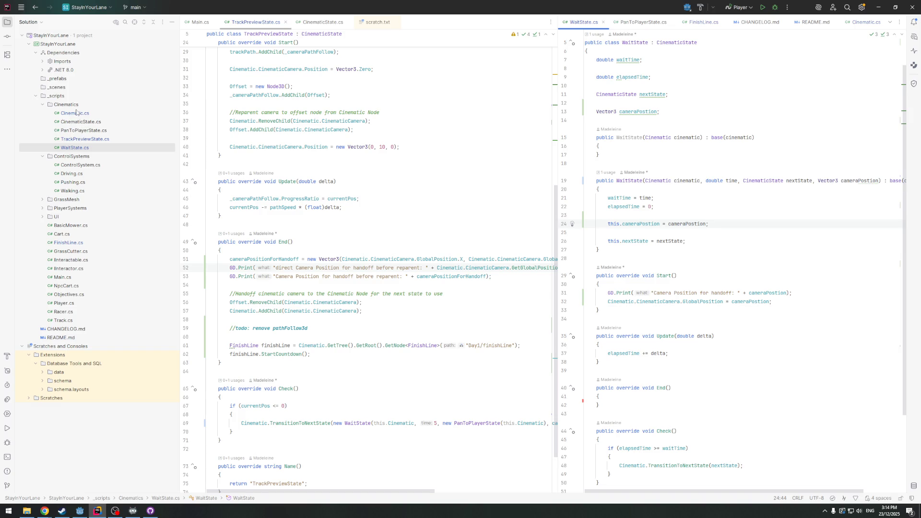
{"action": "double_click", "coordinate": [76, 112]}
{"action": "left_click", "coordinate": [673, 295]}
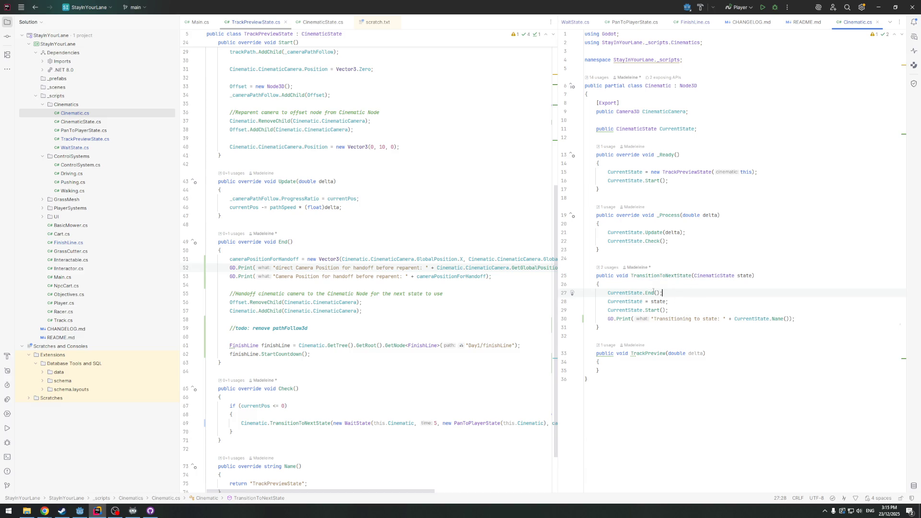
Show WaitState.cs in the right-hand editor and widen that pane
{"action": "left_click", "coordinate": [635, 22]}
{"action": "left_click", "coordinate": [576, 22]}
{"action": "left_click", "coordinate": [732, 250]}
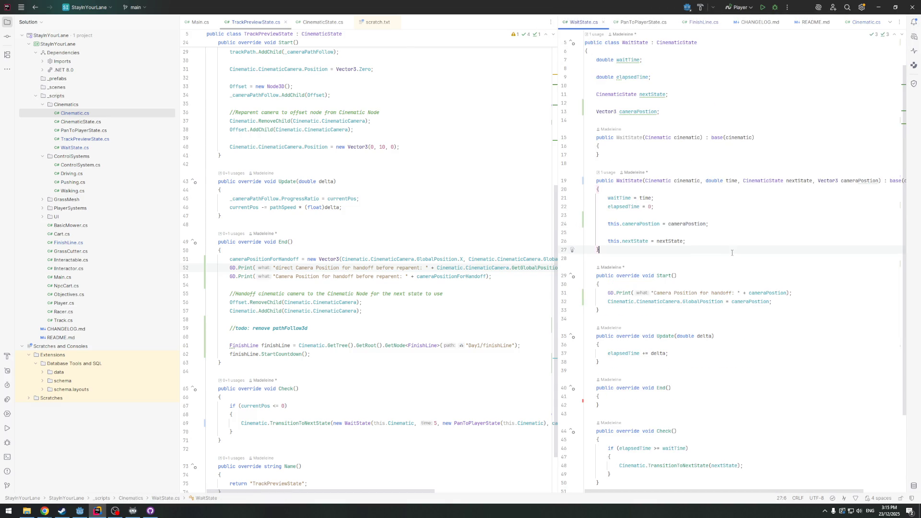
{"action": "left_click_drag", "start_coordinate": [555, 237], "coordinate": [507, 236]}
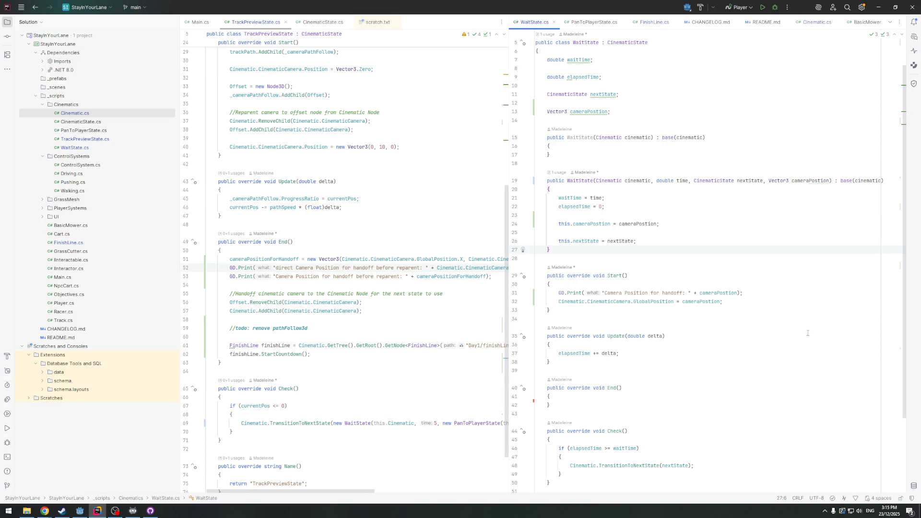
Bring the Godot editor to the front
{"action": "left_click", "coordinate": [79, 511]}
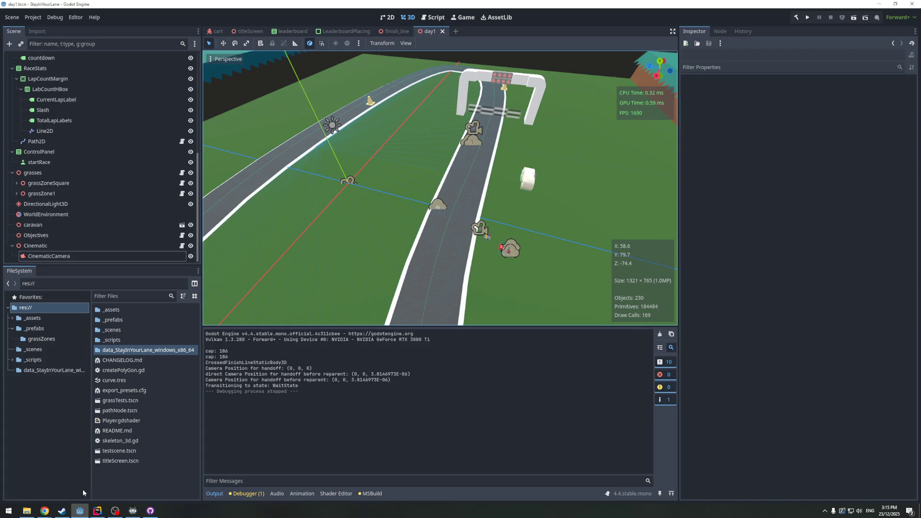
{"action": "left_click", "coordinate": [83, 506]}
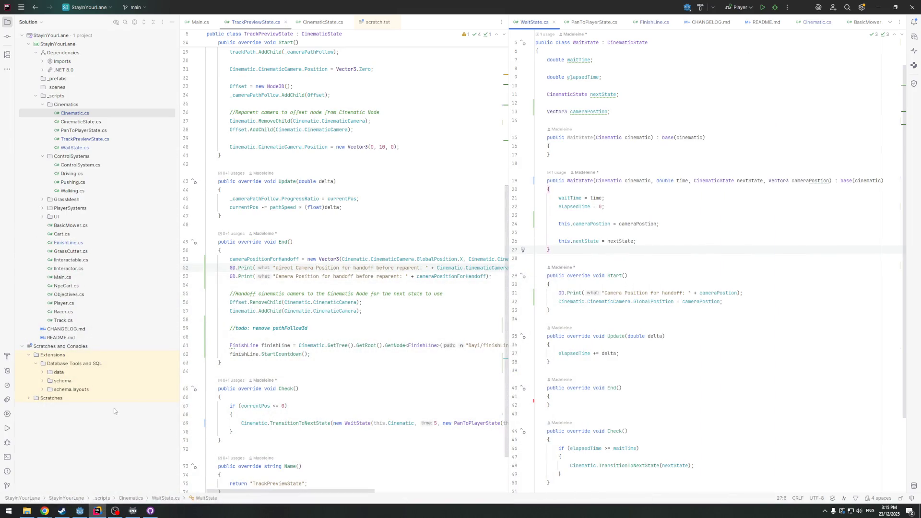
{"action": "left_click", "coordinate": [79, 511]}
Run the StayInYourLane game, let the race start, then stop it with F8
{"action": "left_click", "coordinate": [809, 16]}
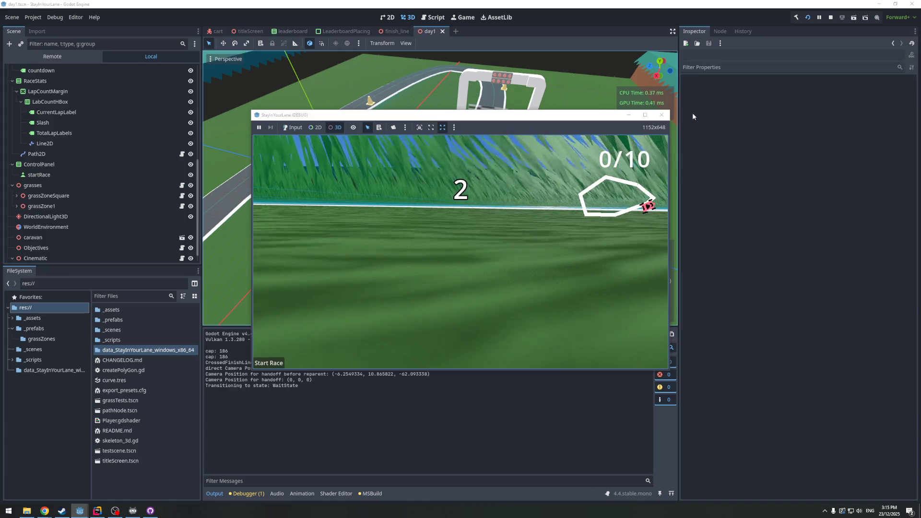
{"action": "left_click_drag", "start_coordinate": [538, 116], "coordinate": [576, 73]}
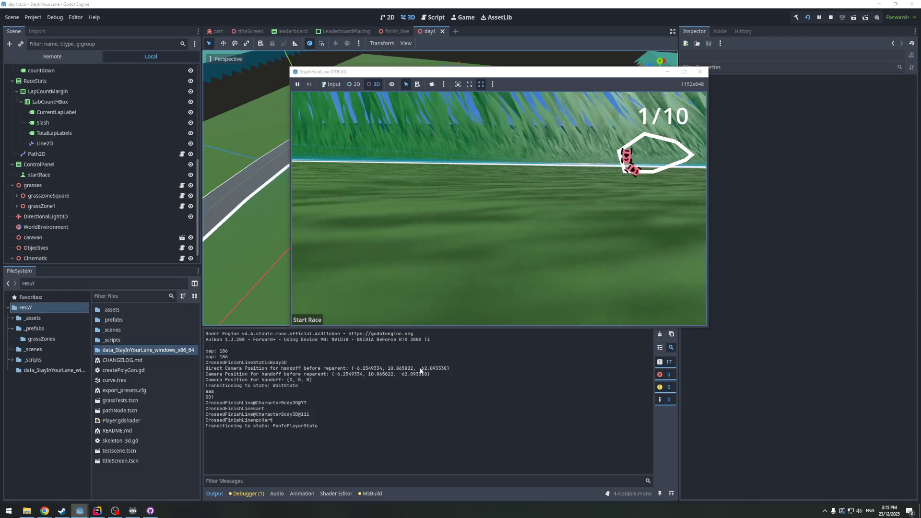
{"action": "key", "text": "F8"}
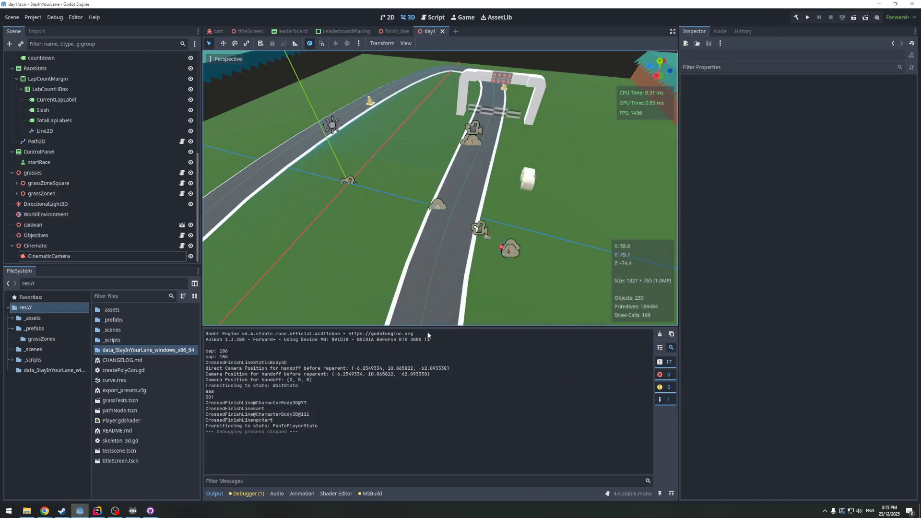
{"action": "scroll", "coordinate": [410, 280], "scroll_direction": "down", "scroll_amount": 2}
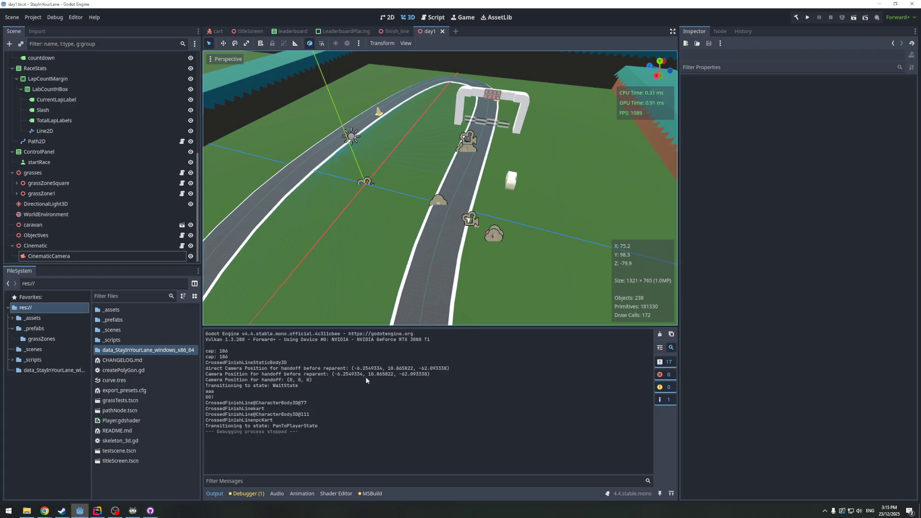
{"action": "mouse_move", "coordinate": [385, 263]}
{"action": "left_mouse_down"}
{"action": "mouse_move", "coordinate": [395, 172]}
{"action": "mouse_move", "coordinate": [64, 159]}
{"action": "left_mouse_up"}
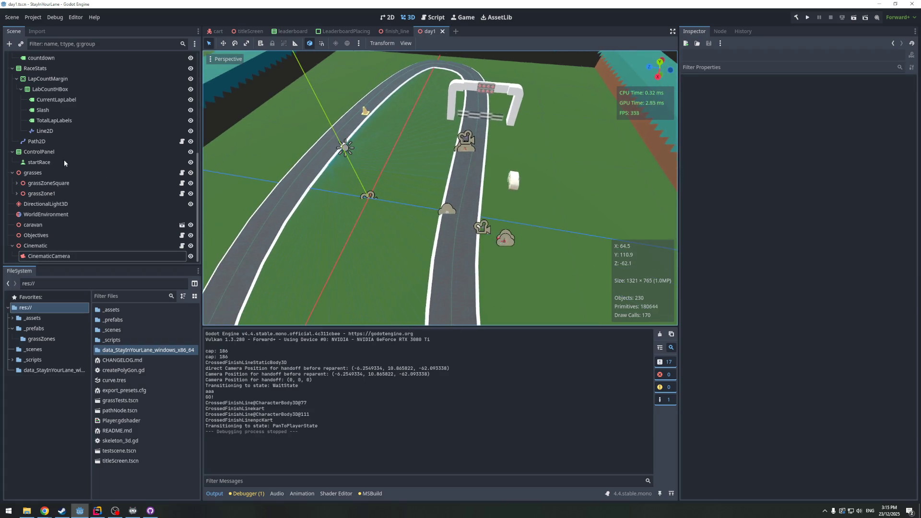
{"action": "left_click", "coordinate": [66, 258]}
{"action": "left_click", "coordinate": [732, 331]}
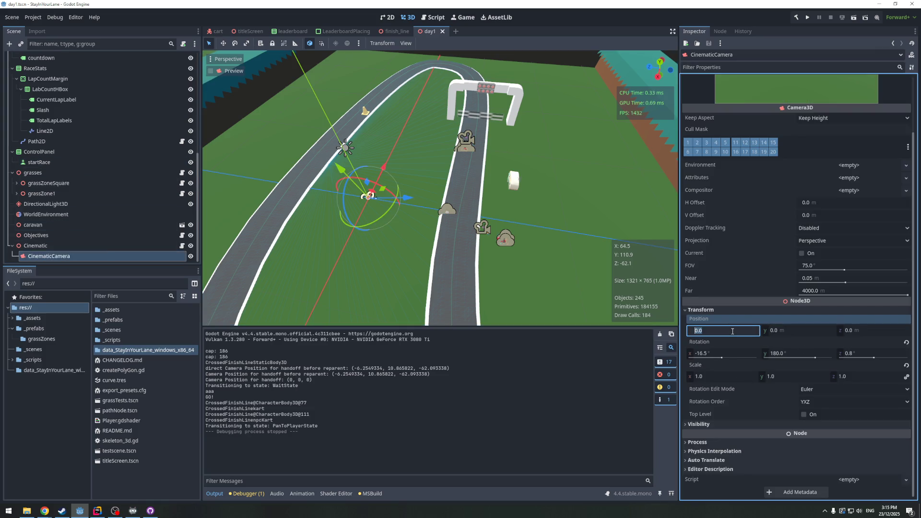
{"action": "type", "text": "-6."}
{"action": "type", "text": "25"}
{"action": "key", "text": "Tab"}
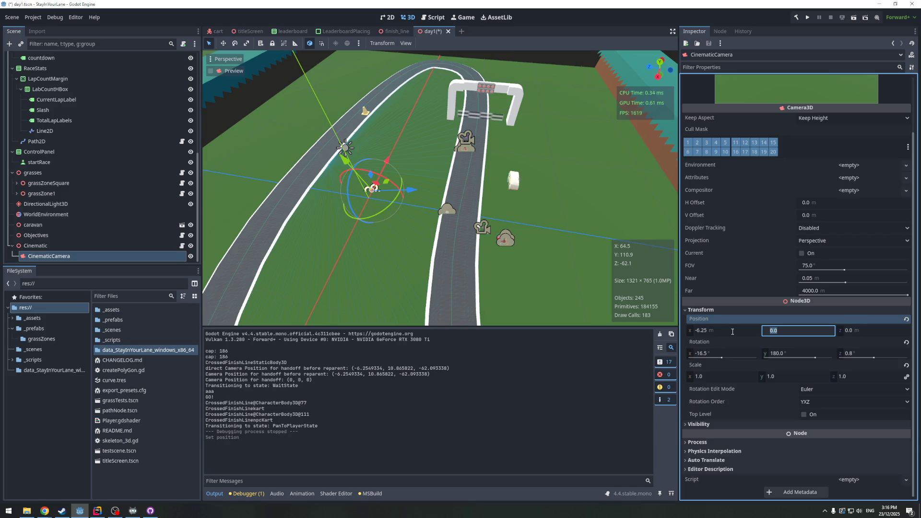
{"action": "key", "text": "BackSpace"}
{"action": "left_click", "coordinate": [730, 331]}
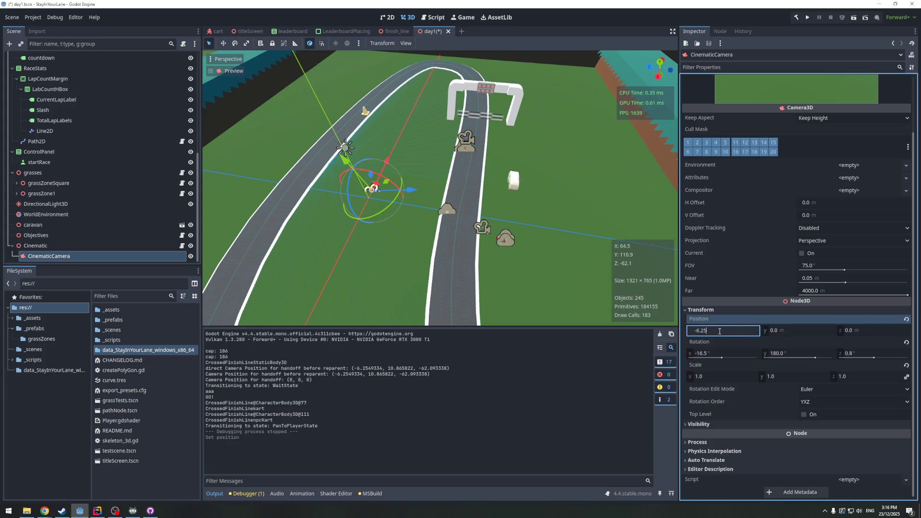
{"action": "left_click", "coordinate": [907, 319]}
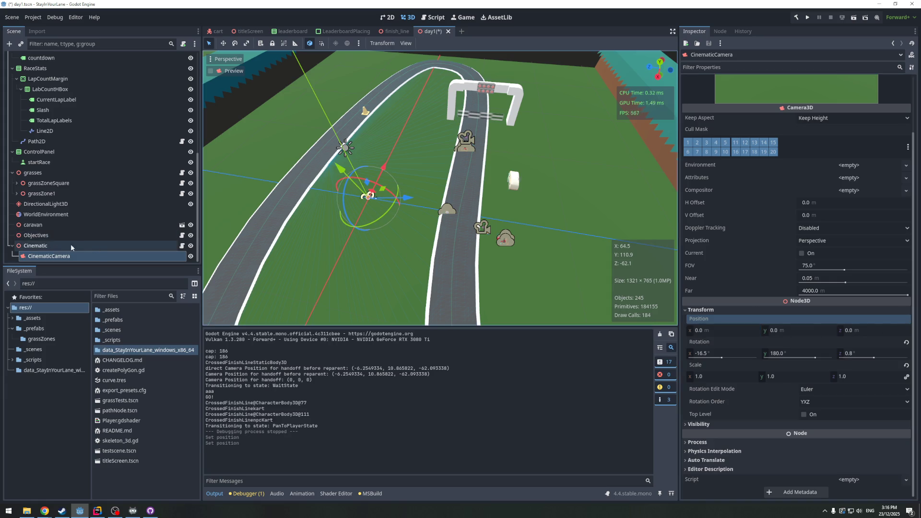
{"action": "scroll", "coordinate": [48, 168], "scroll_direction": "up", "scroll_amount": 5}
{"action": "left_click", "coordinate": [31, 59]}
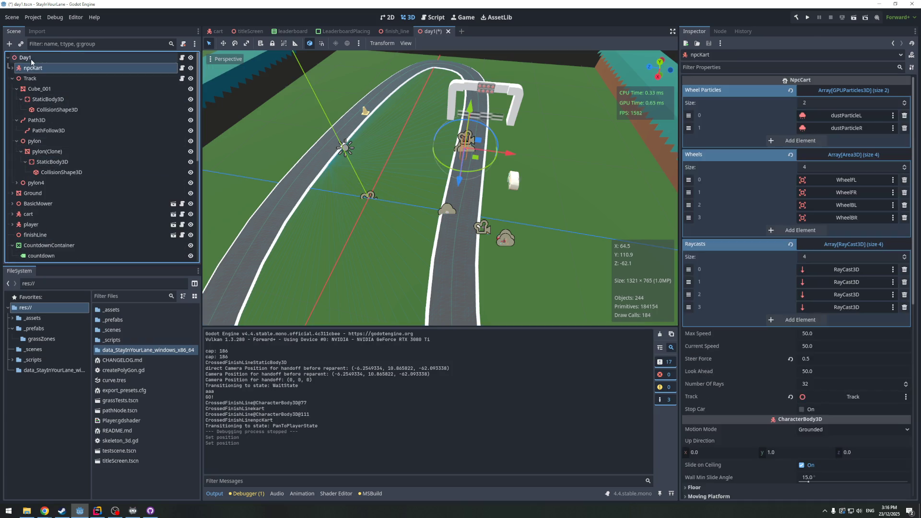
Add a Node3D child to Day1 positioned at -6, 10, -62
{"action": "right_click", "coordinate": [31, 58]}
{"action": "left_click", "coordinate": [55, 79]}
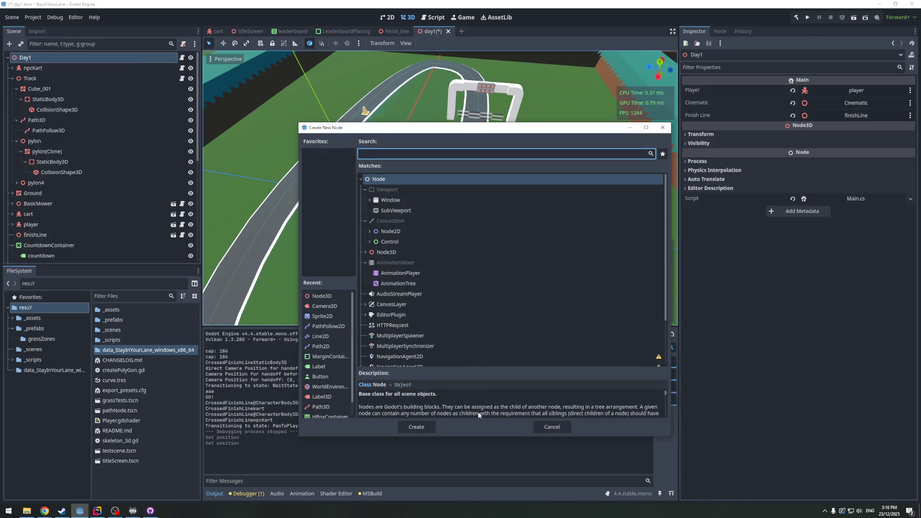
{"action": "left_click", "coordinate": [321, 296]}
{"action": "left_click", "coordinate": [416, 427]}
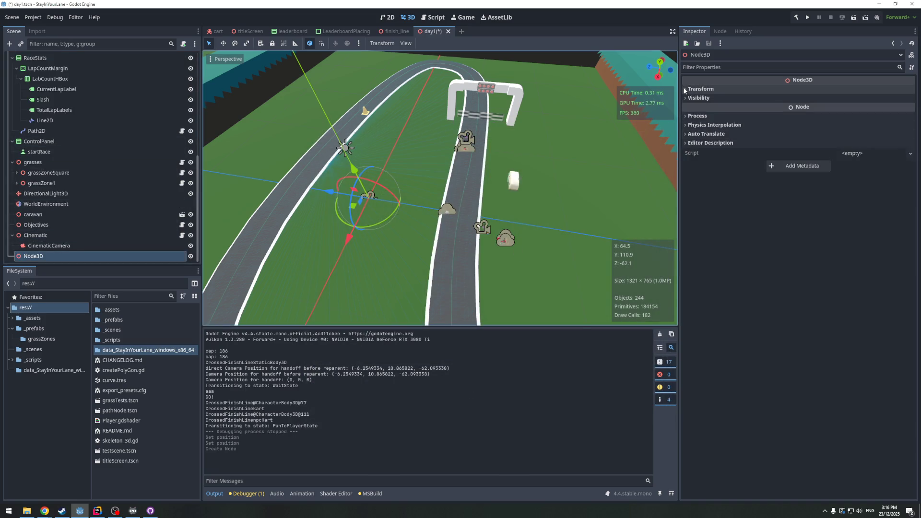
{"action": "left_click", "coordinate": [700, 89]}
{"action": "left_click", "coordinate": [727, 109]}
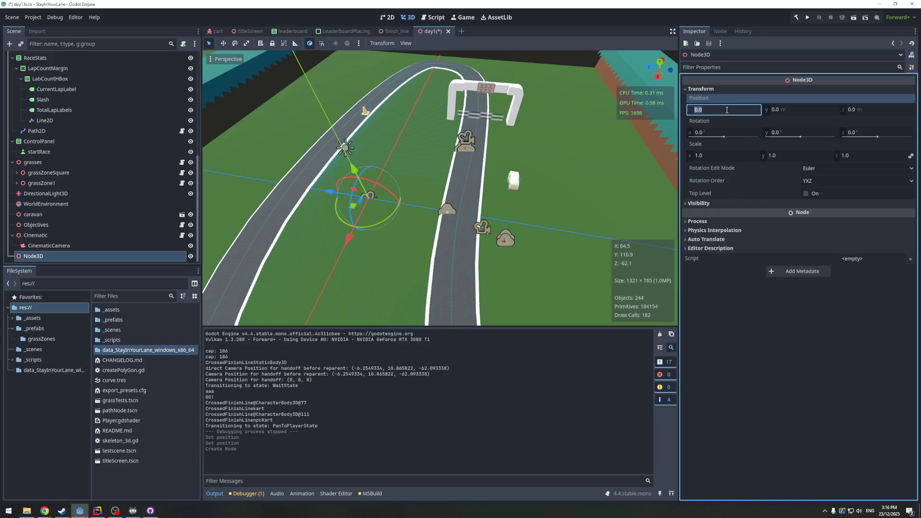
{"action": "type", "text": "-6"}
{"action": "key", "text": "Tab"}
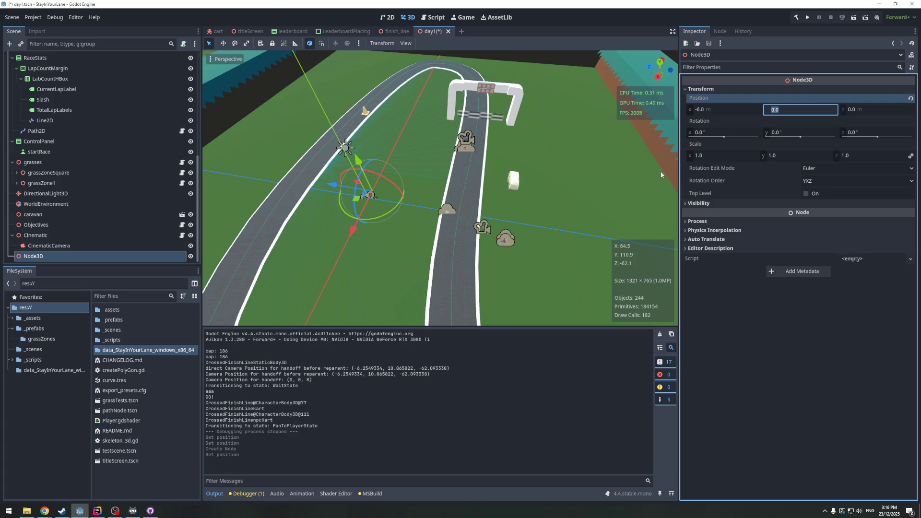
{"action": "type", "text": "10"}
{"action": "key", "text": "Tab"}
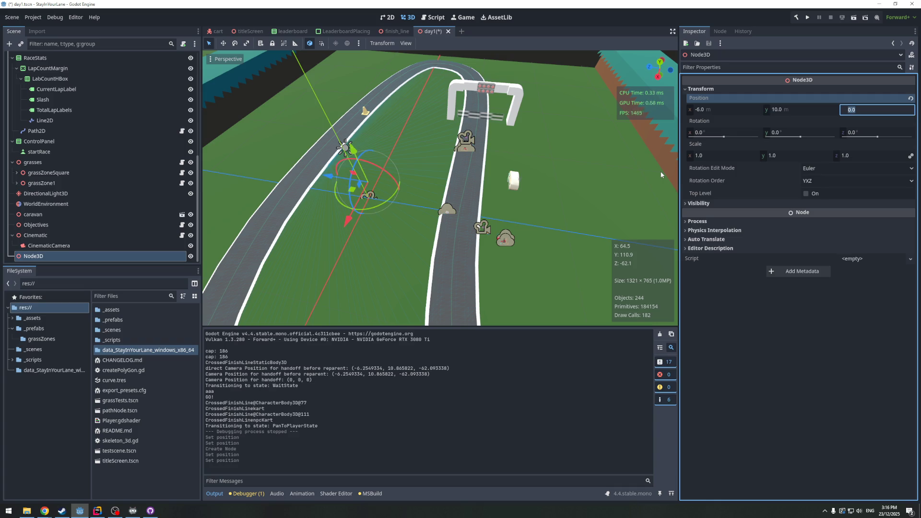
{"action": "type", "text": "-62"}
{"action": "key", "text": "Tab"}
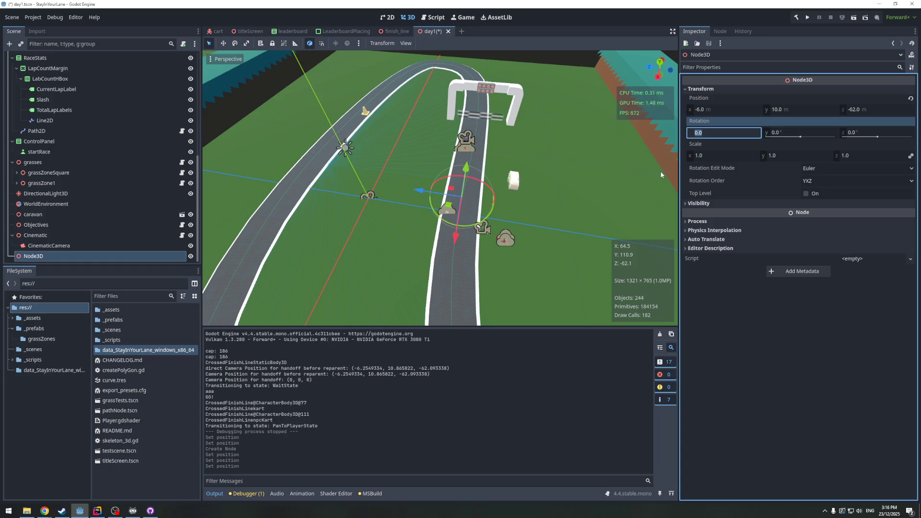
Highlight the logged handoff camera positions in the output log, including (0, 0, 0)
{"action": "left_click_drag", "start_coordinate": [352, 368], "coordinate": [451, 369]}
{"action": "left_click_drag", "start_coordinate": [325, 369], "coordinate": [453, 370]}
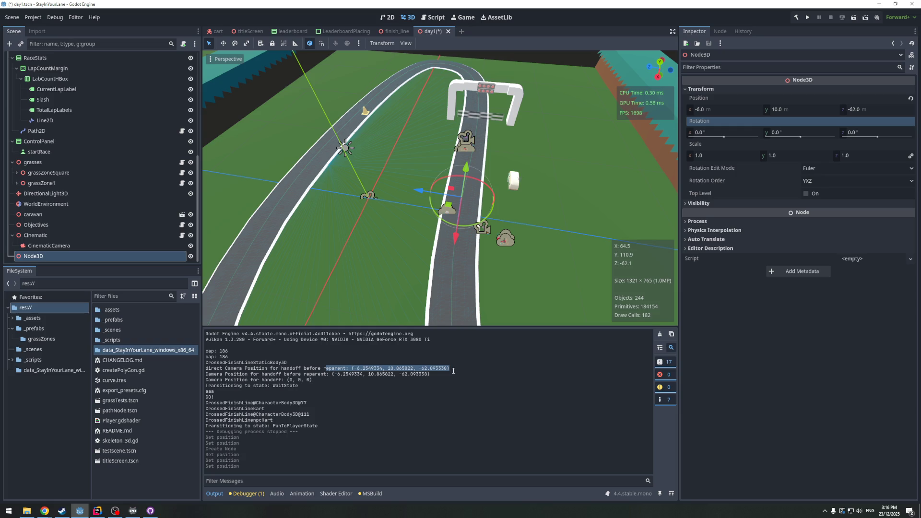
{"action": "left_click", "coordinate": [332, 373]}
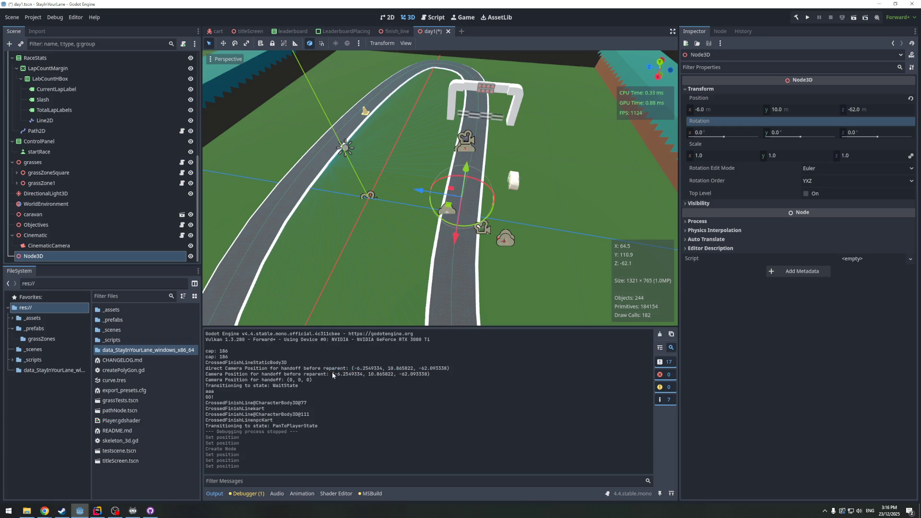
{"action": "left_click_drag", "start_coordinate": [326, 374], "coordinate": [436, 374]}
{"action": "left_click_drag", "start_coordinate": [266, 379], "coordinate": [327, 379]}
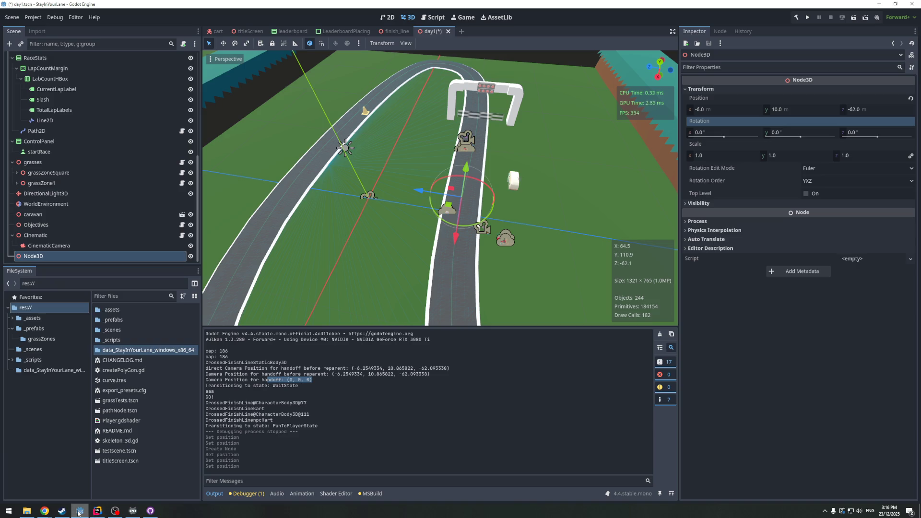
Return to Rider and show where cameraPostion is used in WaitState.cs
{"action": "left_click", "coordinate": [97, 511]}
{"action": "scroll", "coordinate": [613, 289], "scroll_direction": "up", "scroll_amount": 1}
{"action": "scroll", "coordinate": [612, 290], "scroll_direction": "down", "scroll_amount": 1}
{"action": "left_click", "coordinate": [714, 292]}
{"action": "scroll", "coordinate": [579, 262], "scroll_direction": "up", "scroll_amount": 2}
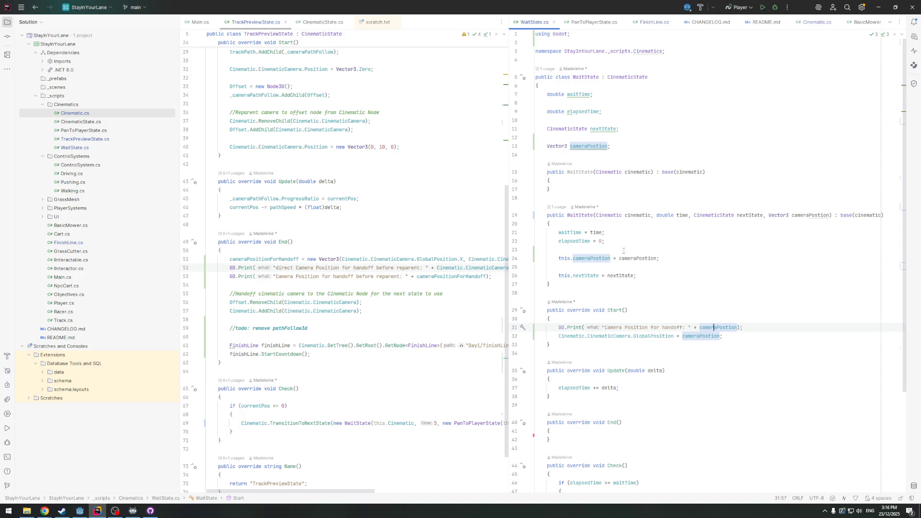
Copy the Start GD.Print into WaitState's constructor, labelled 'handoff at wait construction'
{"action": "left_click_drag", "start_coordinate": [759, 325], "coordinate": [558, 329]}
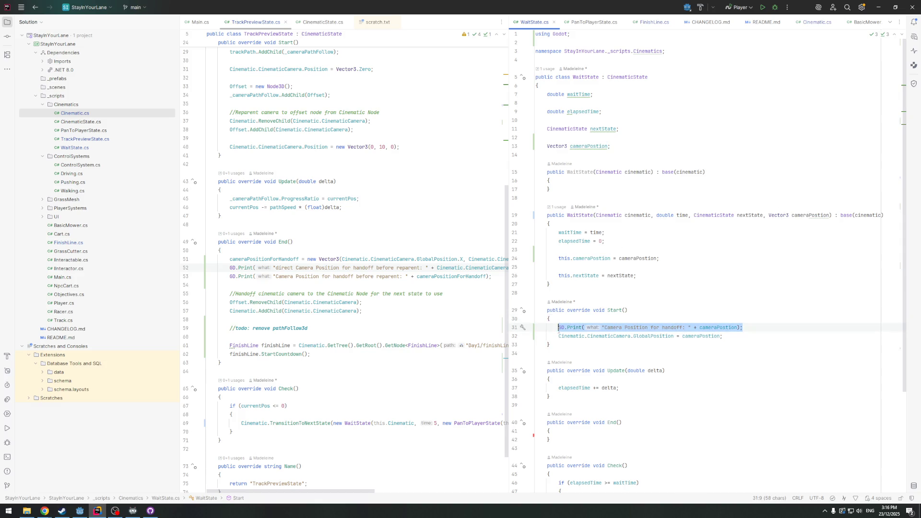
{"action": "key", "text": "ctrl+c"}
{"action": "left_click", "coordinate": [593, 255]}
{"action": "key", "text": "Return"}
{"action": "key", "text": "ctrl+v"}
{"action": "left_click", "coordinate": [684, 258]}
{"action": "type", "text": "at State Con"}
{"action": "key", "text": "BackSpace"}
{"action": "key", "text": "BackSpace"}
{"action": "key", "text": "BackSpace"}
{"action": "type", "text": "wait con"}
{"action": "key", "text": "BackSpace"}
{"action": "type", "text": "striBu"}
{"action": "key", "text": "BackSpace"}
{"action": "key", "text": "BackSpace"}
{"action": "key", "text": "BackSpace"}
{"action": "key", "text": "BackSpace"}
{"action": "type", "text": "tion"}
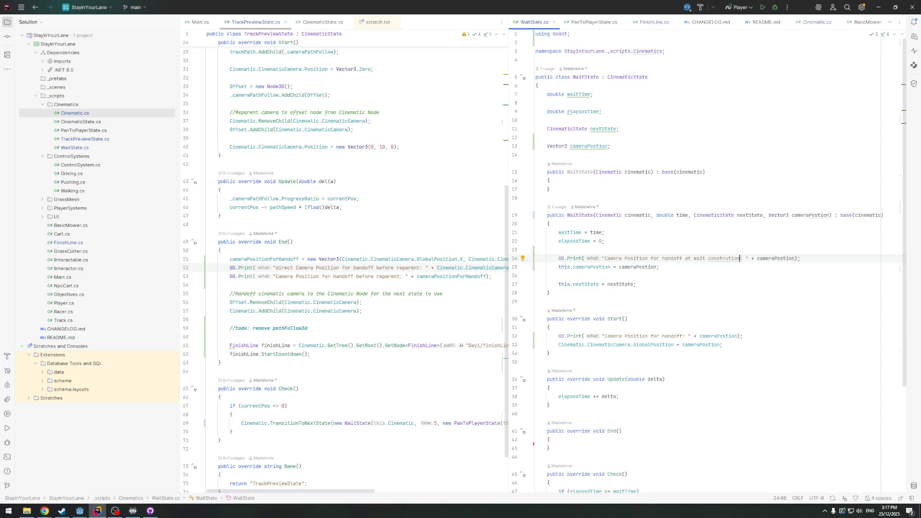
{"action": "right_click", "coordinate": [721, 260]}
{"action": "left_click", "coordinate": [713, 259]}
{"action": "left_click", "coordinate": [729, 259]}
{"action": "type", "text": "c"}
{"action": "key", "text": "Down"}
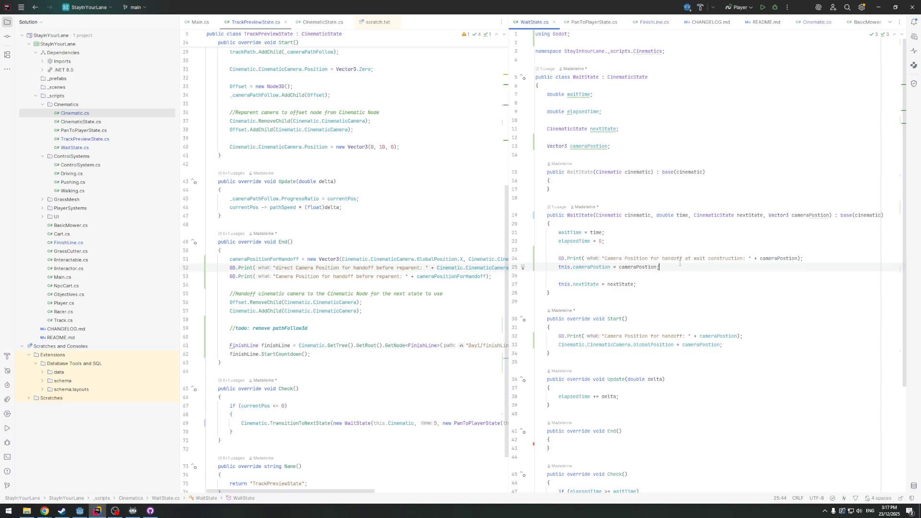
Label the Start log 'at state start' and relaunch the game in Godot
{"action": "left_click", "coordinate": [682, 336]}
{"action": "type", "text": "at state"}
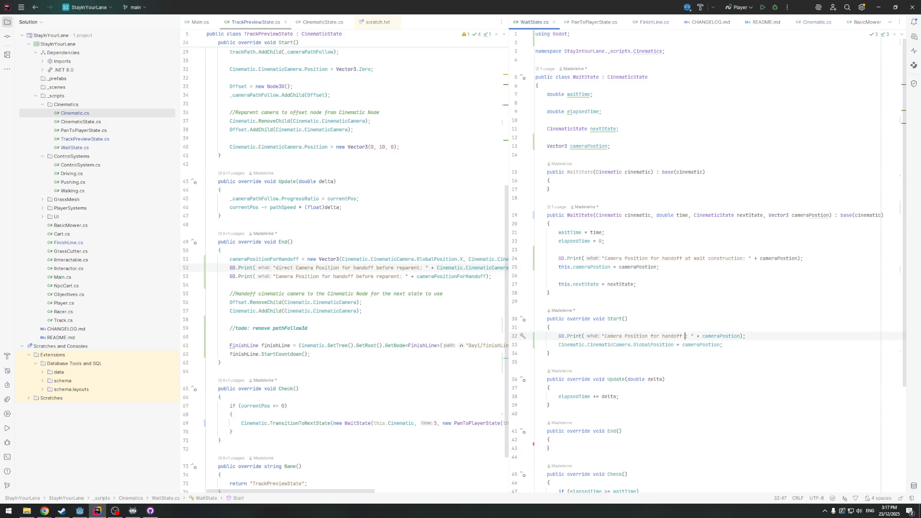
{"action": "type", "text": " start"}
{"action": "scroll", "coordinate": [685, 406], "scroll_direction": "down", "scroll_amount": 3}
{"action": "left_click", "coordinate": [714, 277]}
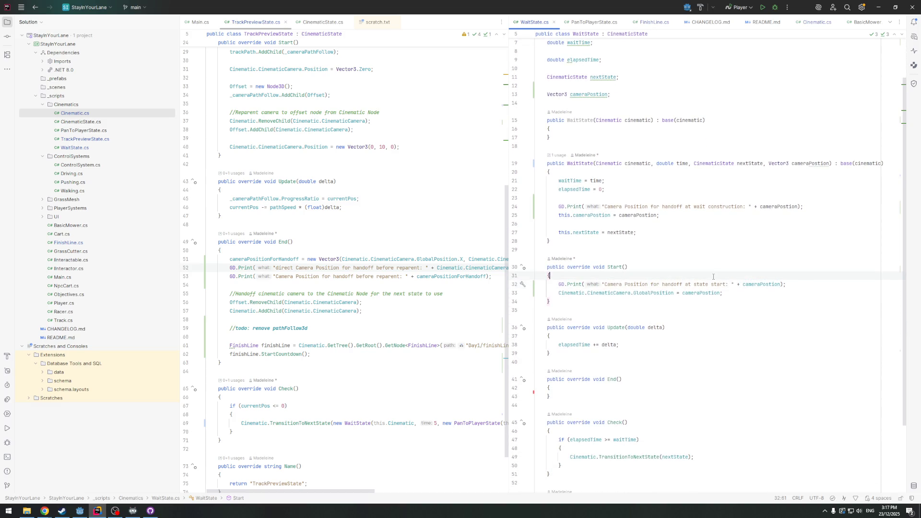
{"action": "key", "text": "alt+Tab"}
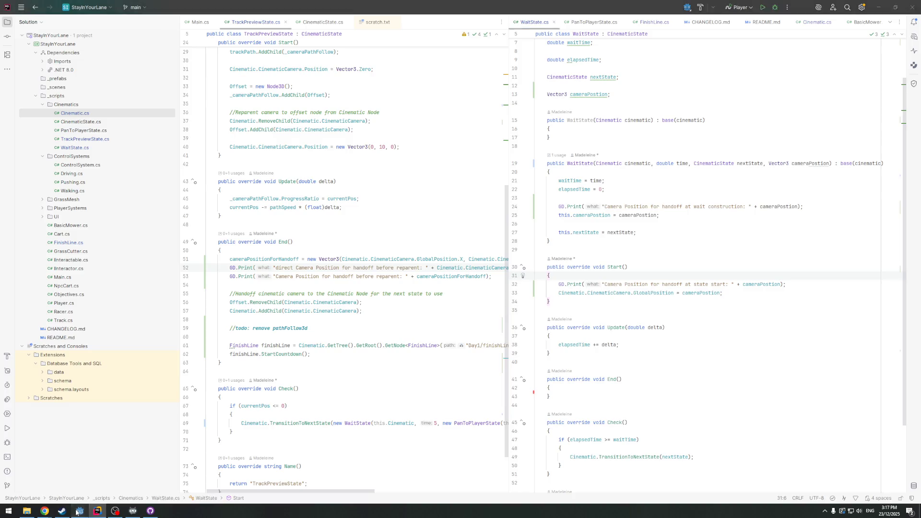
{"action": "left_click", "coordinate": [808, 17]}
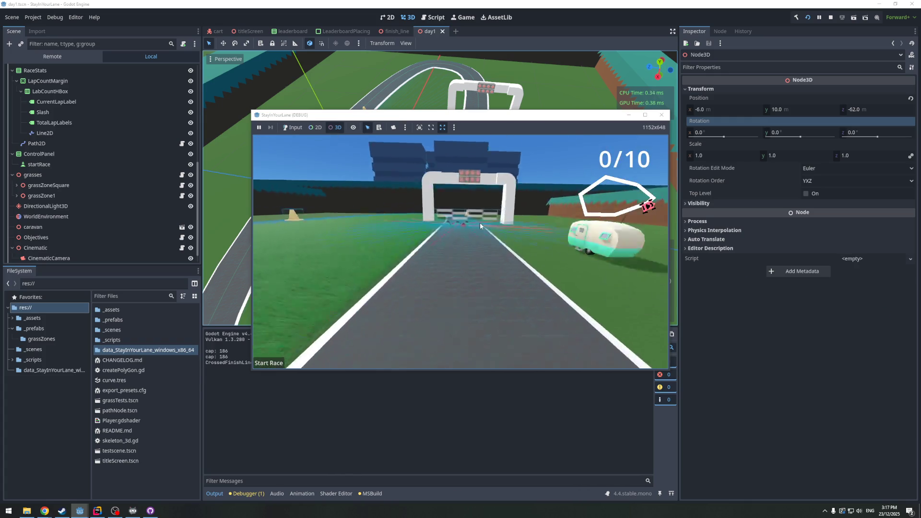
Move the game window aside, close the test run with Alt+F4, and return to Rider
{"action": "left_click_drag", "start_coordinate": [446, 116], "coordinate": [458, 90]}
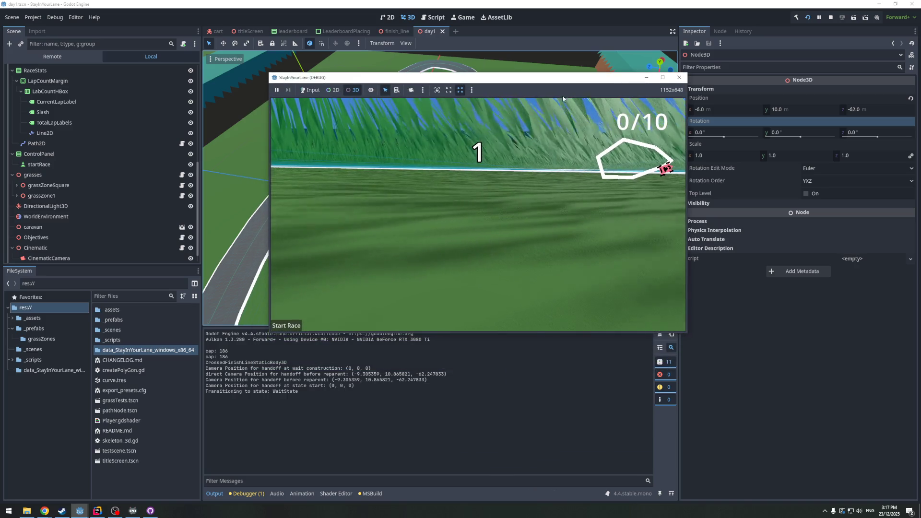
{"action": "key", "text": "alt+F4"}
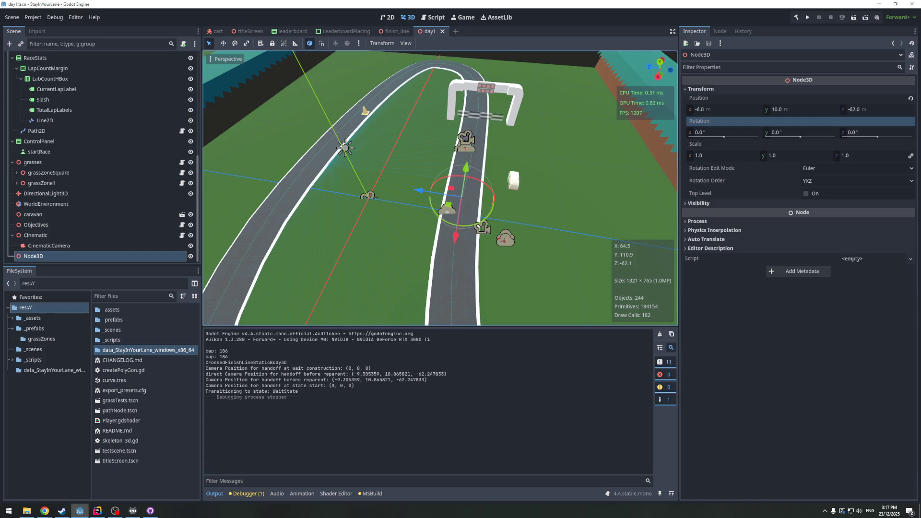
{"action": "left_click", "coordinate": [95, 512]}
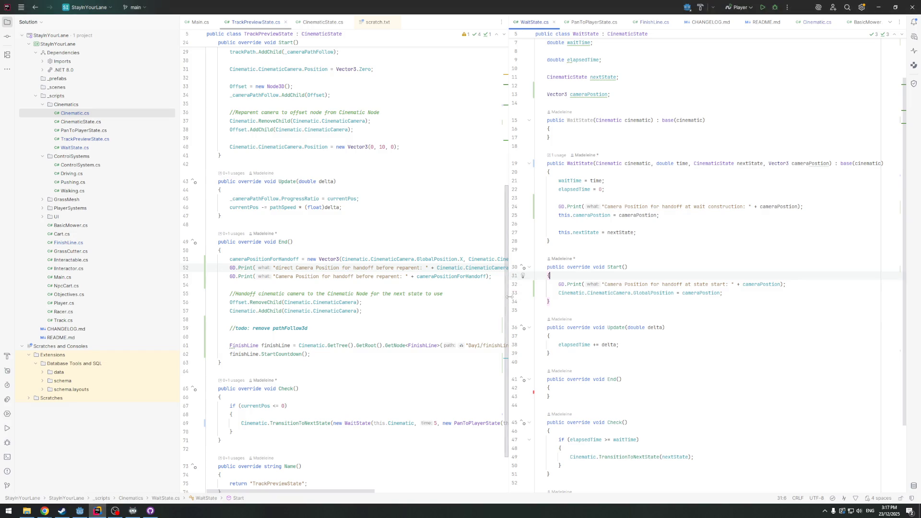
Widen the TrackPreviewState.cs pane and narrow the WaitState.cs pane
{"action": "mouse_move", "coordinate": [538, 309]}
{"action": "left_mouse_down"}
{"action": "mouse_move", "coordinate": [650, 309]}
{"action": "mouse_move", "coordinate": [568, 308]}
{"action": "left_mouse_up"}
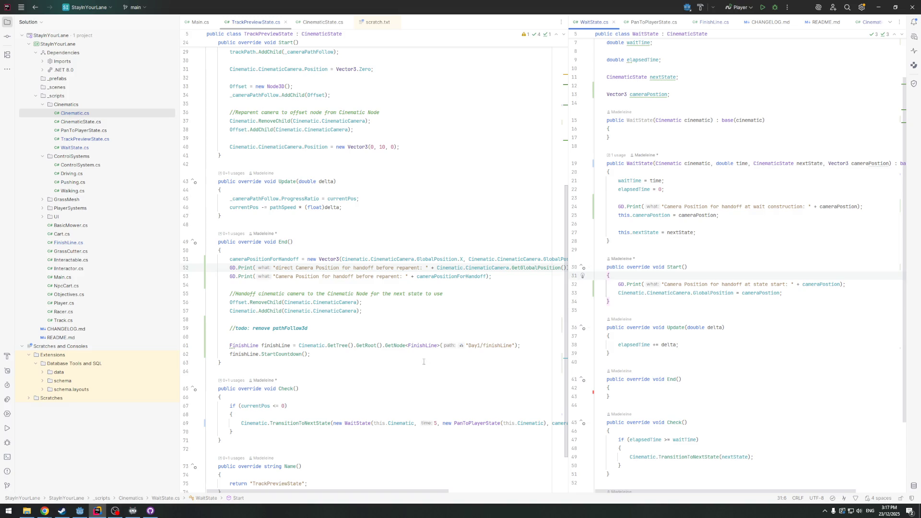
{"action": "scroll", "coordinate": [299, 339], "scroll_direction": "down", "scroll_amount": 1}
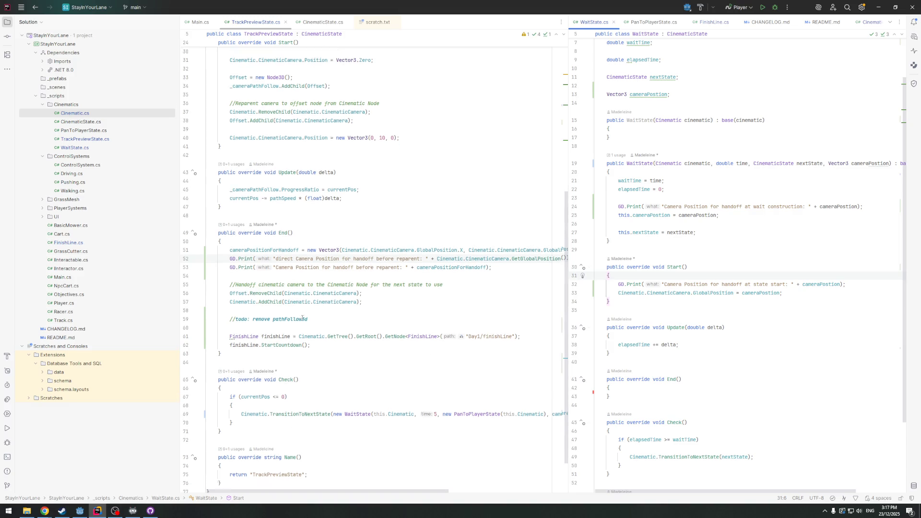
{"action": "mouse_move", "coordinate": [568, 370]}
{"action": "left_mouse_down"}
{"action": "mouse_move", "coordinate": [714, 379]}
{"action": "mouse_move", "coordinate": [631, 374]}
{"action": "left_mouse_up"}
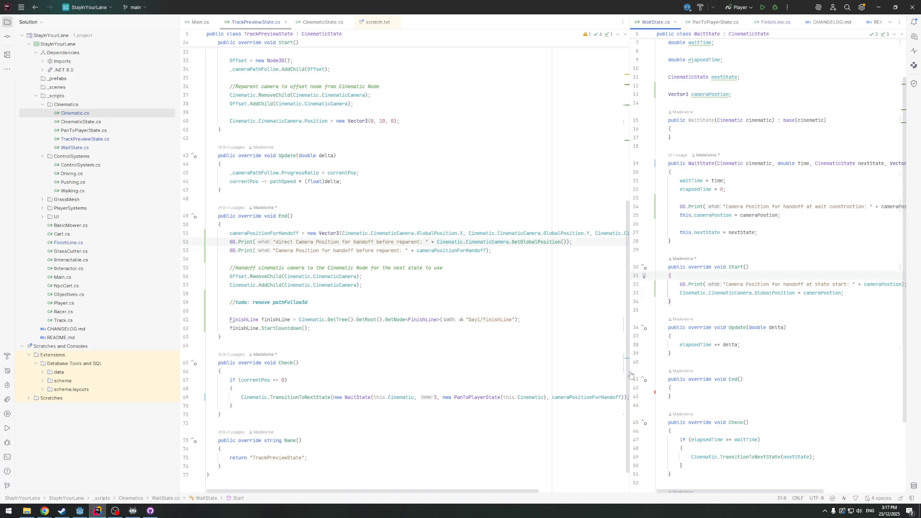
{"action": "left_click_drag", "start_coordinate": [632, 375], "coordinate": [667, 378]}
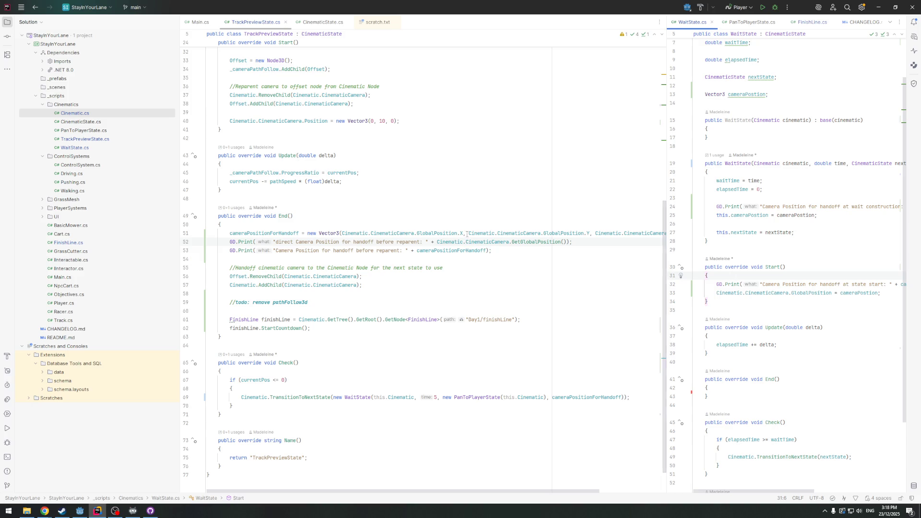
Review cameraPositionForHandoff usages: End()'s debug prints and the TransitionToNextState argument in Check
{"action": "left_click", "coordinate": [258, 234]}
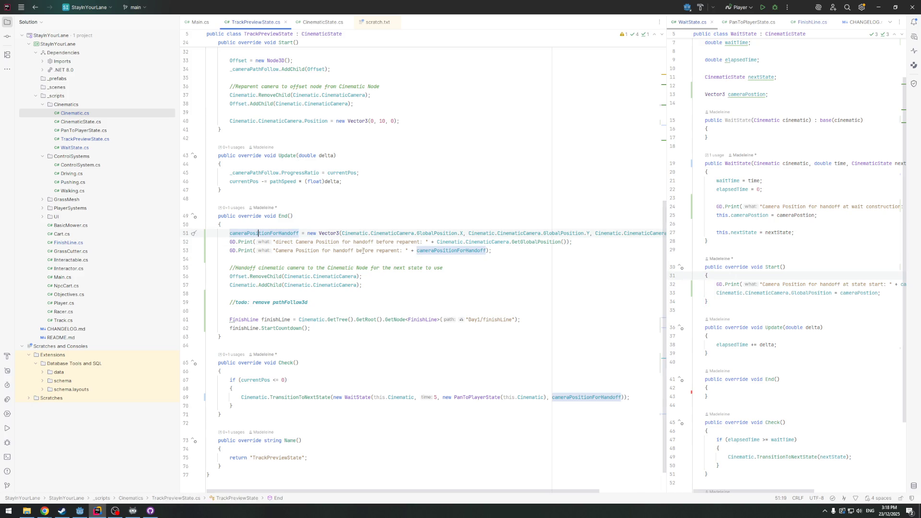
{"action": "left_click", "coordinate": [237, 240]}
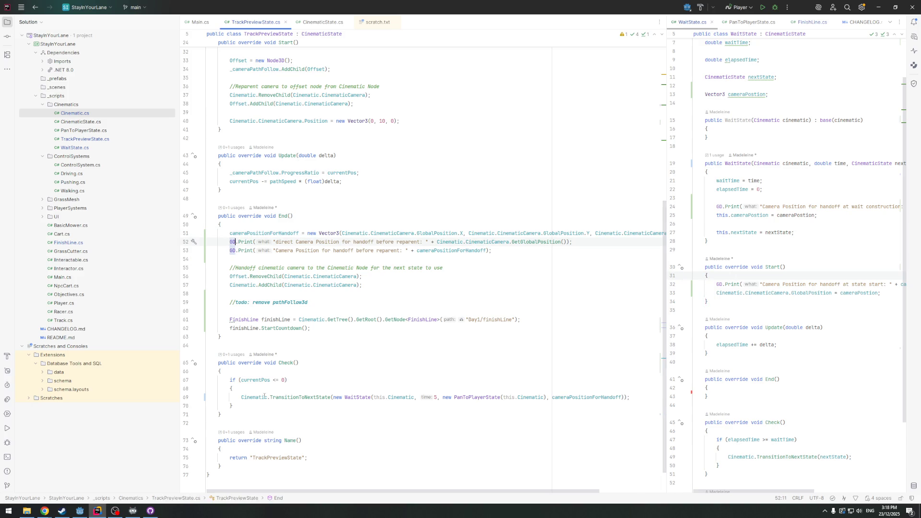
{"action": "scroll", "coordinate": [270, 335], "scroll_direction": "up", "scroll_amount": 1}
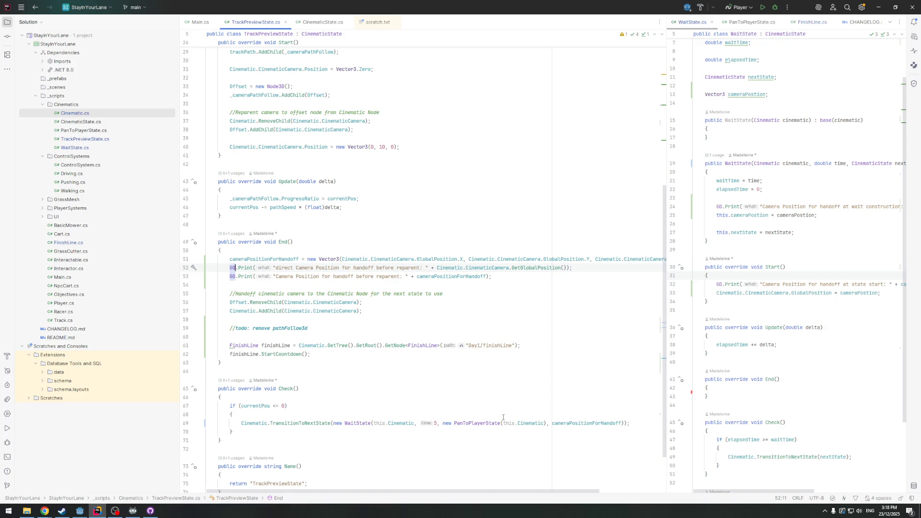
{"action": "mouse_move", "coordinate": [257, 259]}
{"action": "left_mouse_down"}
{"action": "mouse_move", "coordinate": [480, 277]}
{"action": "mouse_move", "coordinate": [432, 294]}
{"action": "mouse_move", "coordinate": [513, 280]}
{"action": "left_mouse_up"}
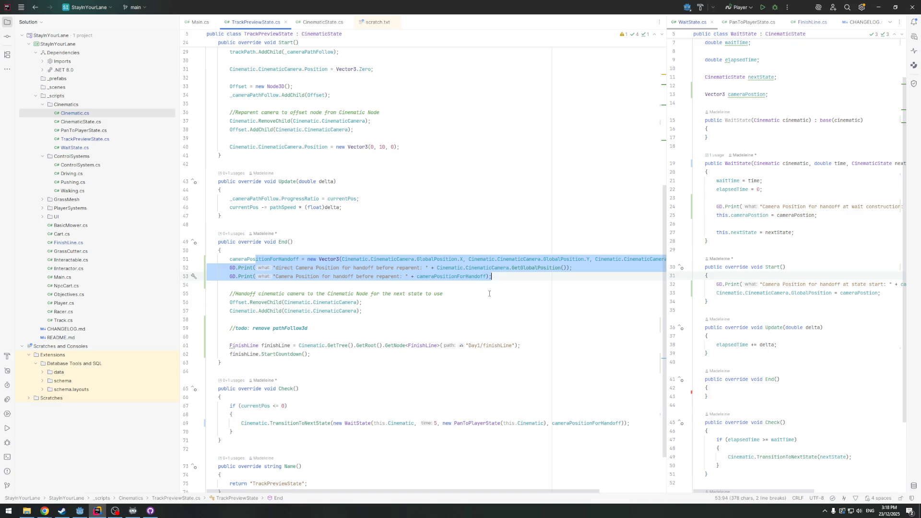
{"action": "left_click_drag", "start_coordinate": [228, 400], "coordinate": [270, 423]}
{"action": "left_click", "coordinate": [271, 424]}
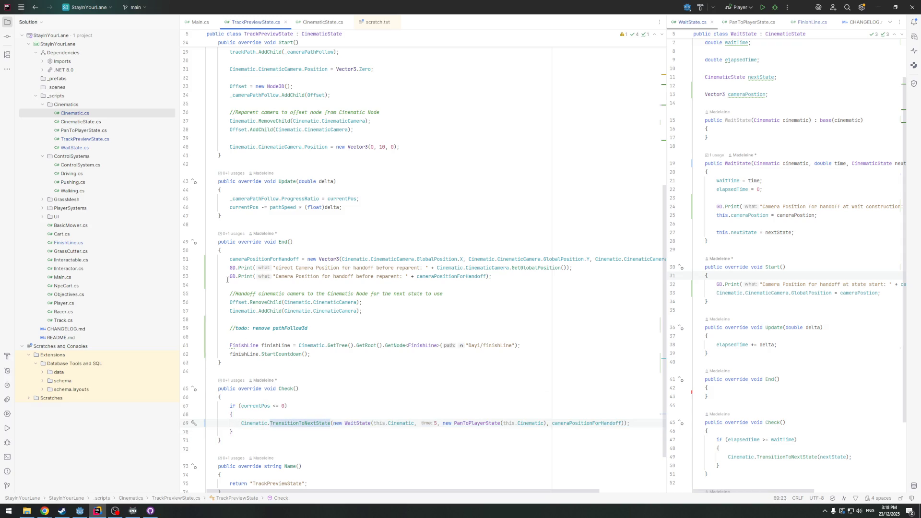
{"action": "mouse_move", "coordinate": [230, 260]}
{"action": "left_mouse_down"}
{"action": "mouse_move", "coordinate": [479, 268]}
{"action": "mouse_move", "coordinate": [494, 276]}
{"action": "left_mouse_up"}
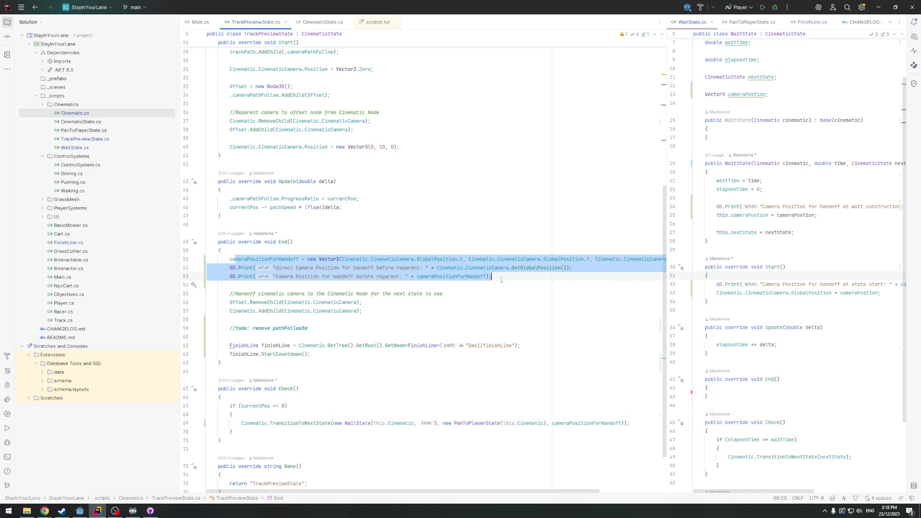
{"action": "left_click", "coordinate": [509, 277]}
{"action": "left_click_drag", "start_coordinate": [553, 423], "coordinate": [634, 423]}
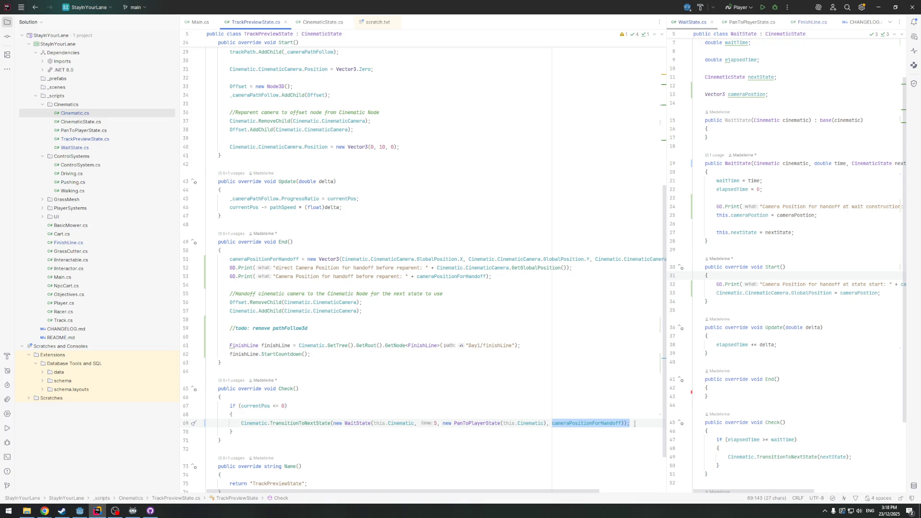
{"action": "scroll", "coordinate": [462, 244], "scroll_direction": "up", "scroll_amount": 10}
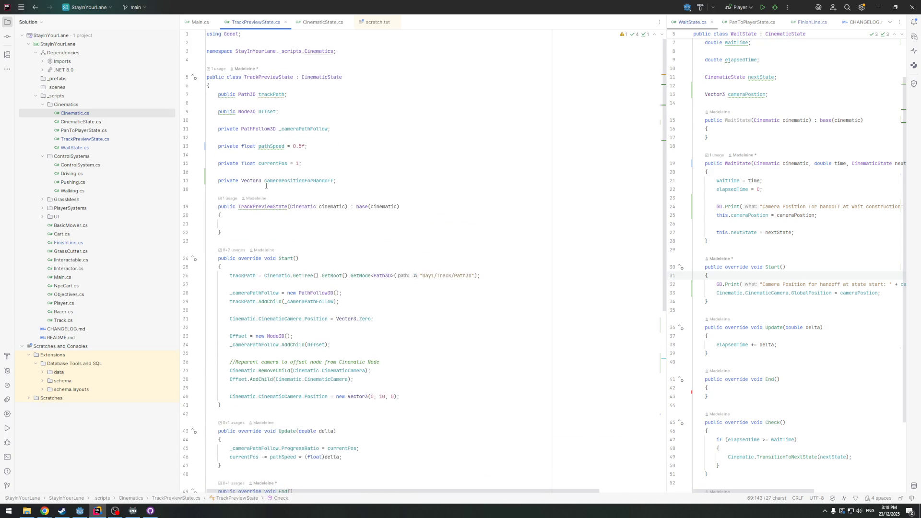
{"action": "scroll", "coordinate": [462, 244], "scroll_direction": "down", "scroll_amount": 12}
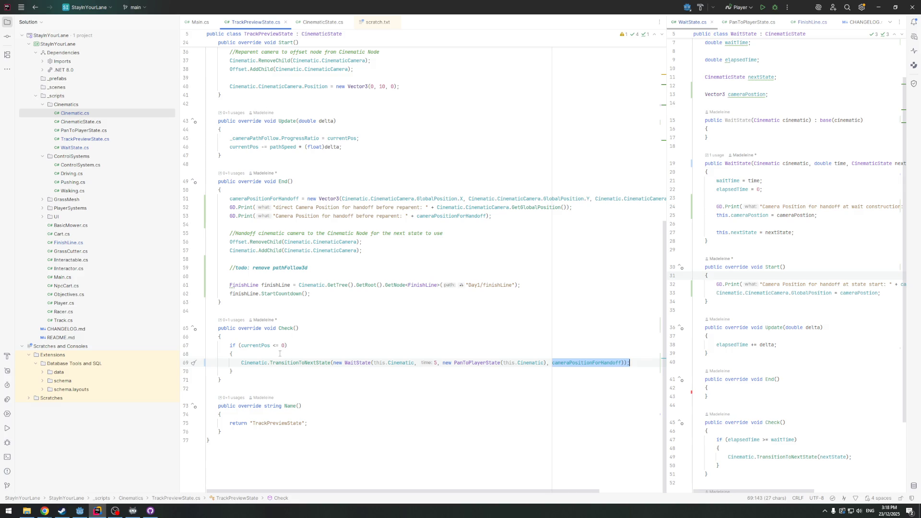
{"action": "scroll", "coordinate": [316, 330], "scroll_direction": "up", "scroll_amount": 1}
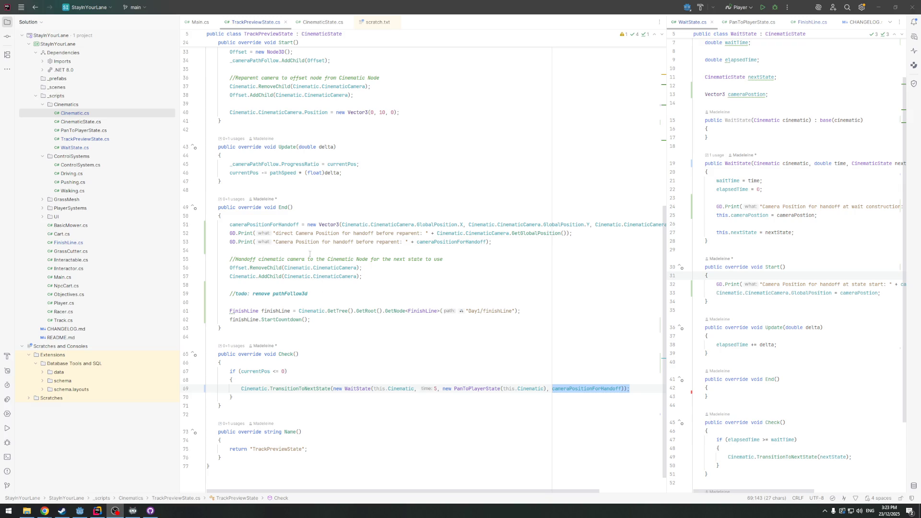
Highlight and inspect the cameraPositionForHandoff usages in TrackPreviewState.cs
{"action": "scroll", "coordinate": [302, 219], "scroll_direction": "up", "scroll_amount": 1}
{"action": "scroll", "coordinate": [302, 219], "scroll_direction": "down", "scroll_amount": 1}
{"action": "left_click_drag", "start_coordinate": [301, 225], "coordinate": [506, 242]}
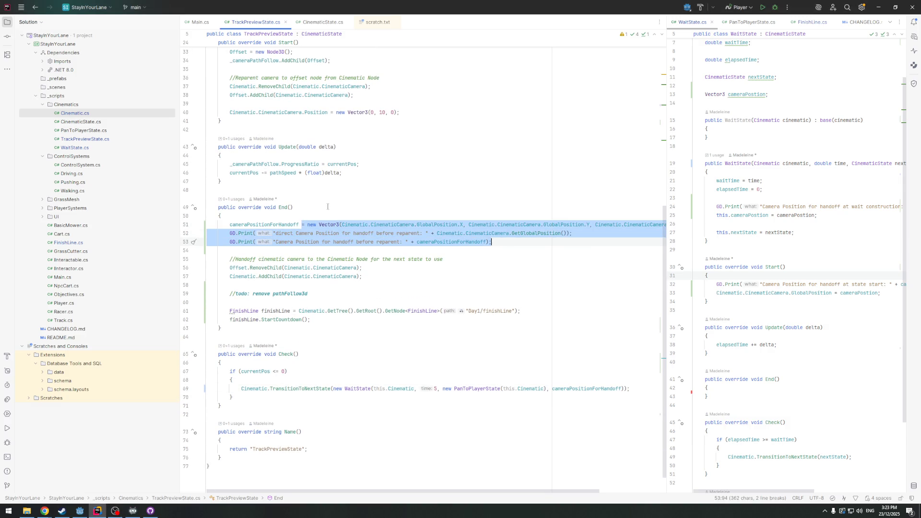
{"action": "mouse_move", "coordinate": [283, 223]}
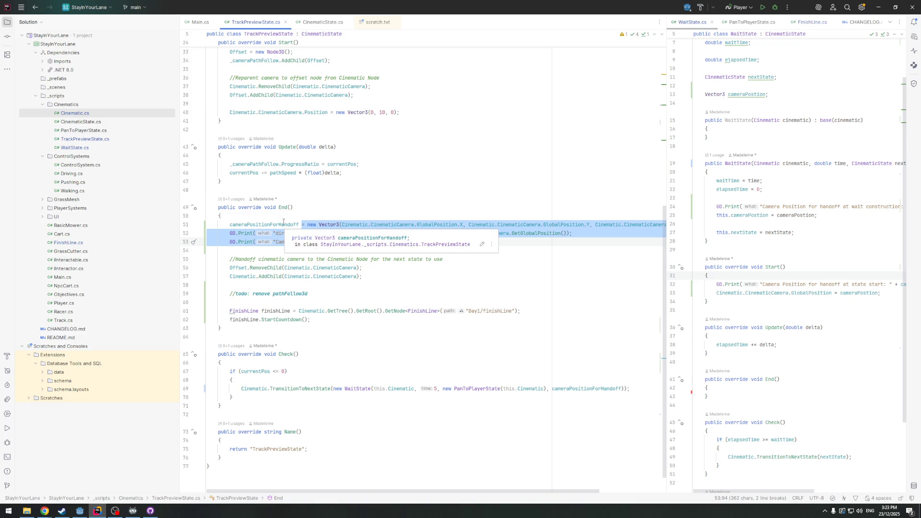
{"action": "mouse_move", "coordinate": [257, 390]}
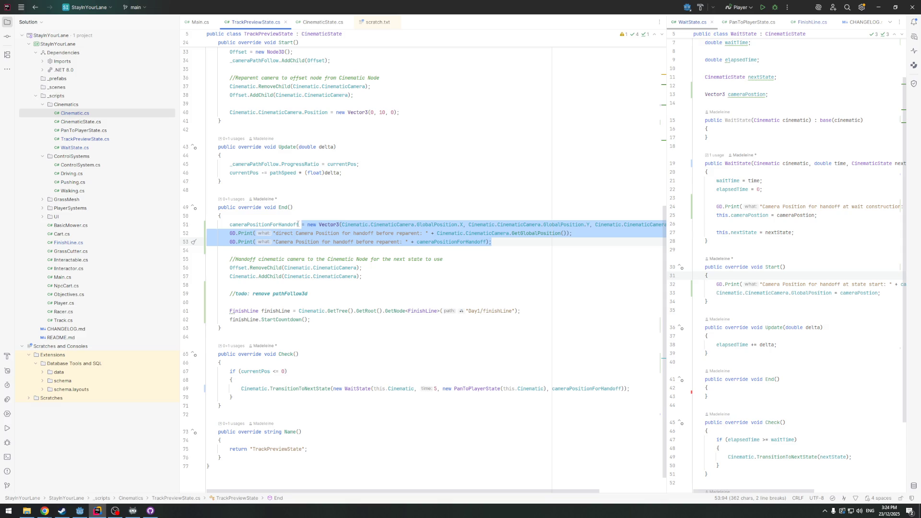
{"action": "left_click", "coordinate": [298, 224]}
{"action": "scroll", "coordinate": [298, 224], "scroll_direction": "up", "scroll_amount": 5}
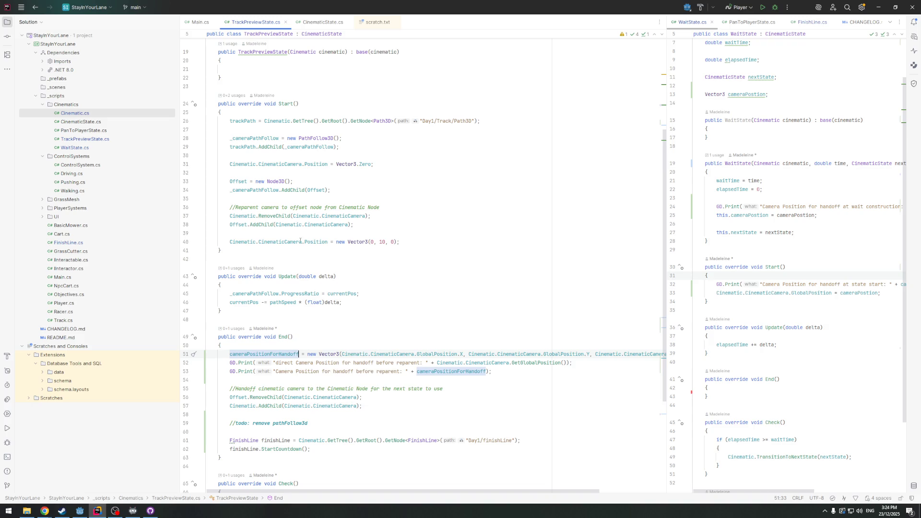
{"action": "mouse_move", "coordinate": [301, 241]}
{"action": "scroll", "coordinate": [301, 336], "scroll_direction": "down", "scroll_amount": 6}
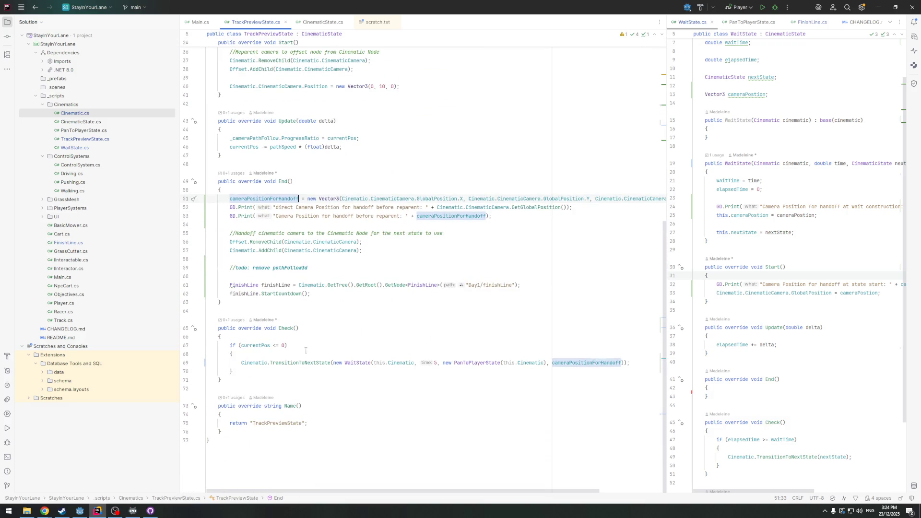
Narrow the Solution tree, widen the right pane, and open TransitionToNextState in Cinematic.cs
{"action": "left_click_drag", "start_coordinate": [180, 294], "coordinate": [106, 291]}
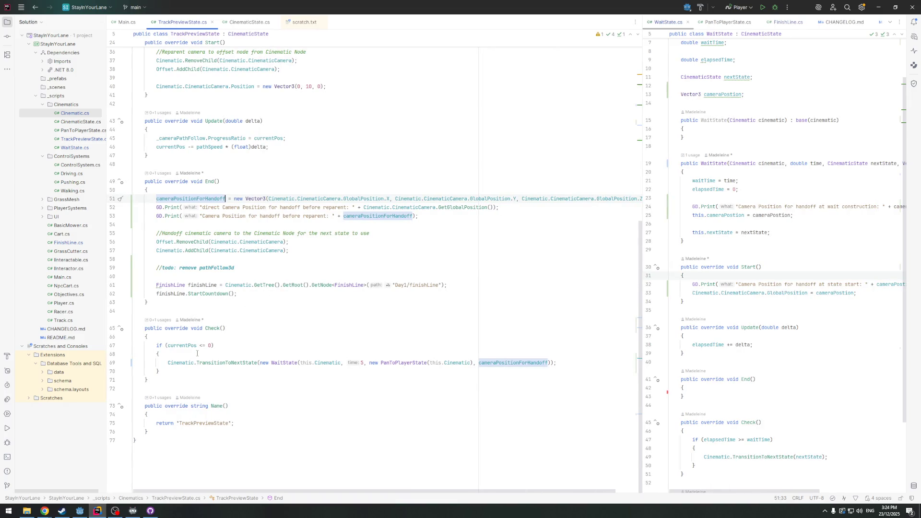
{"action": "left_click_drag", "start_coordinate": [643, 222], "coordinate": [587, 223]}
{"action": "left_click", "coordinate": [712, 457], "text": "ctrl"}
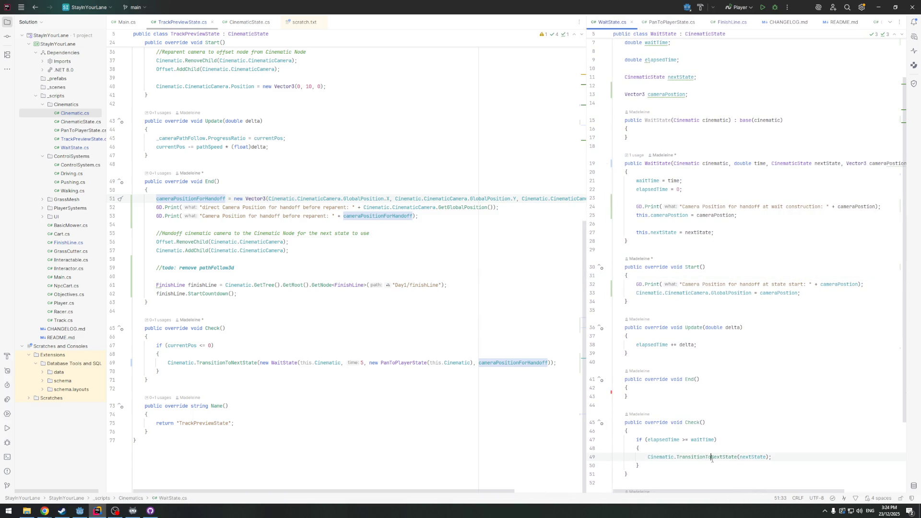
{"action": "mouse_move", "coordinate": [686, 301]}
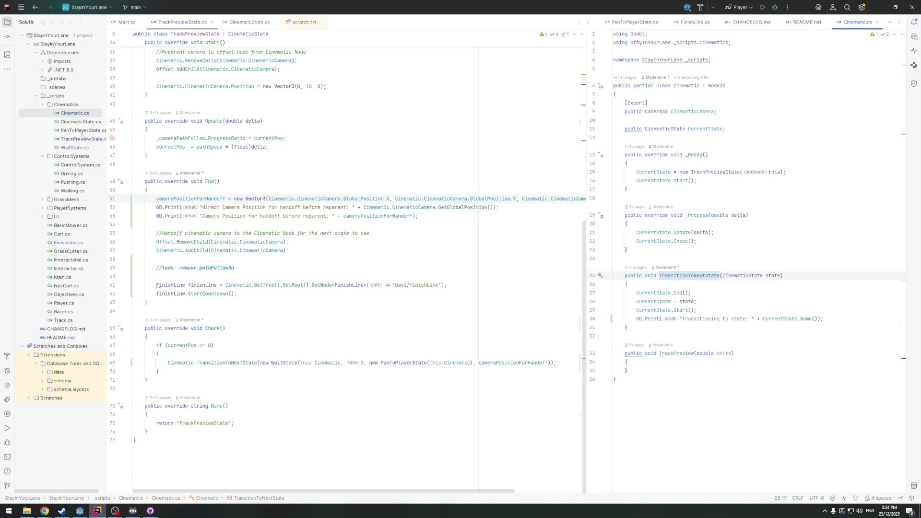
Open TrackPreviewState.cs left and WaitState.cs right, placing the caret on Check
{"action": "left_click", "coordinate": [77, 123]}
{"action": "left_click", "coordinate": [79, 131]}
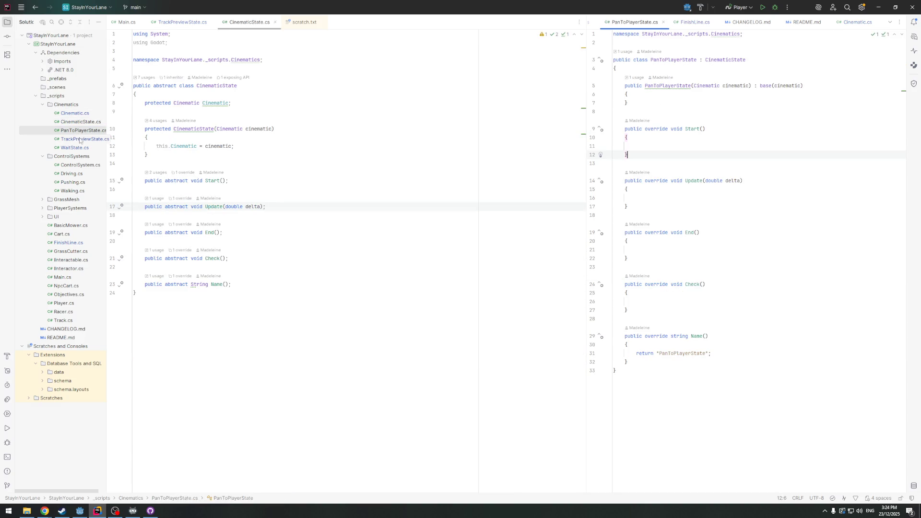
{"action": "left_click", "coordinate": [83, 139]}
{"action": "left_click", "coordinate": [83, 148]}
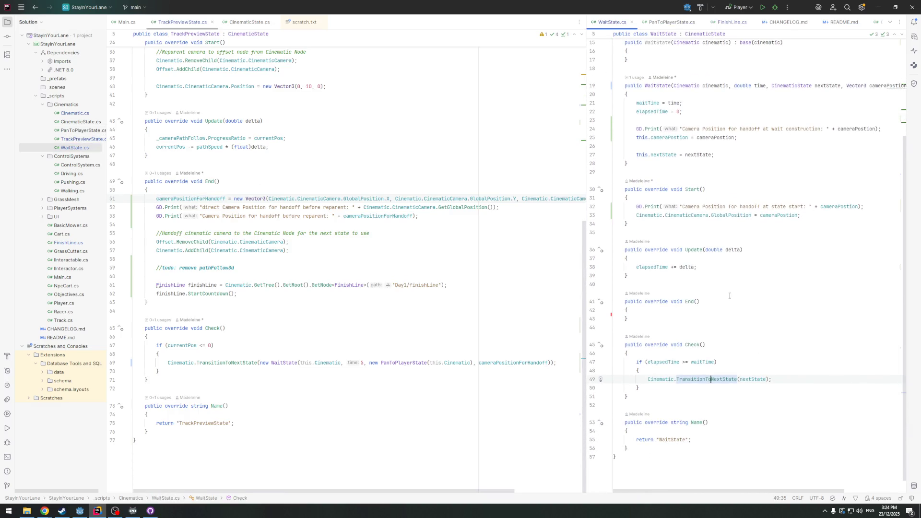
{"action": "left_click", "coordinate": [234, 353]}
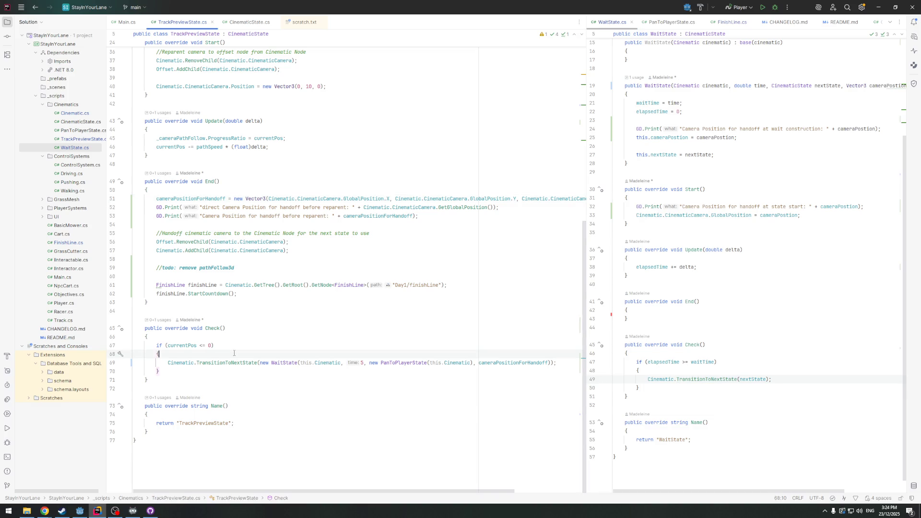
{"action": "left_click", "coordinate": [209, 329]}
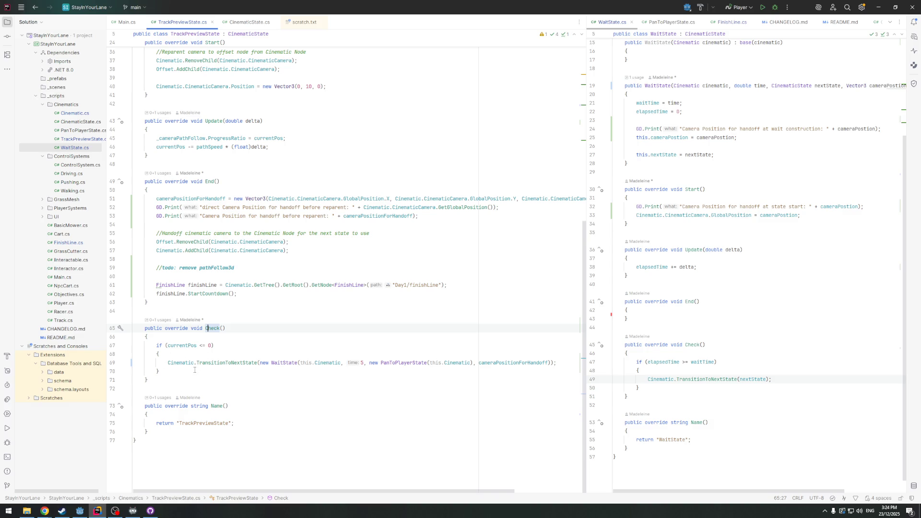
{"action": "scroll", "coordinate": [672, 216], "scroll_direction": "up", "scroll_amount": 2}
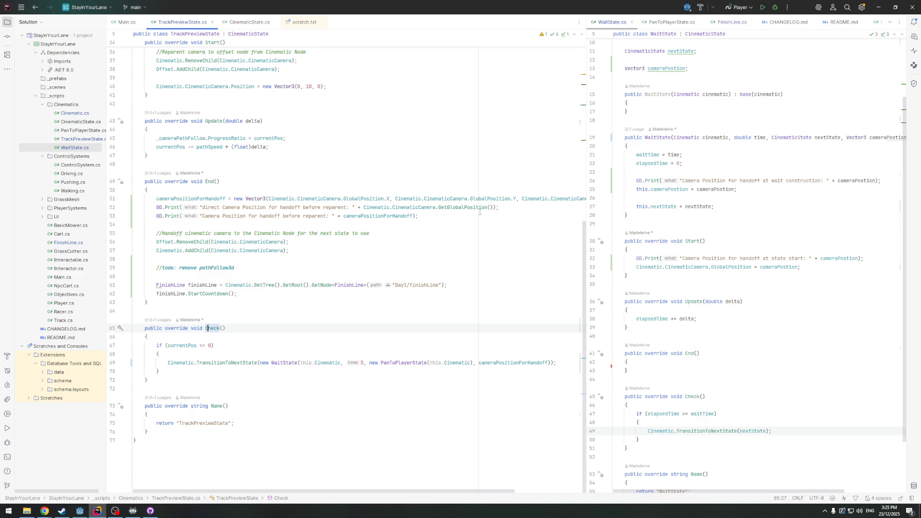
{"action": "mouse_move", "coordinate": [586, 209]}
{"action": "left_mouse_down"}
{"action": "mouse_move", "coordinate": [659, 209]}
{"action": "mouse_move", "coordinate": [499, 214]}
{"action": "mouse_move", "coordinate": [158, 187]}
{"action": "mouse_move", "coordinate": [154, 201]}
{"action": "left_mouse_up"}
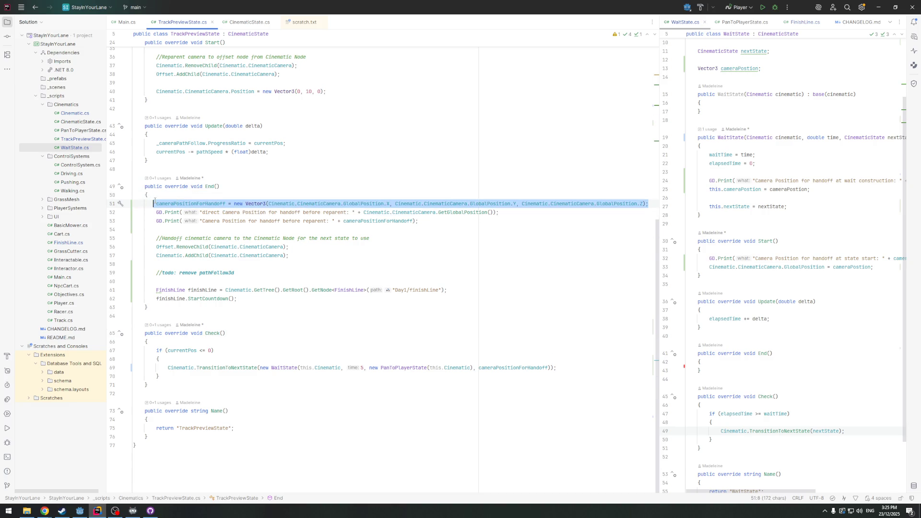
Move the cameraPositionForHandoff assignment from End() into Check()'s if block before the transition
{"action": "key", "text": "ctrl+x"}
{"action": "left_click", "coordinate": [182, 359]}
{"action": "key", "text": "Return"}
{"action": "key", "text": "ctrl+v"}
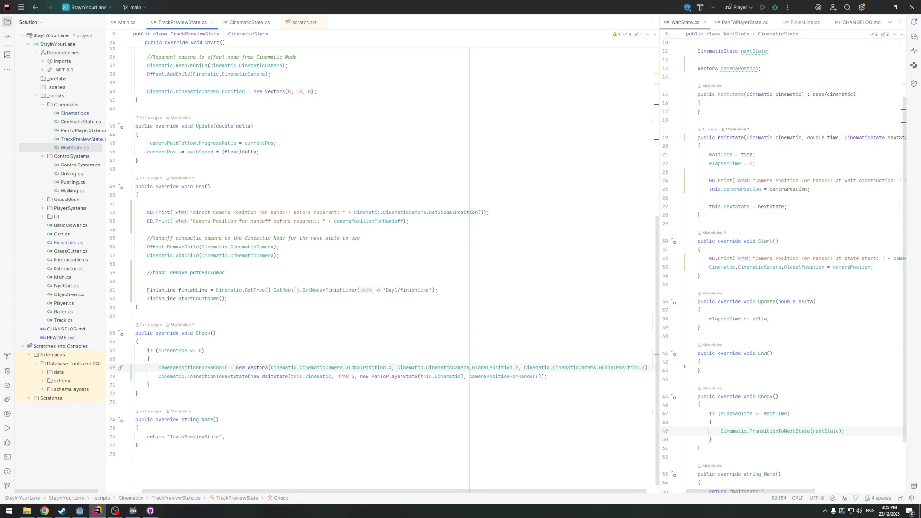
{"action": "scroll", "coordinate": [184, 488], "scroll_direction": "left", "scroll_amount": 1}
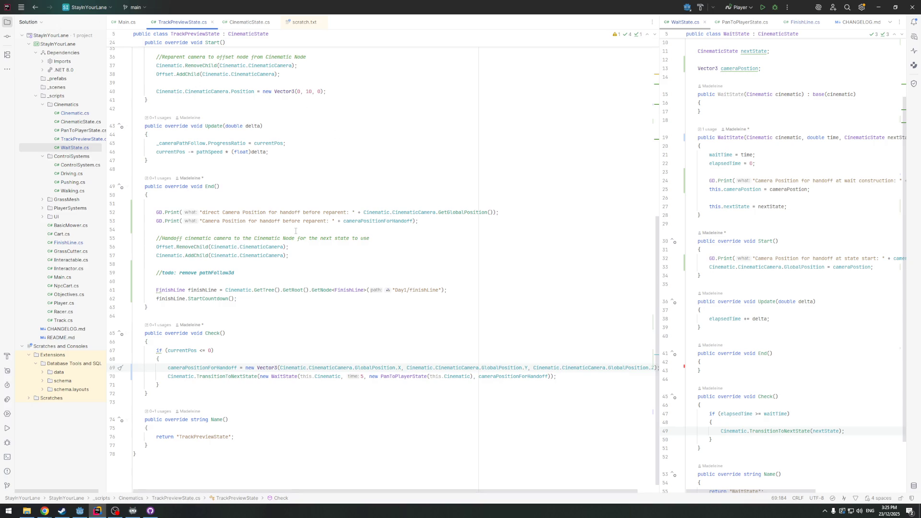
{"action": "left_click_drag", "start_coordinate": [431, 223], "coordinate": [404, 221]}
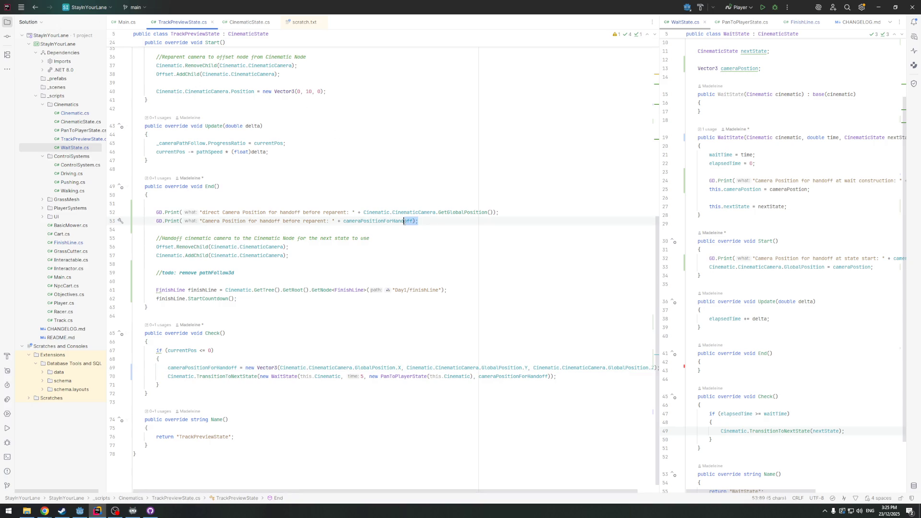
{"action": "triple_click", "coordinate": [492, 209]}
{"action": "left_click", "coordinate": [417, 221]}
{"action": "left_click_drag", "start_coordinate": [417, 220], "coordinate": [157, 221]}
{"action": "key", "text": "BackSpace"}
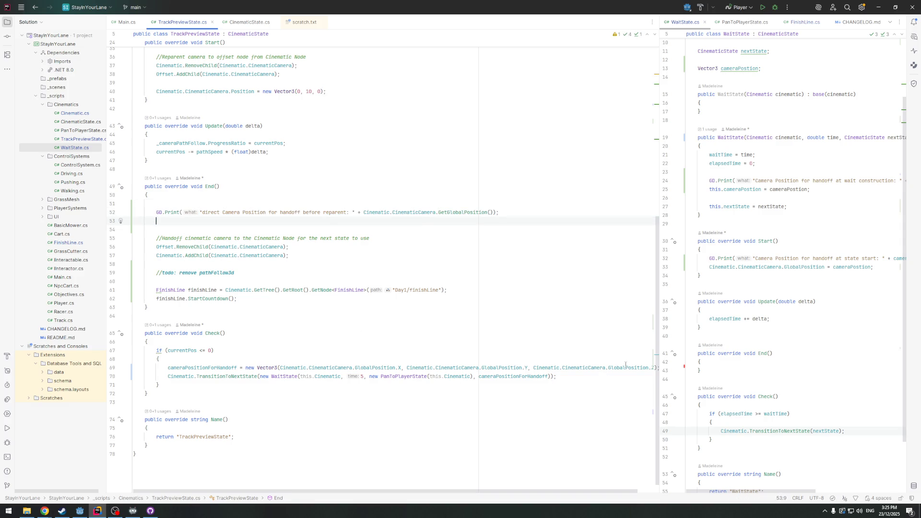
Put the handoff debug print under the new assignment and delete End()'s leftover print
{"action": "left_click", "coordinate": [626, 368]}
{"action": "key", "text": "End"}
{"action": "key", "text": "Return"}
{"action": "key", "text": "ctrl+v"}
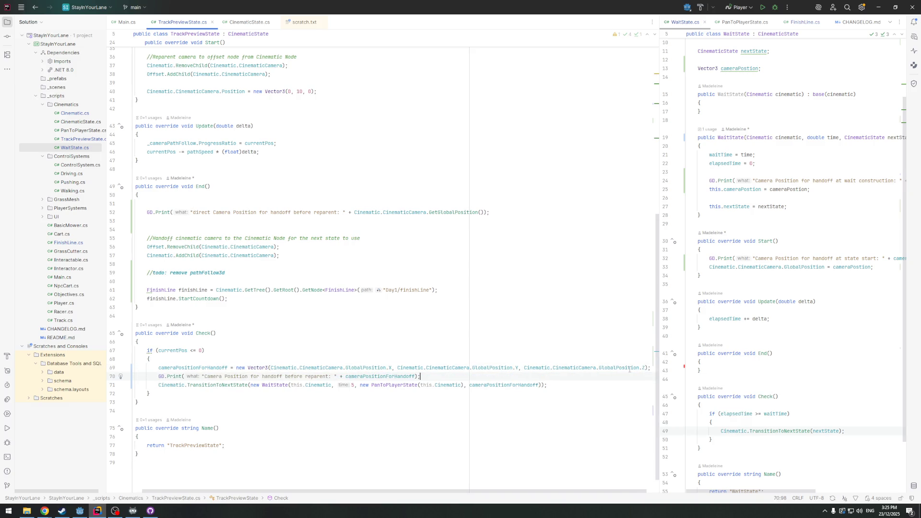
{"action": "left_click_drag", "start_coordinate": [491, 212], "coordinate": [13, 213]}
{"action": "key", "text": "BackSpace"}
{"action": "key", "text": "BackSpace"}
{"action": "key", "text": "BackSpace"}
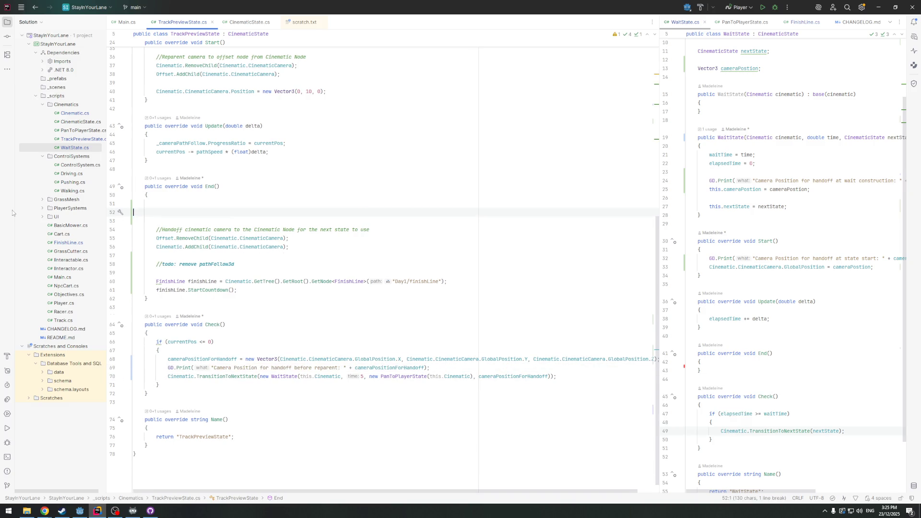
{"action": "key", "text": "Delete"}
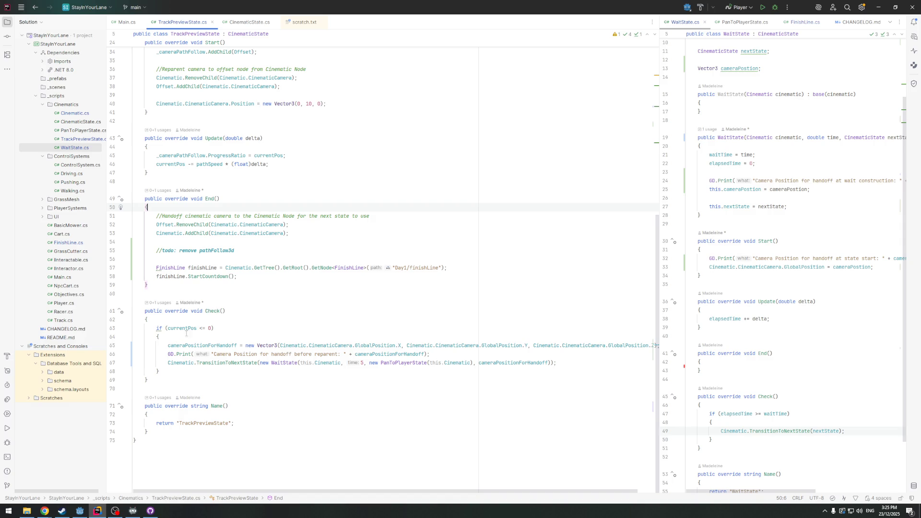
Switch to Godot and run the game to test the change
{"action": "mouse_move", "coordinate": [192, 329]}
{"action": "key", "text": "Down"}
{"action": "key", "text": "Down"}
{"action": "key", "text": "Down"}
{"action": "key", "text": "End"}
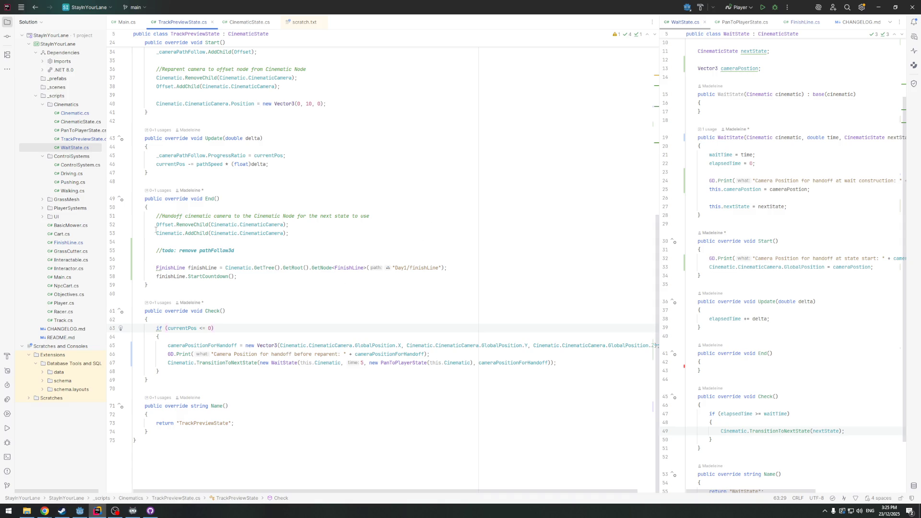
{"action": "left_click", "coordinate": [79, 510]}
{"action": "left_click", "coordinate": [808, 17]}
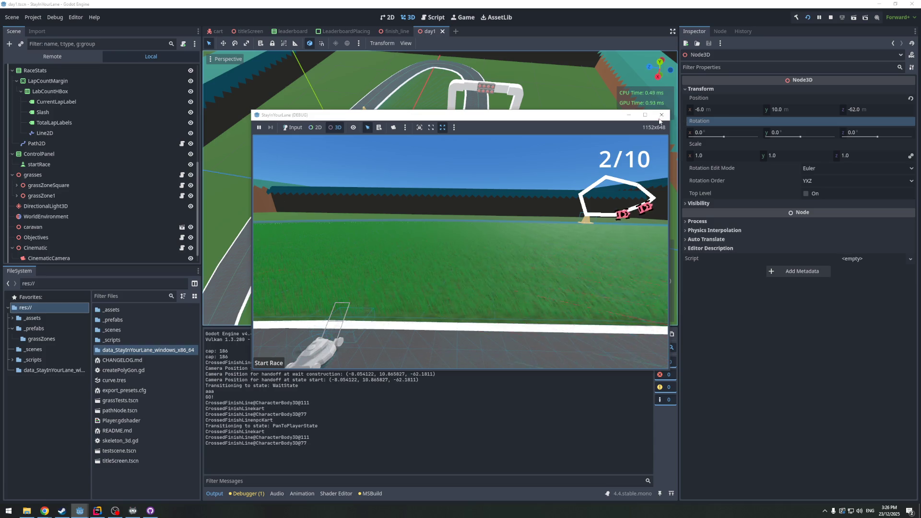
Stop the game once the handoff position is logged and return to Rider
{"action": "key", "text": "F8"}
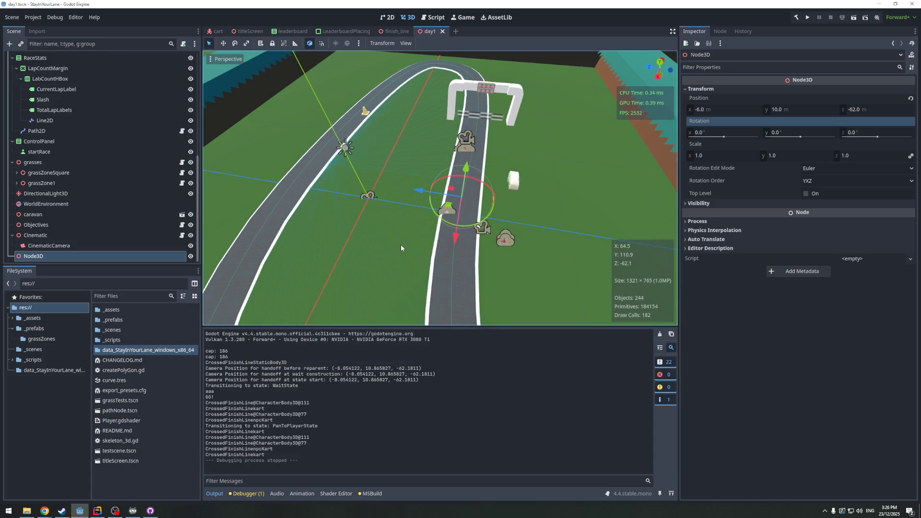
{"action": "left_click", "coordinate": [98, 511]}
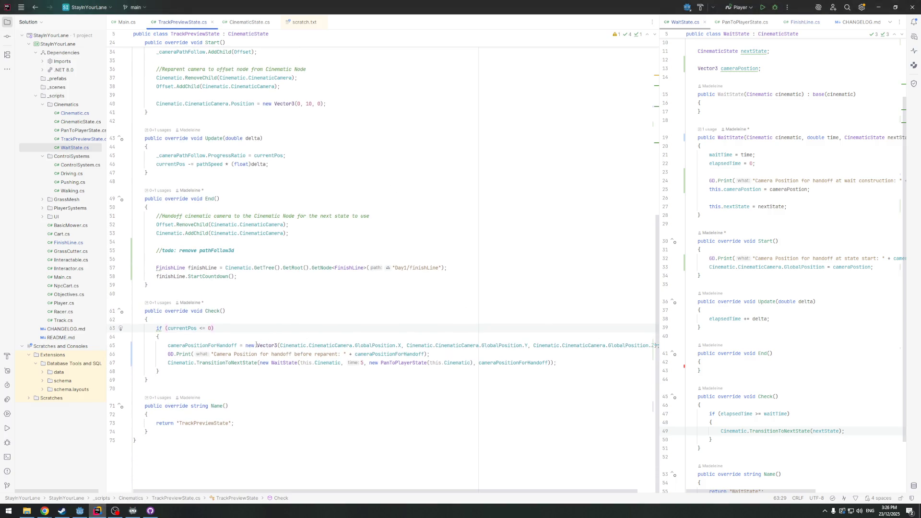
Change the handoff field to a Transform3D named cameraTransfomForHandoff
{"action": "scroll", "coordinate": [212, 307], "scroll_direction": "up", "scroll_amount": 10}
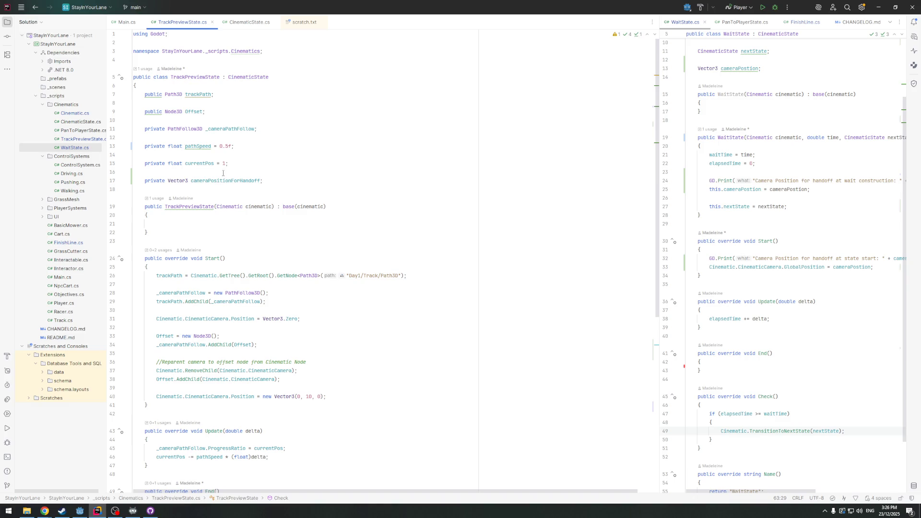
{"action": "double_click", "coordinate": [178, 181]}
{"action": "type", "text": "Transform3D"}
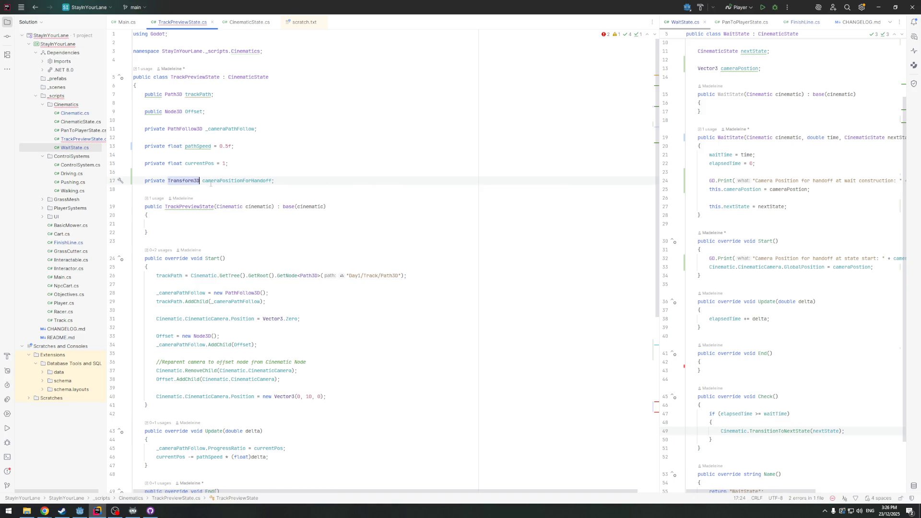
{"action": "left_click", "coordinate": [220, 181]}
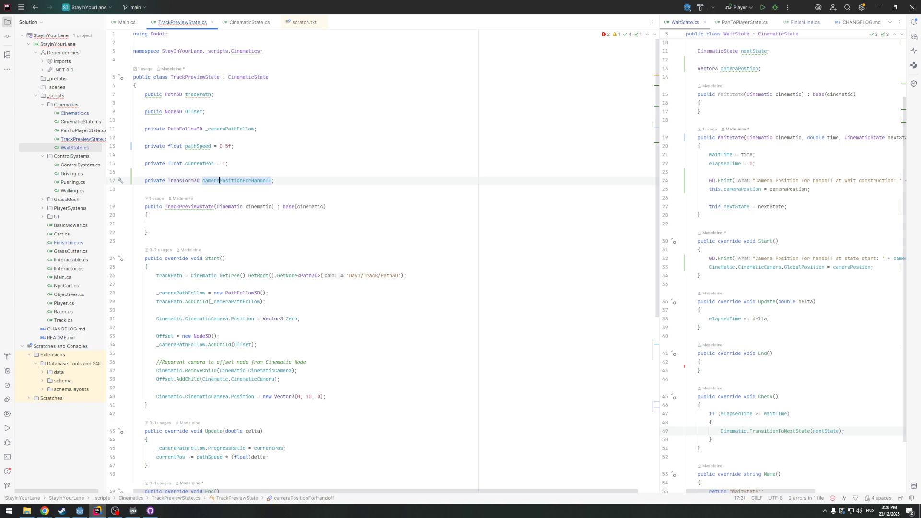
{"action": "key", "text": "ctrl+shift+Right"}
{"action": "type", "text": "Transfom"}
{"action": "key", "text": "Down"}
Use cameraTransfomForHandoff in Check()'s assignment, debug print and WaitState transition call
{"action": "scroll", "coordinate": [265, 351], "scroll_direction": "down", "scroll_amount": 3}
{"action": "scroll", "coordinate": [264, 351], "scroll_direction": "down", "scroll_amount": 8}
{"action": "double_click", "coordinate": [211, 350]}
{"action": "type", "text": "ca"}
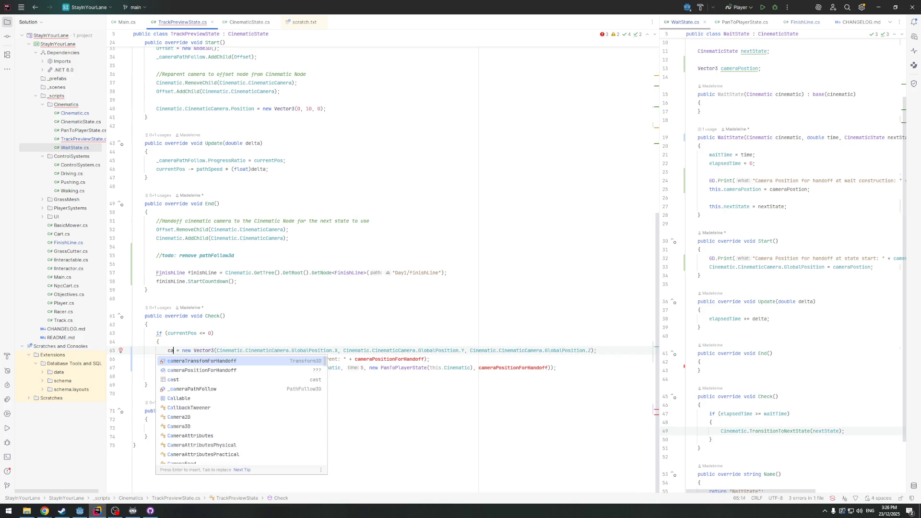
{"action": "key", "text": "Return"}
{"action": "double_click", "coordinate": [388, 359]}
{"action": "type", "text": "ca"}
{"action": "key", "text": "Return"}
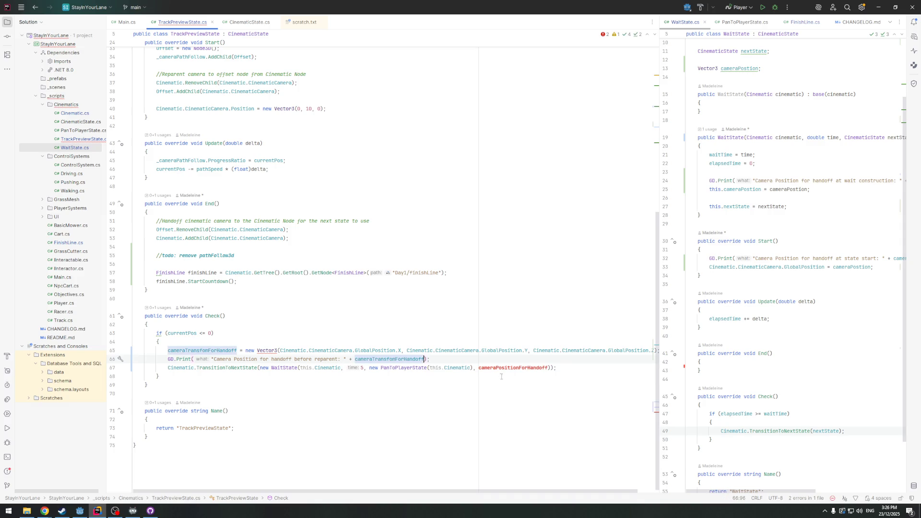
{"action": "double_click", "coordinate": [513, 368]}
{"action": "type", "text": "co"}
{"action": "key", "text": "BackSpace"}
{"action": "type", "text": "a"}
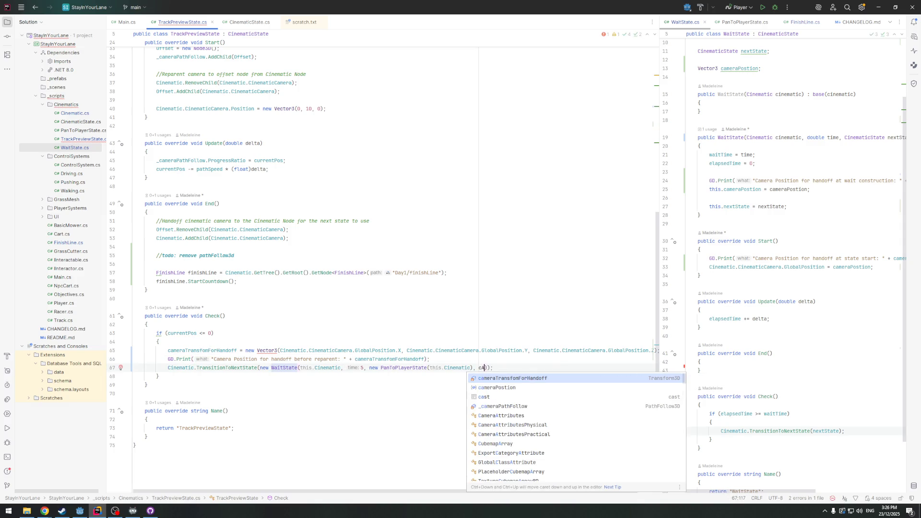
{"action": "key", "text": "BackSpace"}
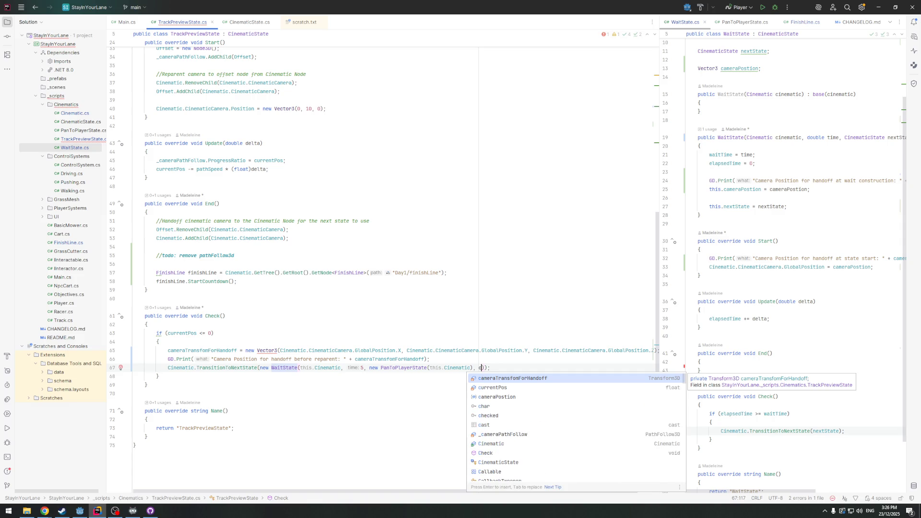
{"action": "key", "text": "Return"}
Replace the Vector3 construction with Cinematic.CinematicCamera.GetGlobalTransform()
{"action": "left_click_drag", "start_coordinate": [246, 351], "coordinate": [811, 358]}
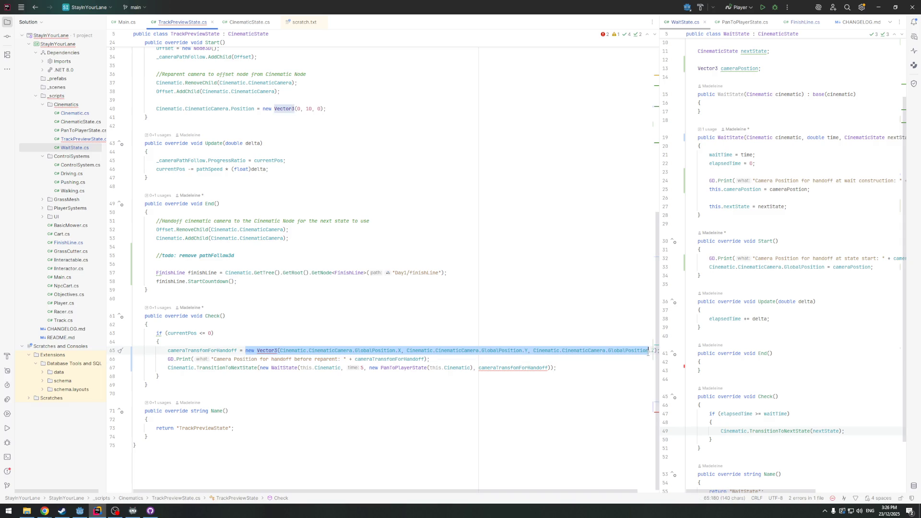
{"action": "key", "text": "BackSpace"}
{"action": "key", "text": "Delete"}
{"action": "key", "text": "Delete"}
{"action": "key", "text": "Delete"}
{"action": "key", "text": "BackSpace"}
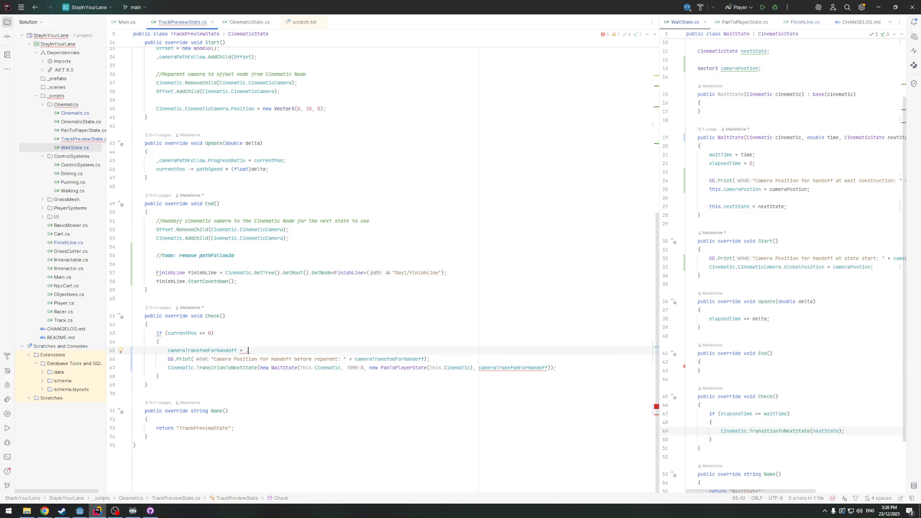
{"action": "type", "text": "Cinematic."}
{"action": "key", "text": "Return"}
{"action": "type", "text": ".GlobalTransform"}
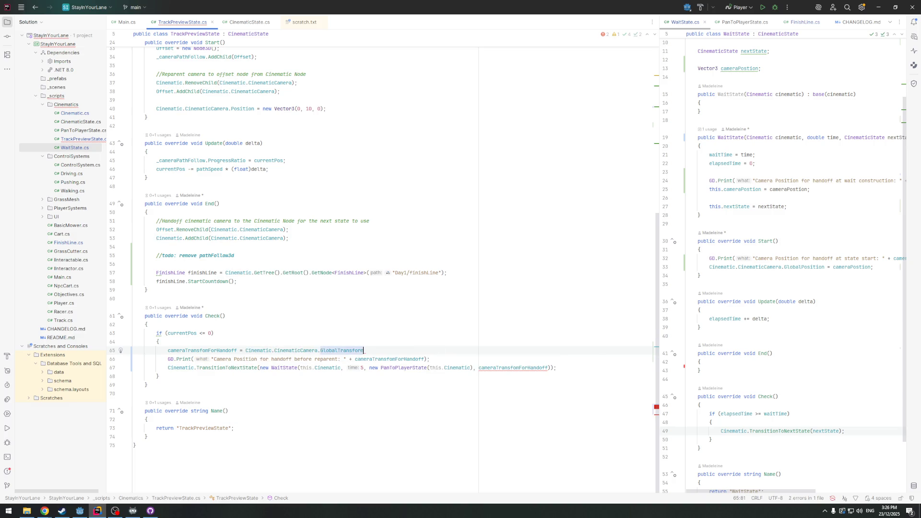
{"action": "type", "text": "Get"}
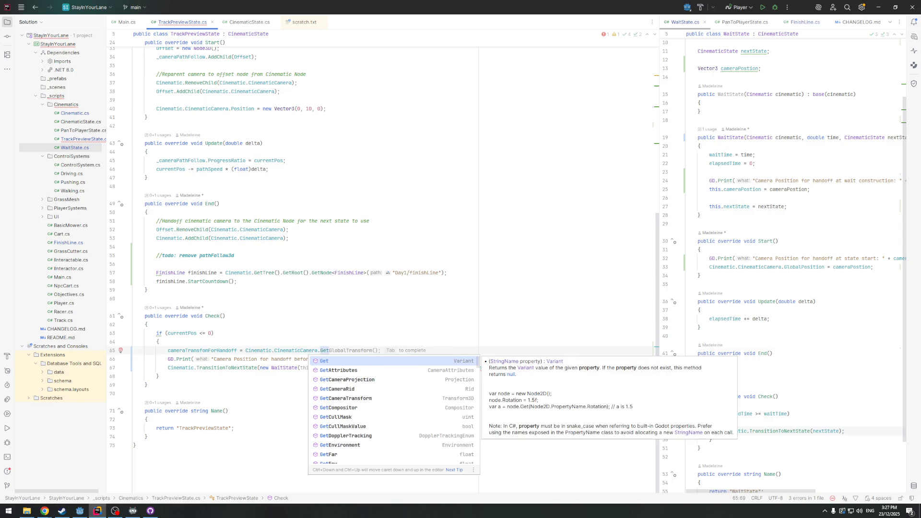
{"action": "key", "text": "Down"}
{"action": "key", "text": "Down"}
{"action": "key", "text": "Down"}
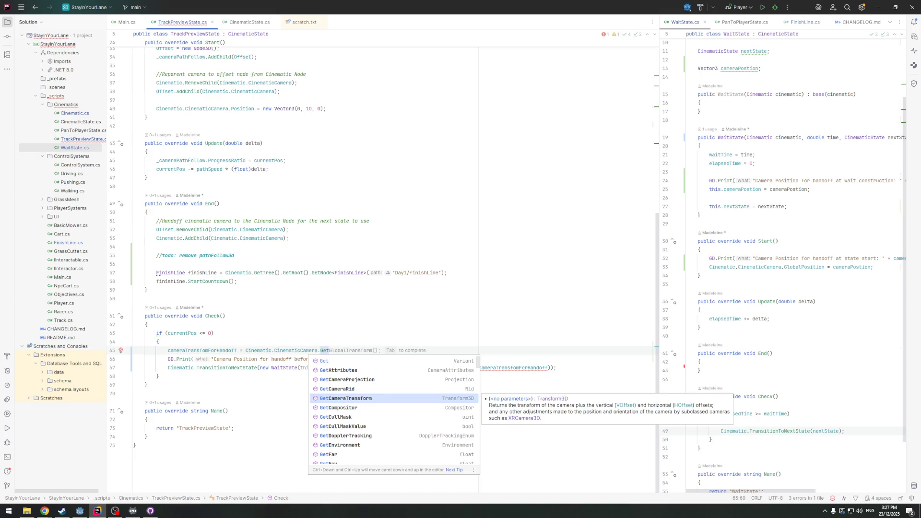
{"action": "key", "text": "Tab"}
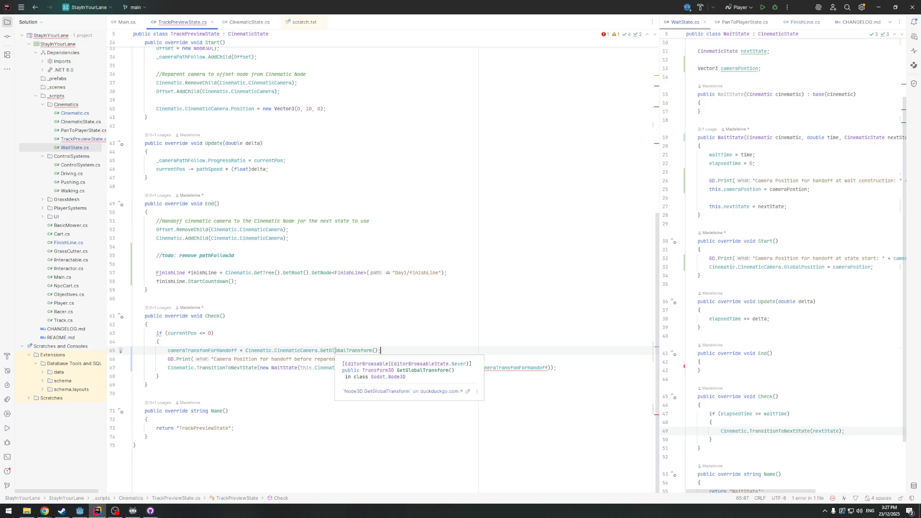
{"action": "left_click", "coordinate": [335, 351]}
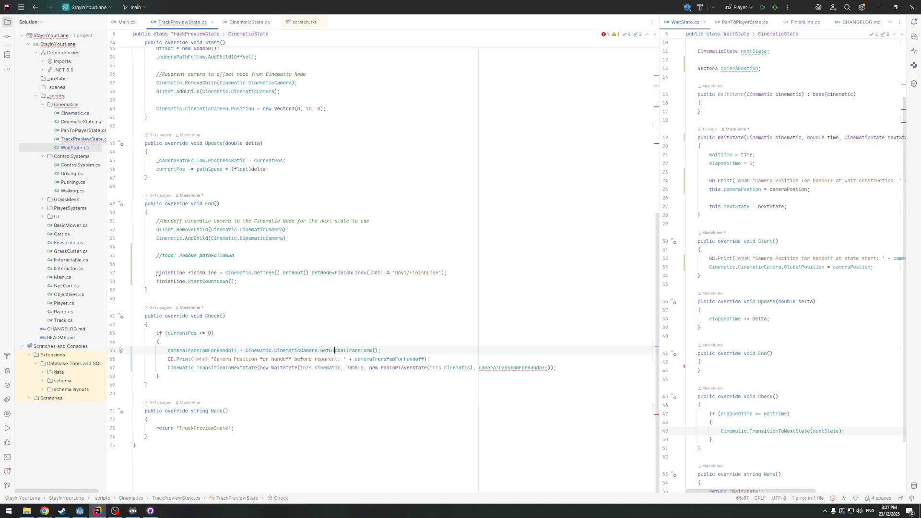
{"action": "left_click", "coordinate": [401, 349]}
{"action": "left_click_drag", "start_coordinate": [659, 291], "coordinate": [529, 287]}
Change WaitState's constructor parameter to Transform3D cameraTransform
{"action": "double_click", "coordinate": [202, 351]}
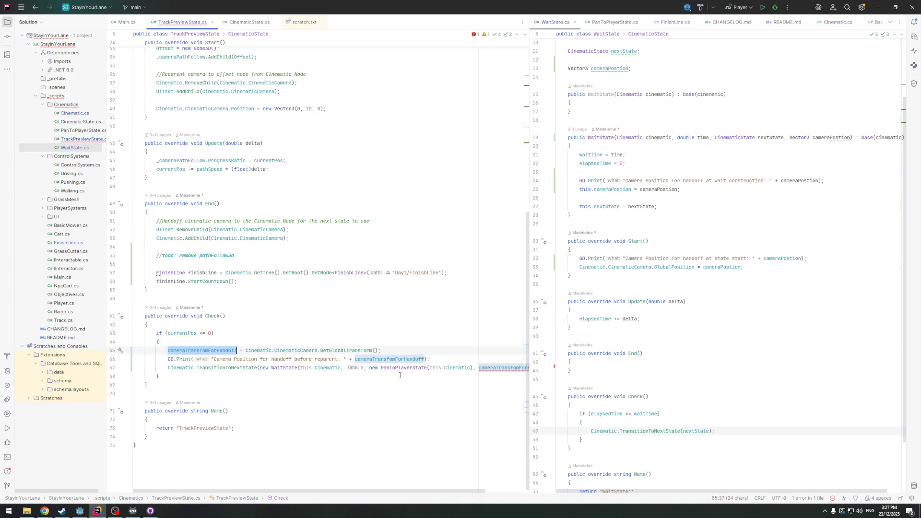
{"action": "left_click", "coordinate": [491, 366]}
{"action": "key", "text": "Down"}
{"action": "key", "text": "Down"}
{"action": "key", "text": "Down"}
{"action": "double_click", "coordinate": [800, 138]}
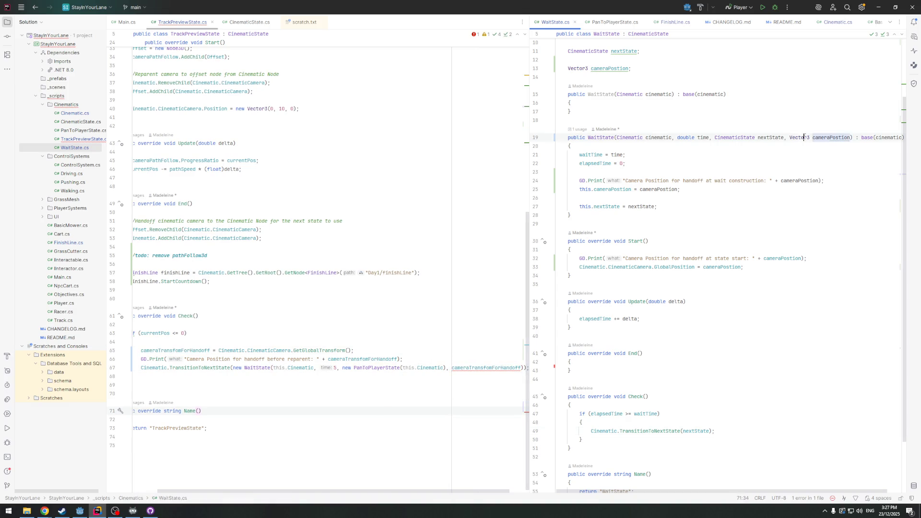
{"action": "type", "text": "Tr"}
{"action": "key", "text": "Return"}
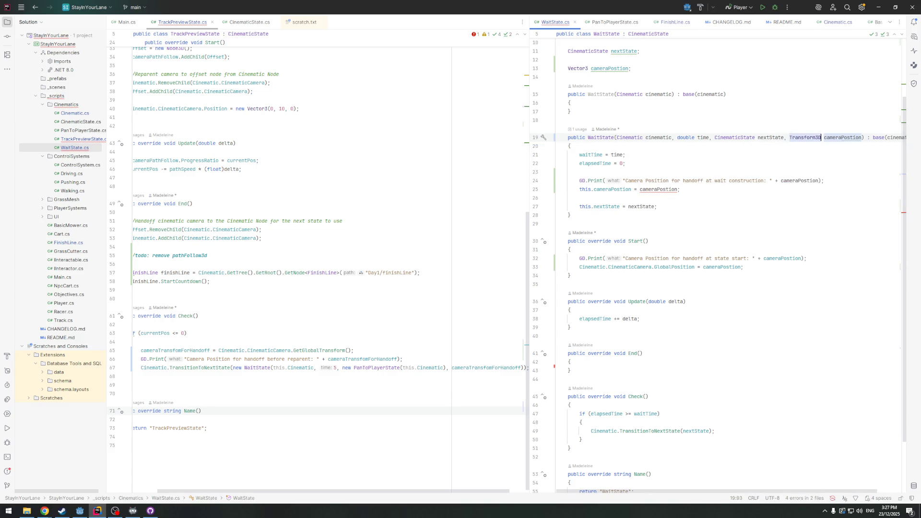
{"action": "double_click", "coordinate": [844, 138]}
{"action": "type", "text": "cam"}
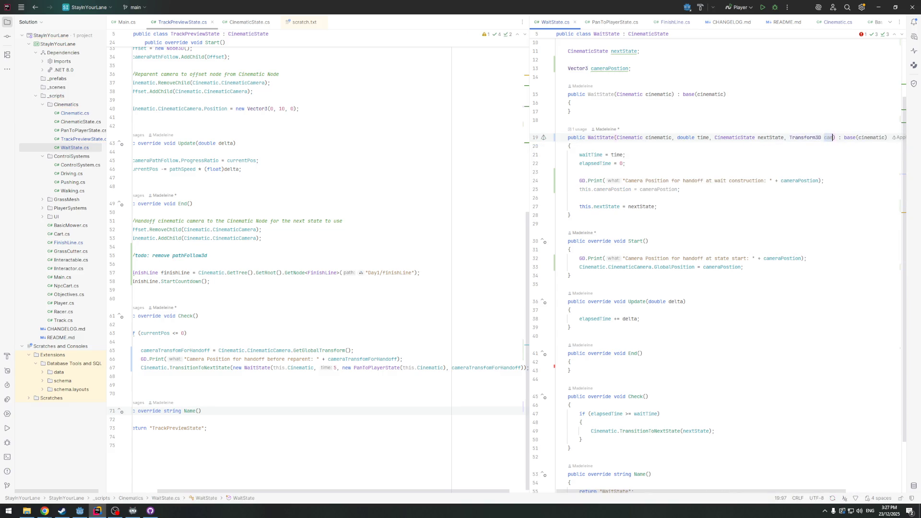
{"action": "type", "text": "eraTrans"}
{"action": "type", "text": "form"}
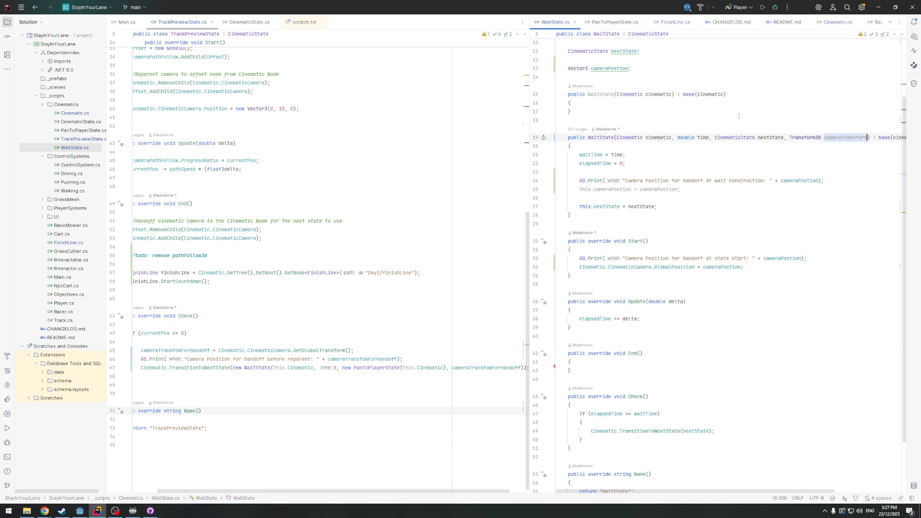
Rename WaitState's camera field and change its type to Transform3D
{"action": "scroll", "coordinate": [739, 116], "scroll_direction": "down", "scroll_amount": 1}
{"action": "double_click", "coordinate": [607, 56]}
{"action": "type", "text": "camera"}
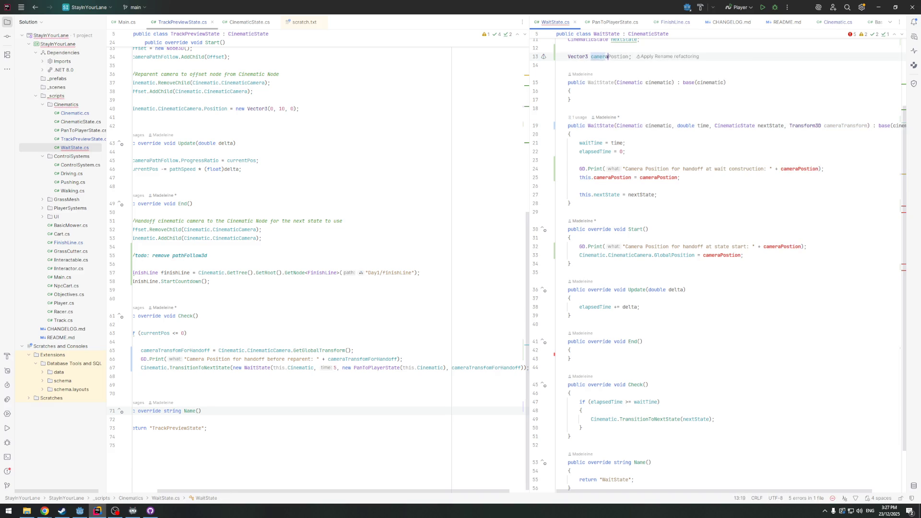
{"action": "type", "text": "Tr"}
{"action": "key", "text": "Tab"}
{"action": "key", "text": "ctrl+w"}
{"action": "key", "text": "ctrl+w"}
{"action": "key", "text": "ctrl+shift+w"}
{"action": "key", "text": "ctrl+z"}
{"action": "double_click", "coordinate": [577, 57]}
{"action": "type", "text": "T"}
{"action": "key", "text": "Return"}
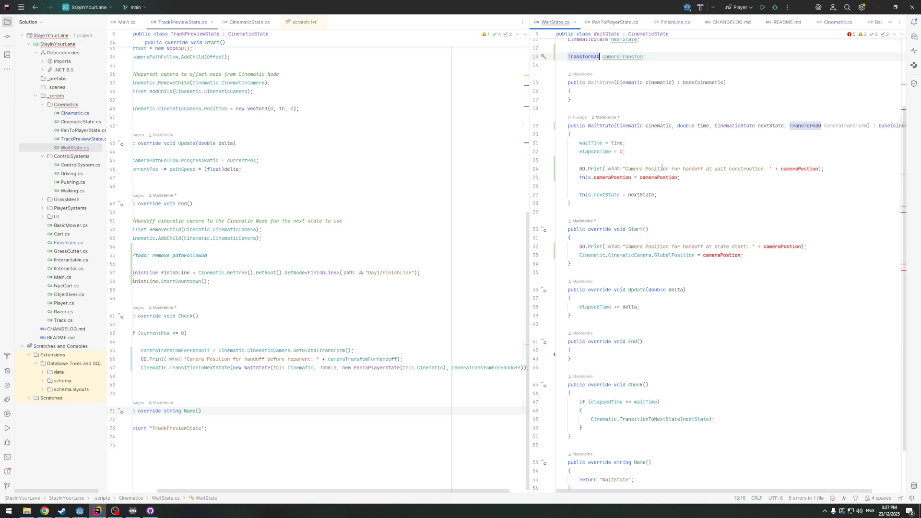
Update the constructor's print and field assignment to use cameraTransform
{"action": "double_click", "coordinate": [800, 168]}
{"action": "type", "text": "cv"}
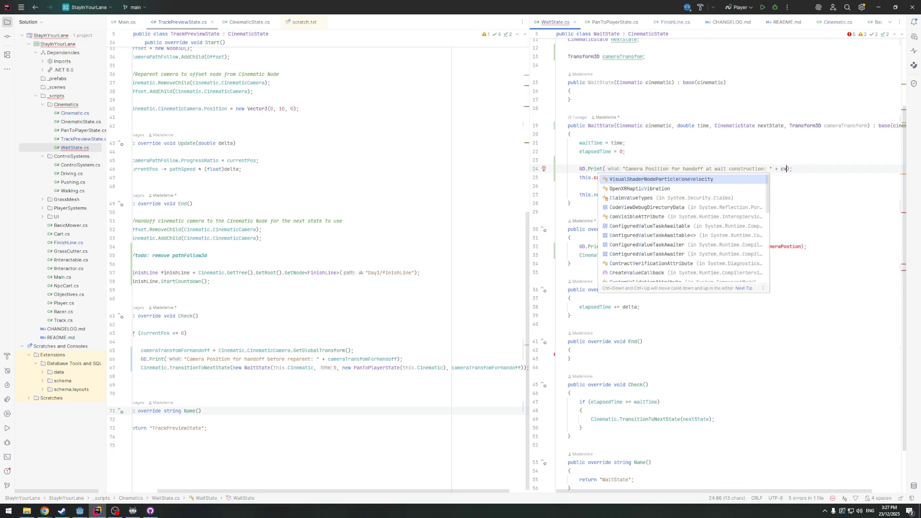
{"action": "key", "text": "BackSpace"}
{"action": "key", "text": "BackSpace"}
{"action": "type", "text": "cameraTransform.Origin"}
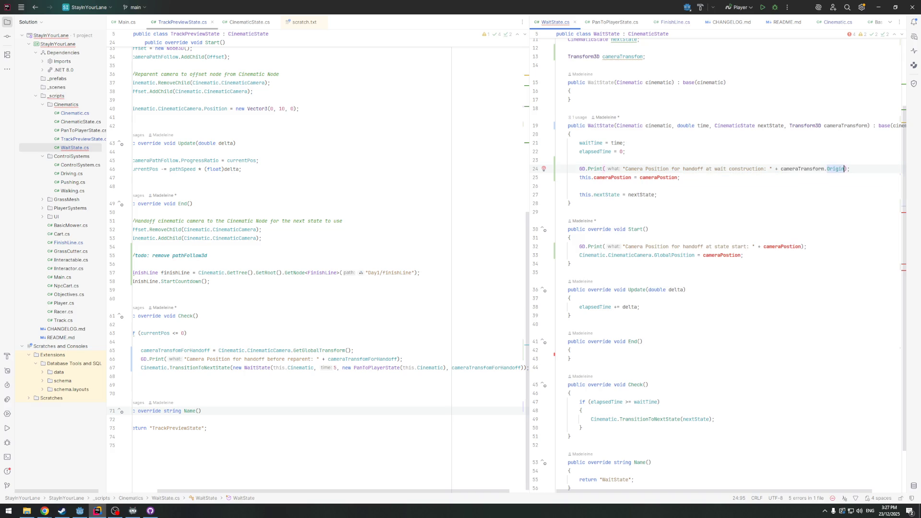
{"action": "key", "text": "ctrl+BackSpace"}
{"action": "key", "text": "BackSpace"}
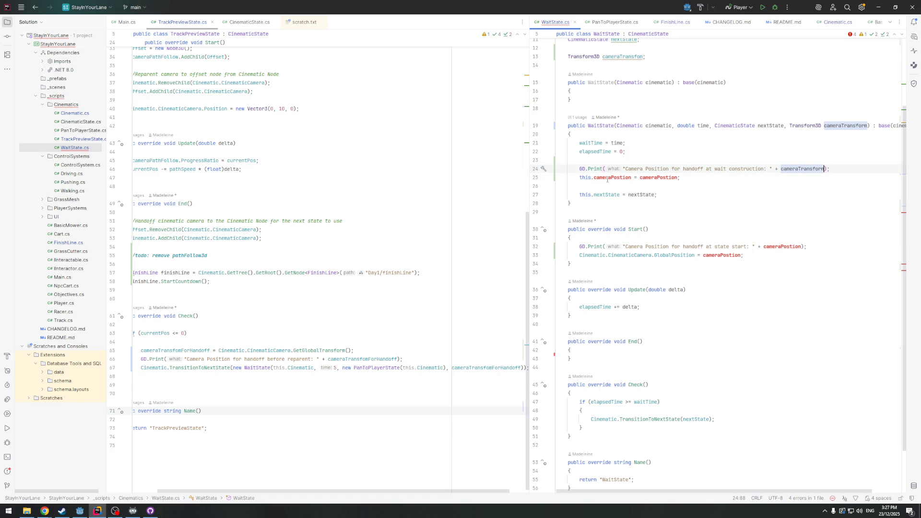
{"action": "key", "text": "ctrl+w"}
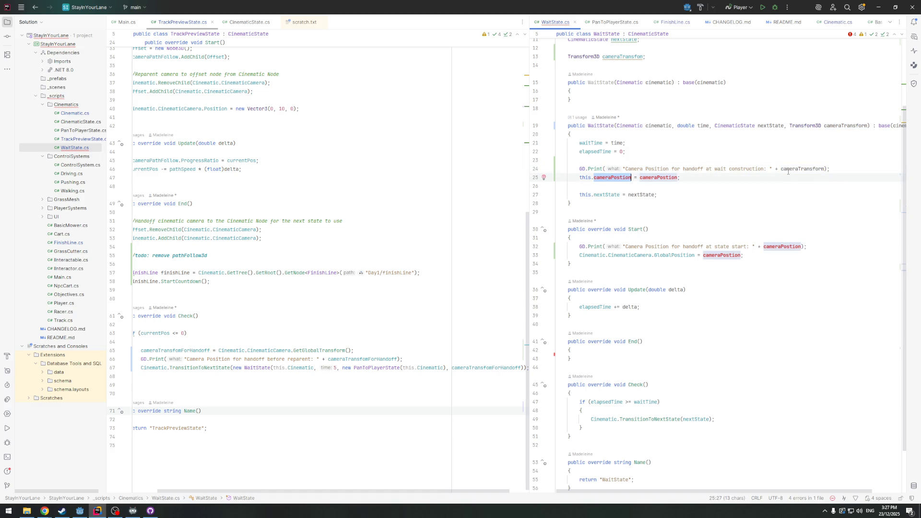
{"action": "double_click", "coordinate": [610, 177]}
{"action": "type", "text": "cameraTransform"}
{"action": "double_click", "coordinate": [659, 177]}
{"action": "type", "text": "cameraTransform"}
Fix the misspelled field name to cameraTransform in the declaration and assignment
{"action": "scroll", "coordinate": [631, 129], "scroll_direction": "up", "scroll_amount": 3}
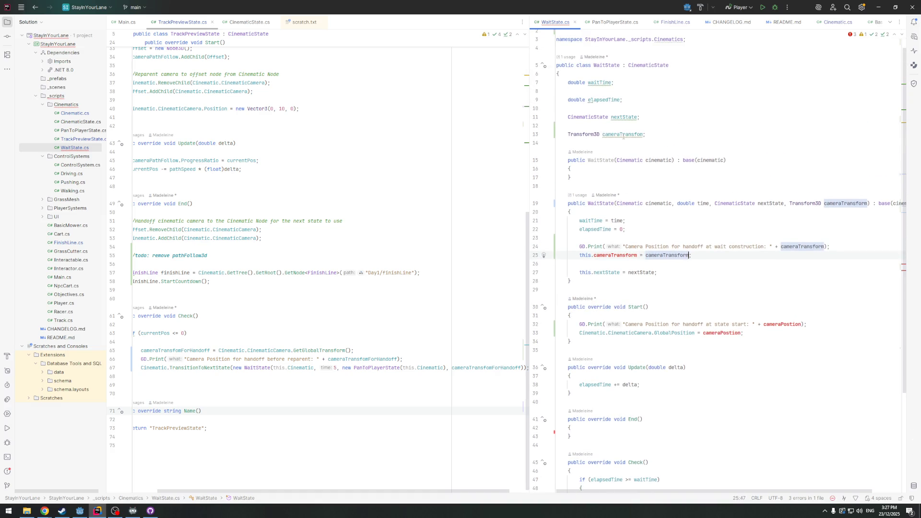
{"action": "mouse_move", "coordinate": [623, 137]}
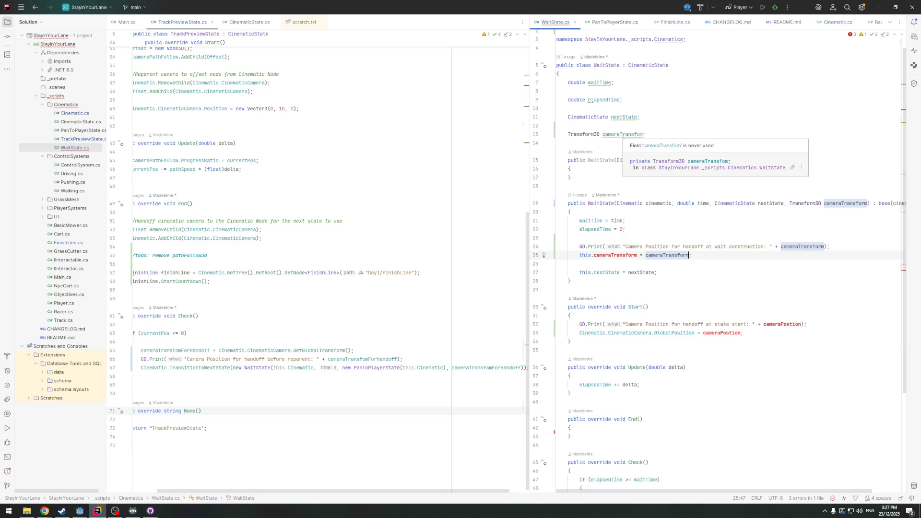
{"action": "double_click", "coordinate": [623, 135]}
{"action": "key", "text": "ctrl+c"}
{"action": "double_click", "coordinate": [609, 255]}
{"action": "key", "text": "ctrl+v"}
{"action": "left_click", "coordinate": [640, 134]}
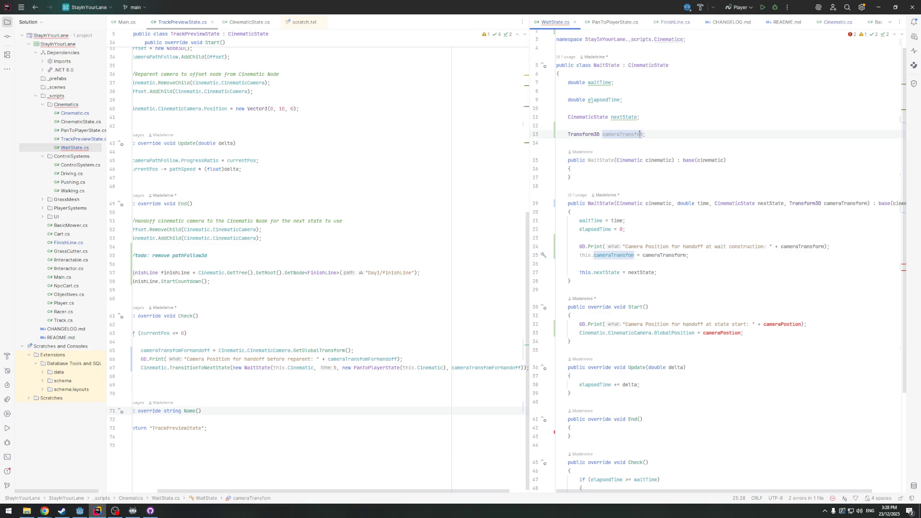
{"action": "type", "text": "r"}
{"action": "double_click", "coordinate": [619, 134]}
{"action": "key", "text": "ctrl+c"}
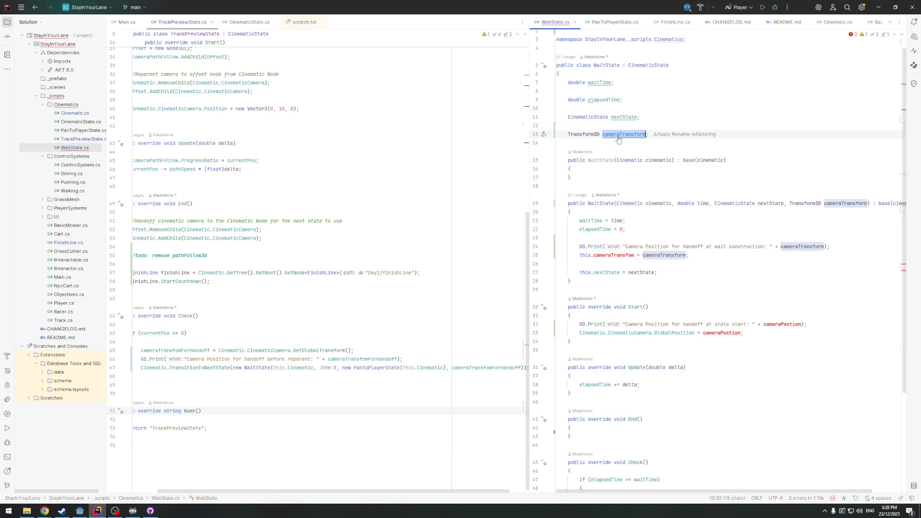
{"action": "double_click", "coordinate": [608, 255]}
{"action": "key", "text": "ctrl+v"}
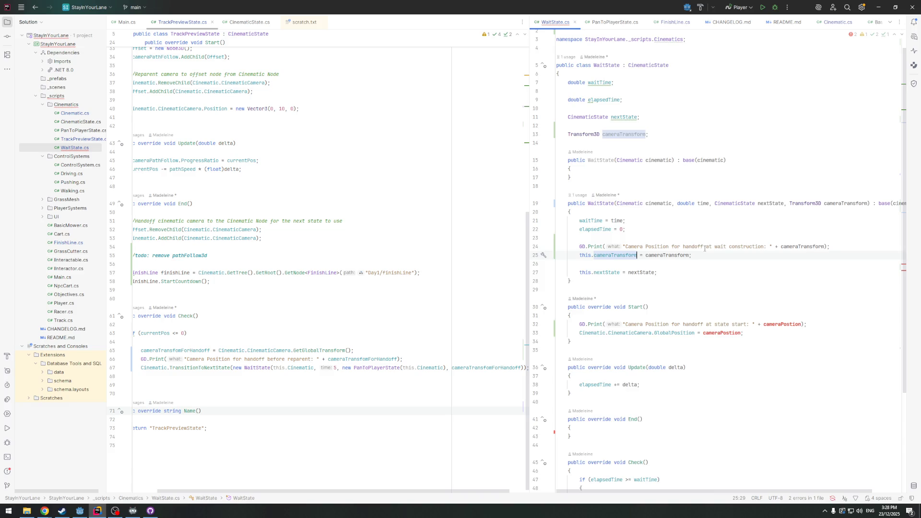
In Start(), print cameraTransform and set CinematicCamera.GlobalTransform to it, then run in Godot
{"action": "scroll", "coordinate": [700, 241], "scroll_direction": "down", "scroll_amount": 2}
{"action": "double_click", "coordinate": [769, 269]}
{"action": "key", "text": "ctrl+v"}
{"action": "double_click", "coordinate": [722, 281]}
{"action": "key", "text": "ctrl+v"}
{"action": "double_click", "coordinate": [674, 281]}
{"action": "key", "text": "BackSpace"}
{"action": "key", "text": "ctrl+space"}
{"action": "type", "text": "Global"}
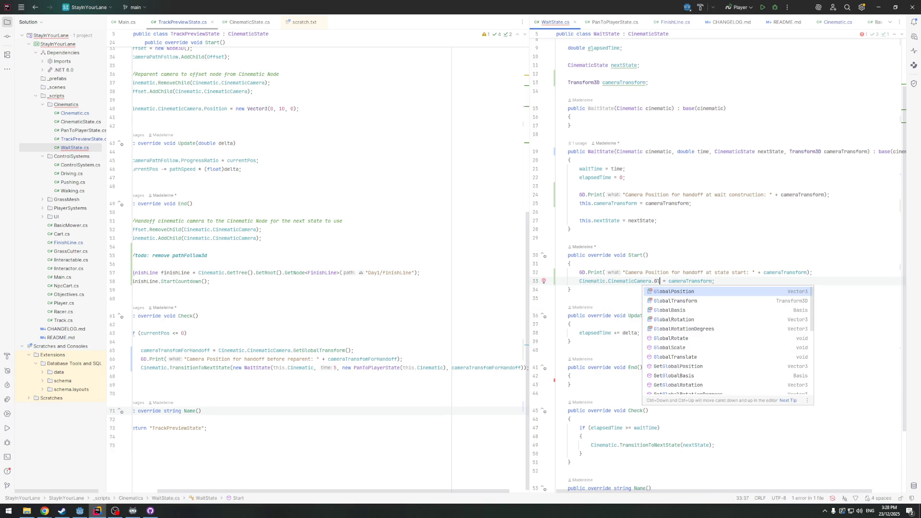
{"action": "key", "text": "Down"}
{"action": "key", "text": "Return"}
{"action": "left_click", "coordinate": [777, 280]}
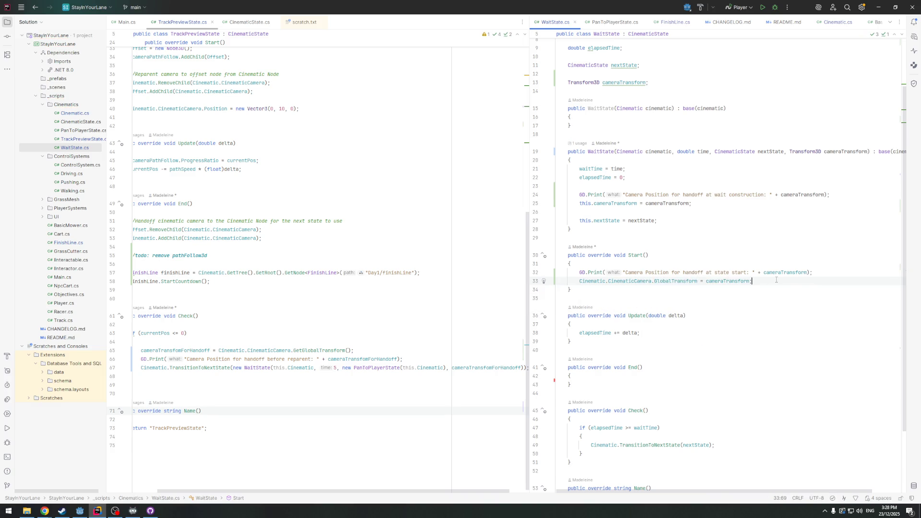
{"action": "scroll", "coordinate": [769, 226], "scroll_direction": "up", "scroll_amount": 2}
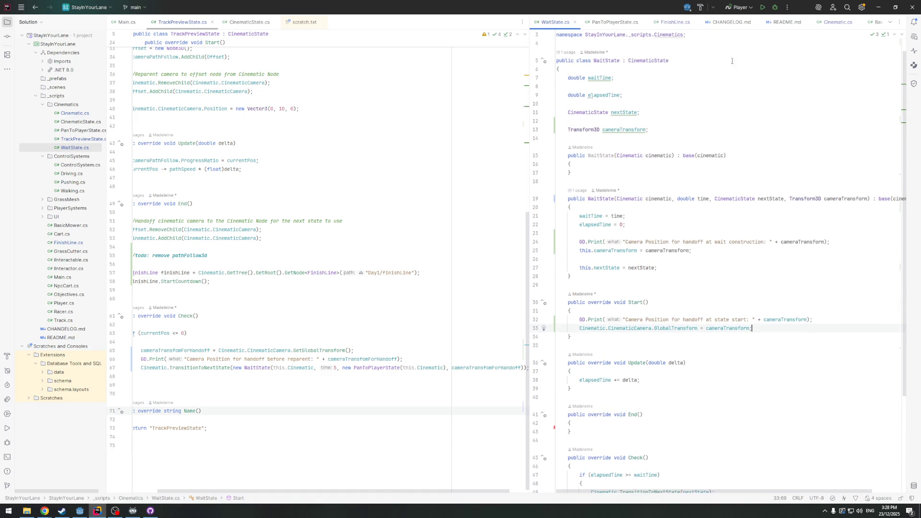
{"action": "left_click", "coordinate": [79, 511]}
{"action": "left_click", "coordinate": [804, 22]}
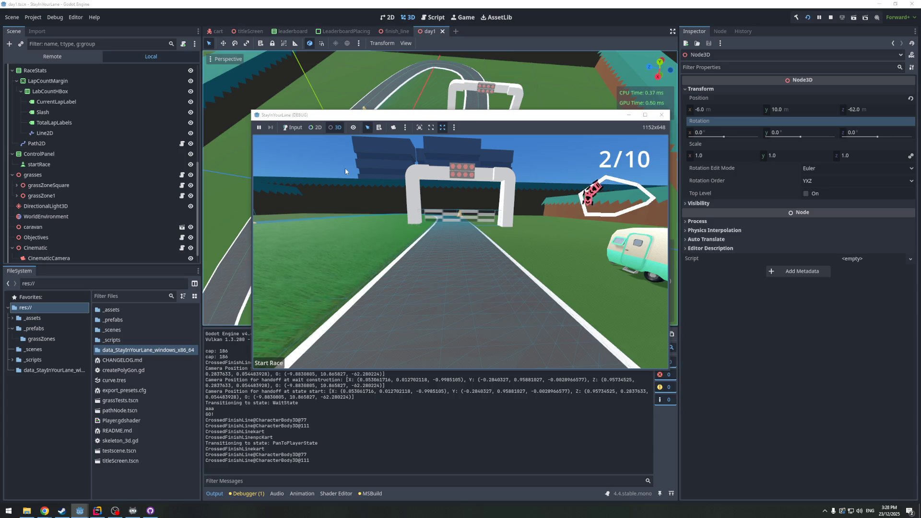
Watch the race with camera override enabled, then stop it and return to Rider
{"action": "left_click", "coordinate": [395, 127]}
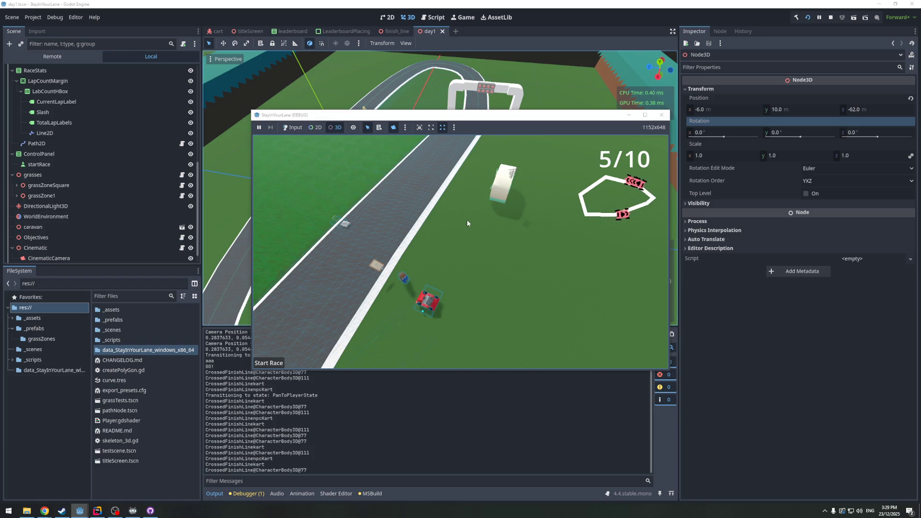
{"action": "left_click", "coordinate": [662, 115]}
{"action": "left_click", "coordinate": [98, 510]}
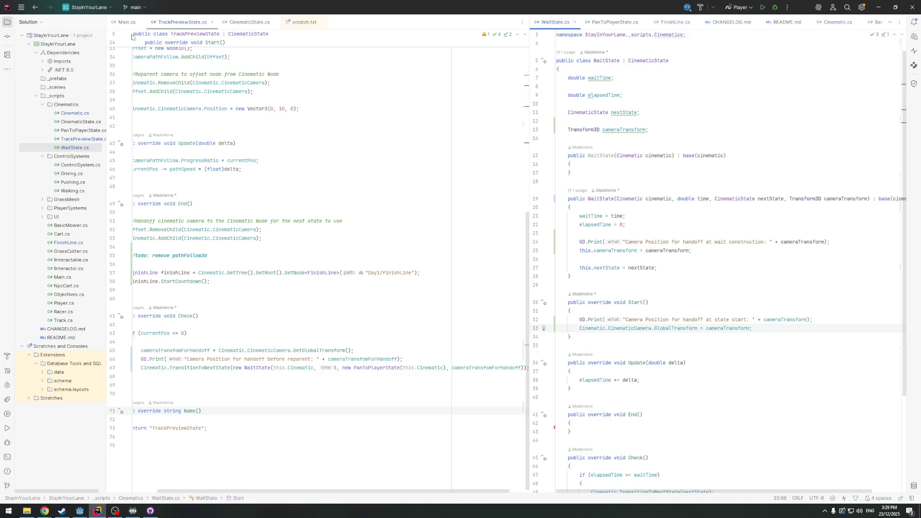
Review the countdown, wait and camera-shift steps in scratch.txt beside PanToPlayerState.cs
{"action": "left_click", "coordinate": [287, 22]}
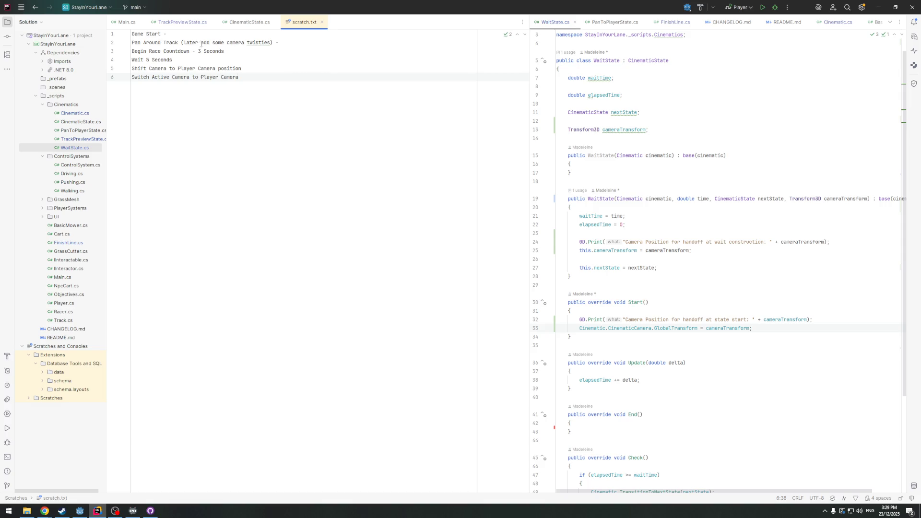
{"action": "left_click", "coordinate": [235, 51]}
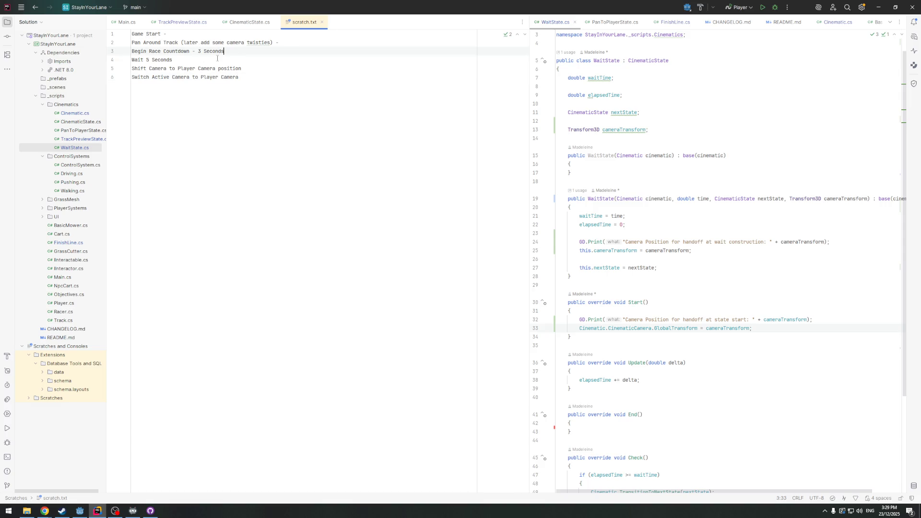
{"action": "type", "text": "-"}
{"action": "left_click", "coordinate": [178, 58]}
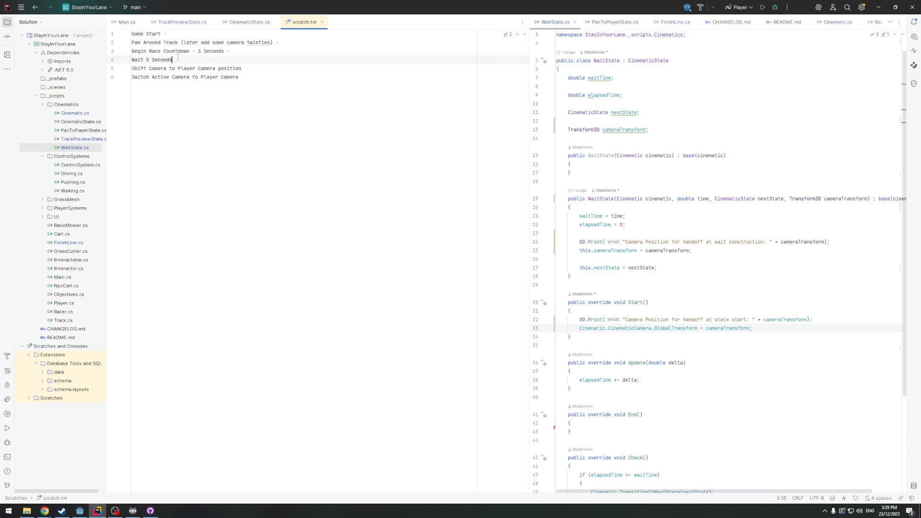
{"action": "type", "text": "-"}
{"action": "left_click", "coordinate": [247, 69]}
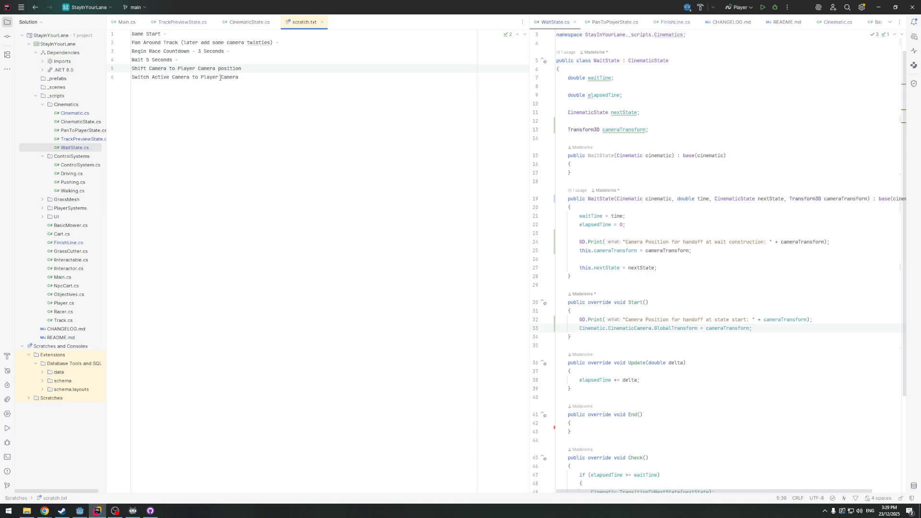
{"action": "left_click", "coordinate": [612, 22]}
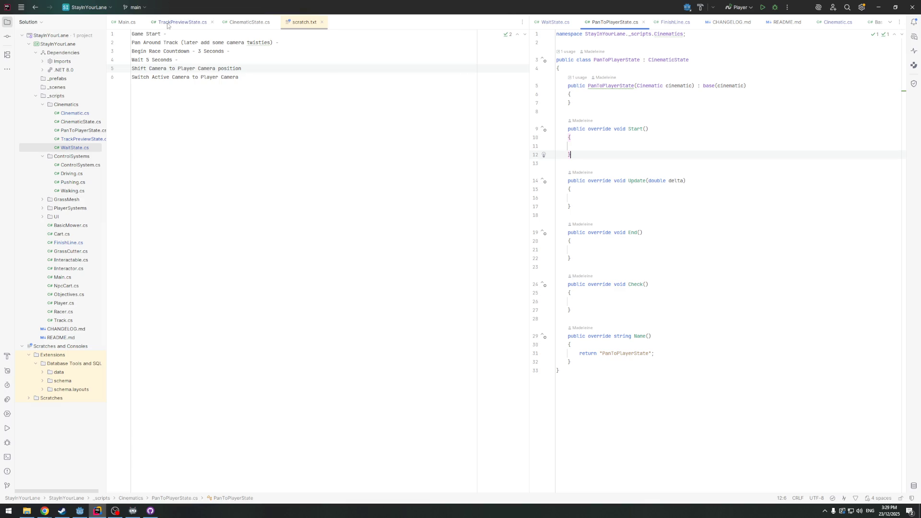
Comment out lines 21–22 of Main.cs's _Ready(), then bring Godot forward
{"action": "left_click", "coordinate": [129, 23]}
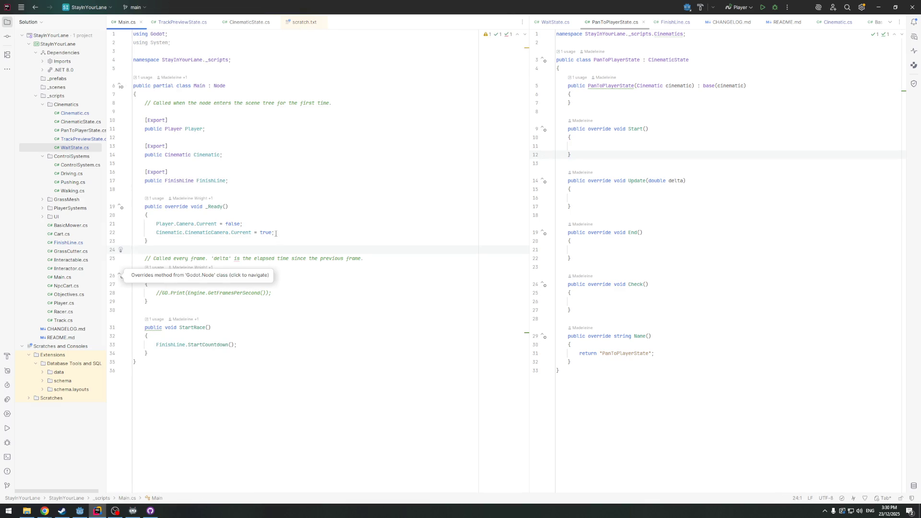
{"action": "left_click_drag", "start_coordinate": [276, 233], "coordinate": [103, 226]}
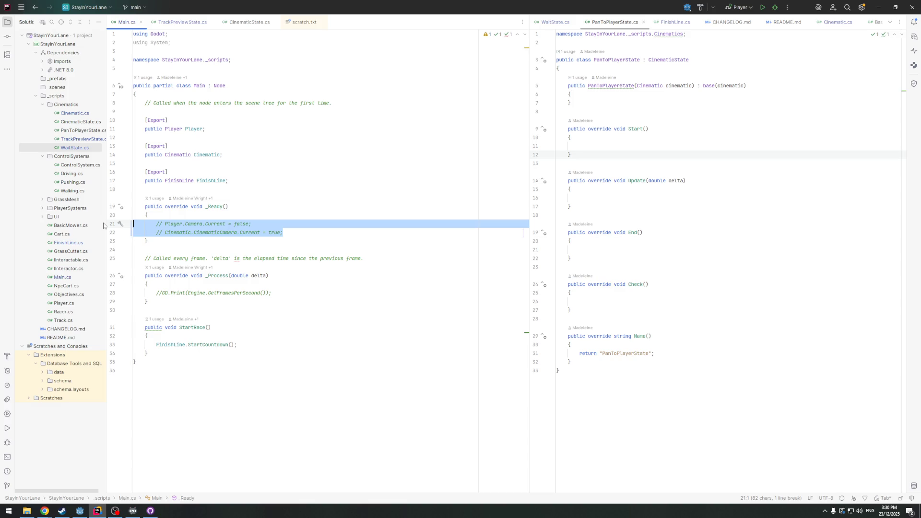
{"action": "key", "text": "ctrl+slash"}
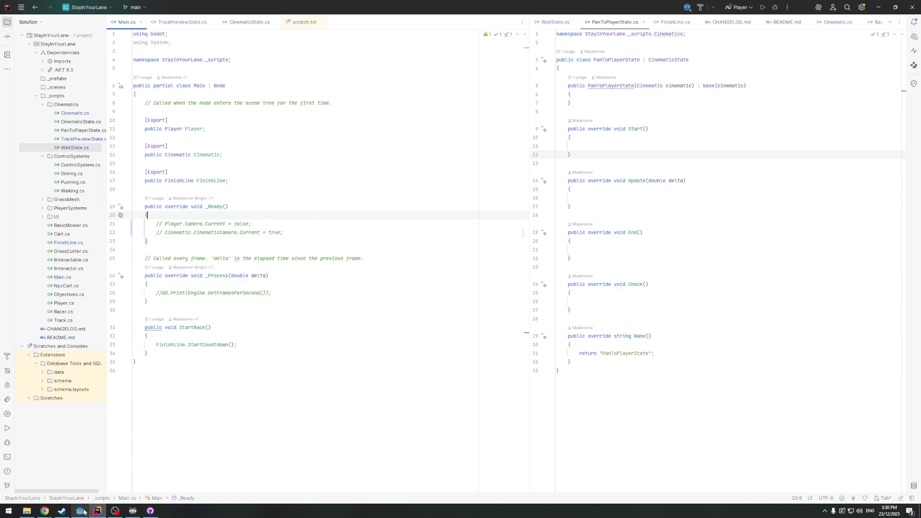
{"action": "left_click", "coordinate": [80, 511]}
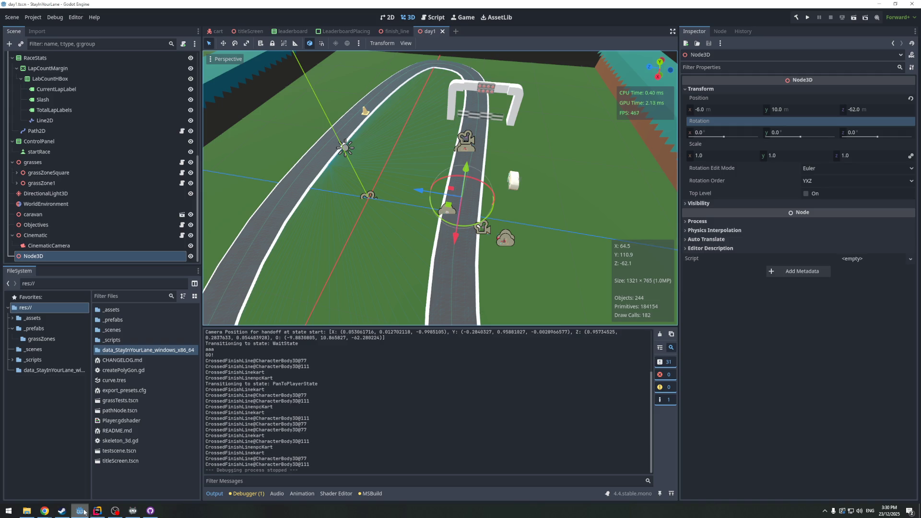
Run the game again without the startup camera switch, stop it, and return to Rider
{"action": "left_click", "coordinate": [810, 16]}
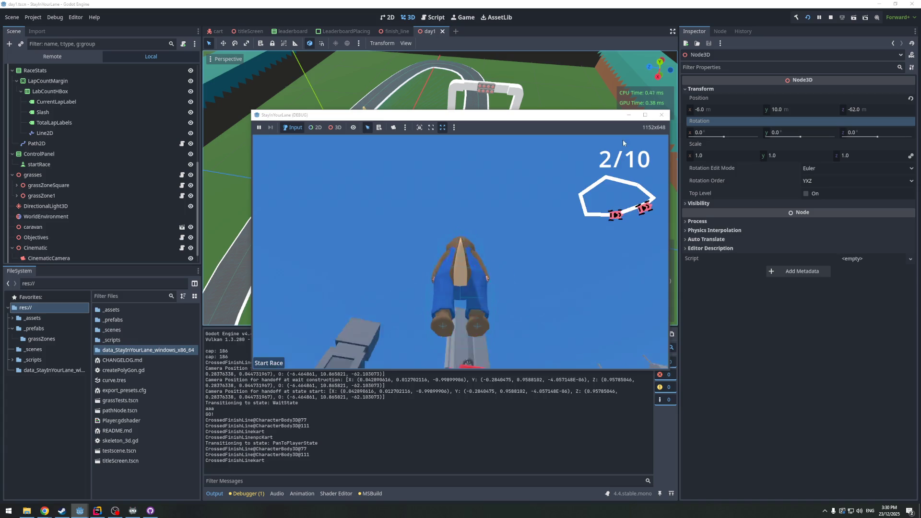
{"action": "left_click", "coordinate": [661, 116]}
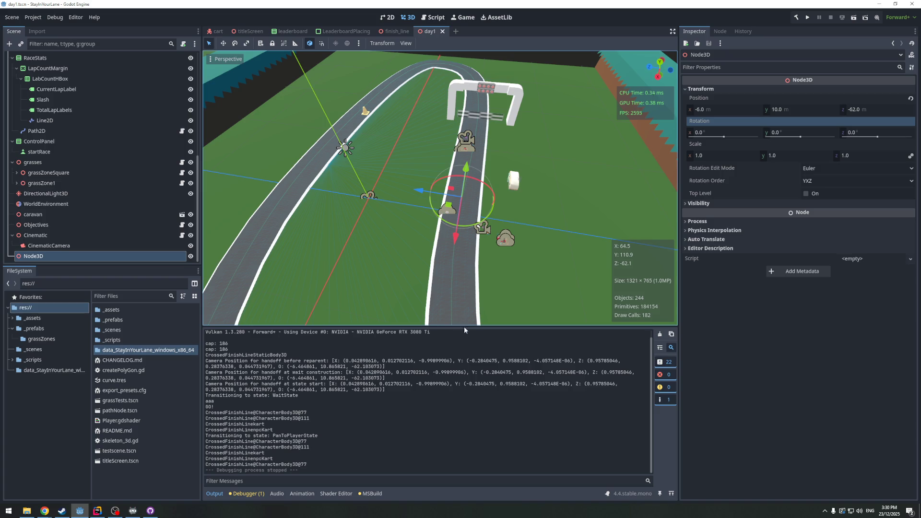
{"action": "left_click", "coordinate": [98, 511]}
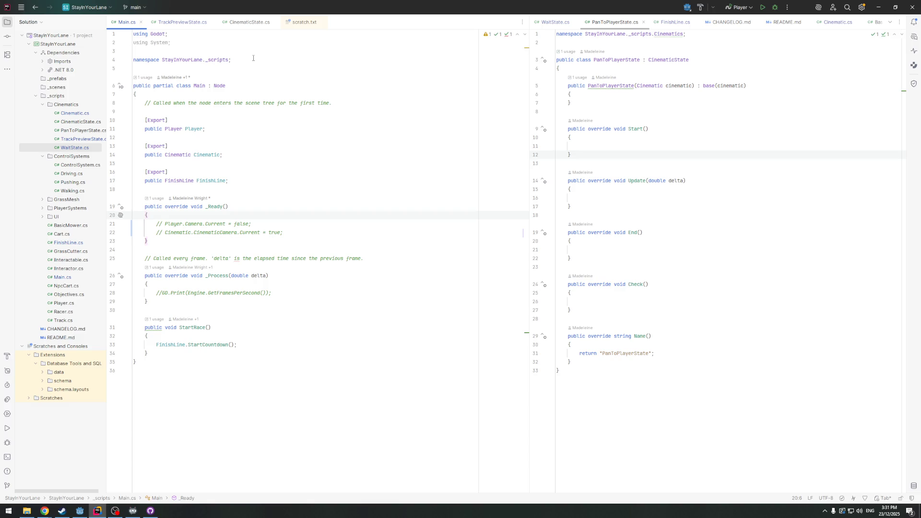
Show TrackPreviewState.cs on the left and place the caret in PanToPlayerState's Start and constructor
{"action": "left_click", "coordinate": [178, 22]}
{"action": "scroll", "coordinate": [254, 184], "scroll_direction": "up", "scroll_amount": 5}
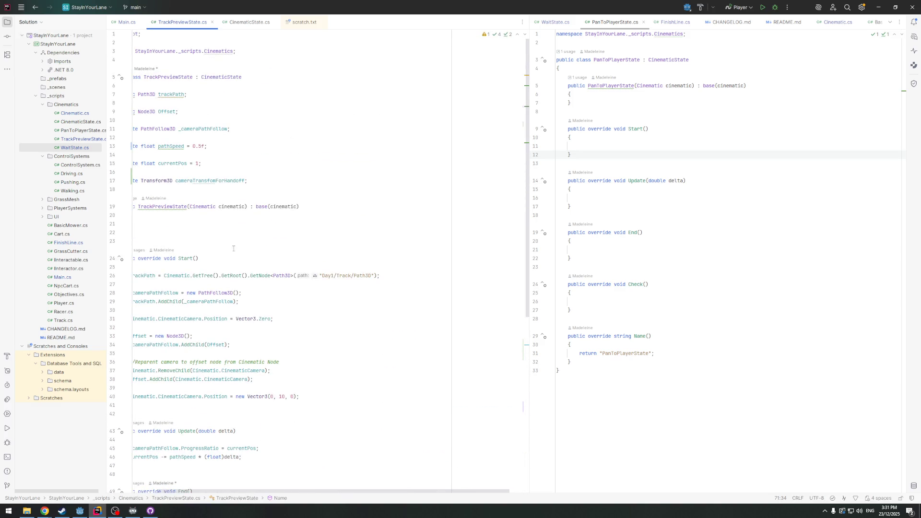
{"action": "scroll", "coordinate": [292, 491], "scroll_direction": "left", "scroll_amount": 2}
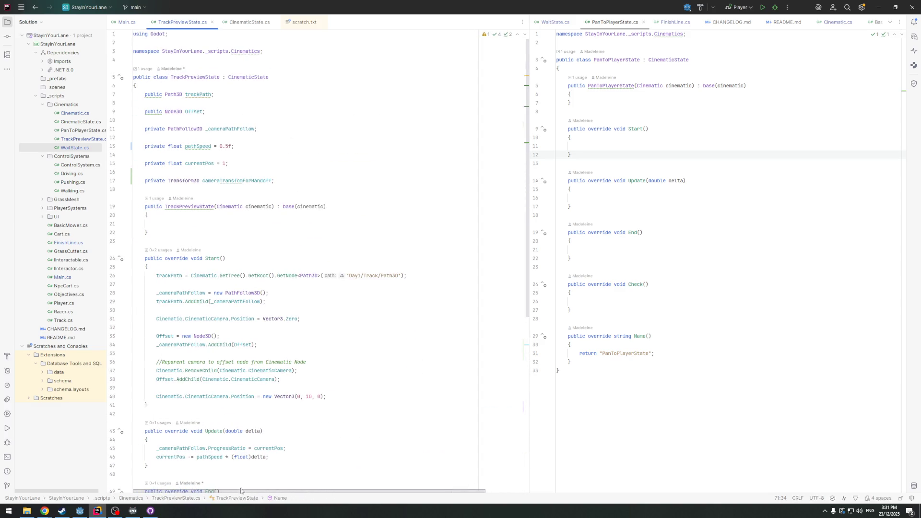
{"action": "scroll", "coordinate": [234, 216], "scroll_direction": "down", "scroll_amount": 6}
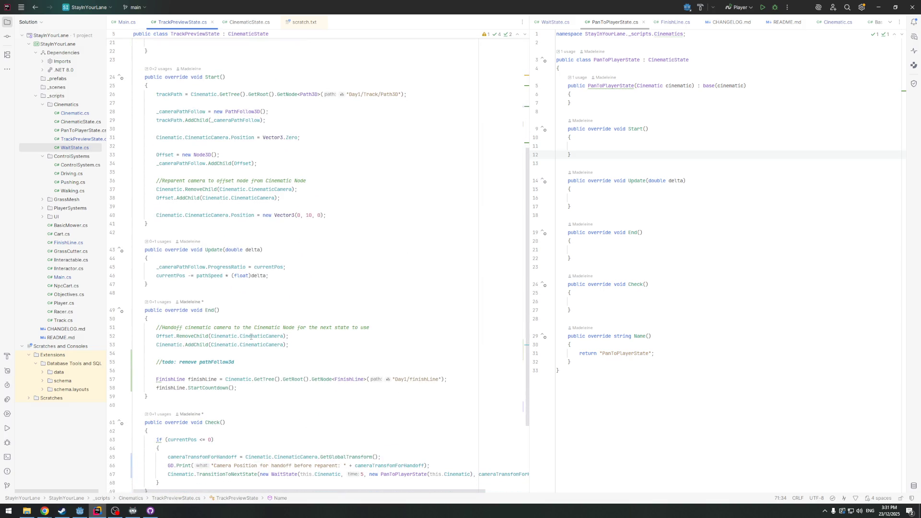
{"action": "scroll", "coordinate": [431, 328], "scroll_direction": "up", "scroll_amount": 1}
{"action": "left_click", "coordinate": [609, 137]}
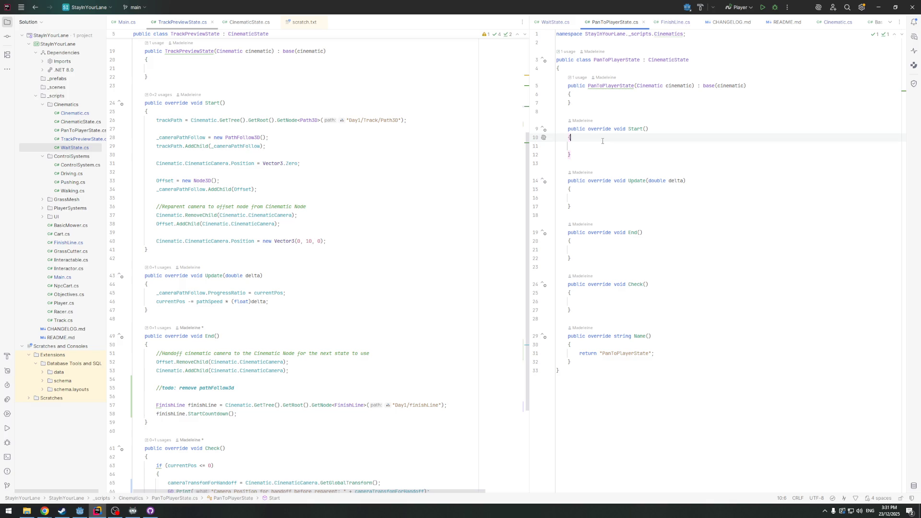
{"action": "left_click", "coordinate": [612, 87]}
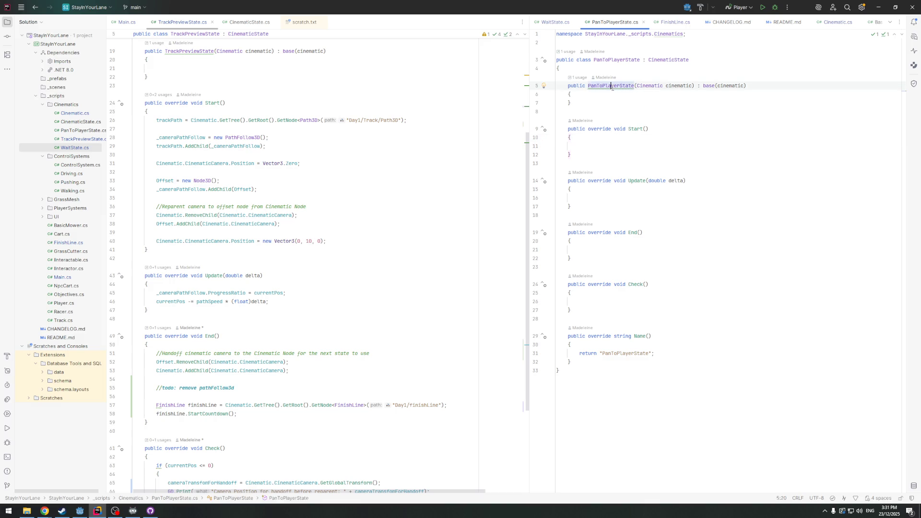
Inspect the constructor's suggested actions and base CinematicState class, then return to PanToPlayerState.cs
{"action": "left_click", "coordinate": [544, 86]}
{"action": "mouse_move", "coordinate": [702, 99]}
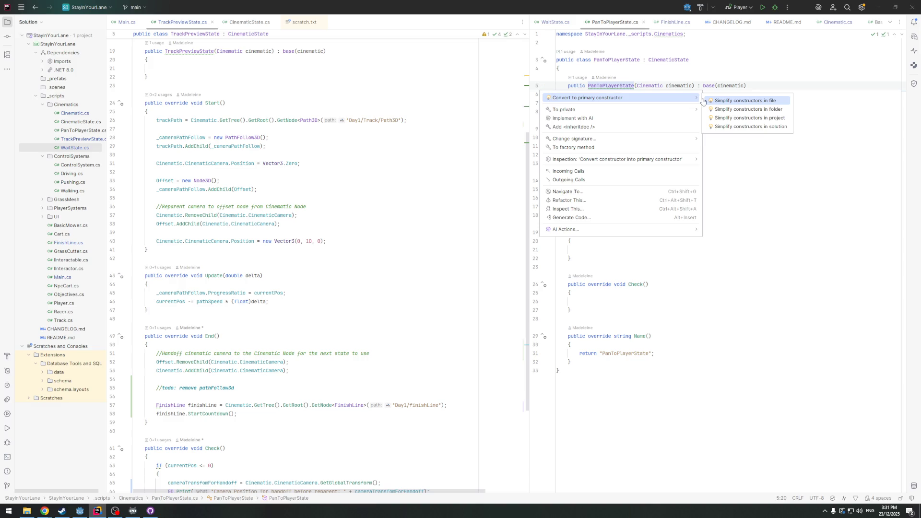
{"action": "left_click", "coordinate": [709, 100]}
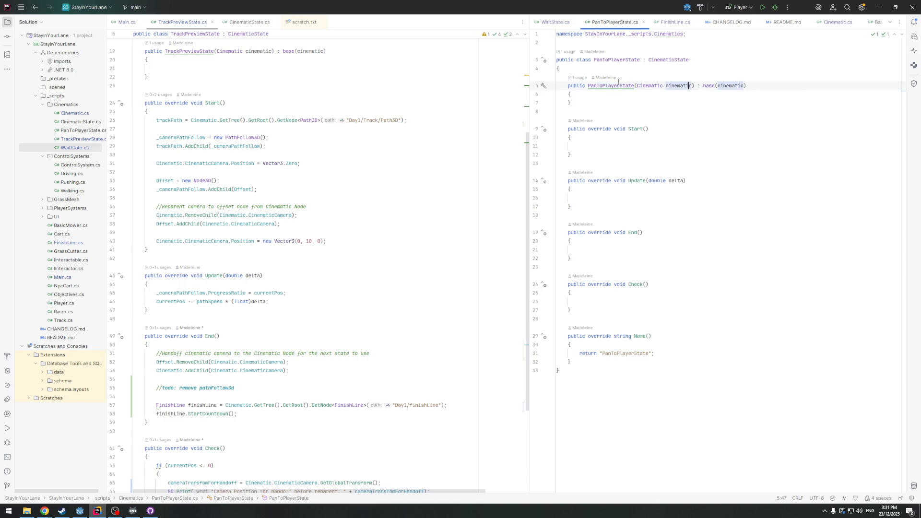
{"action": "scroll", "coordinate": [279, 158], "scroll_direction": "up", "scroll_amount": 2}
{"action": "scroll", "coordinate": [278, 157], "scroll_direction": "up", "scroll_amount": 2}
{"action": "key", "text": "ctrl+alt+Left"}
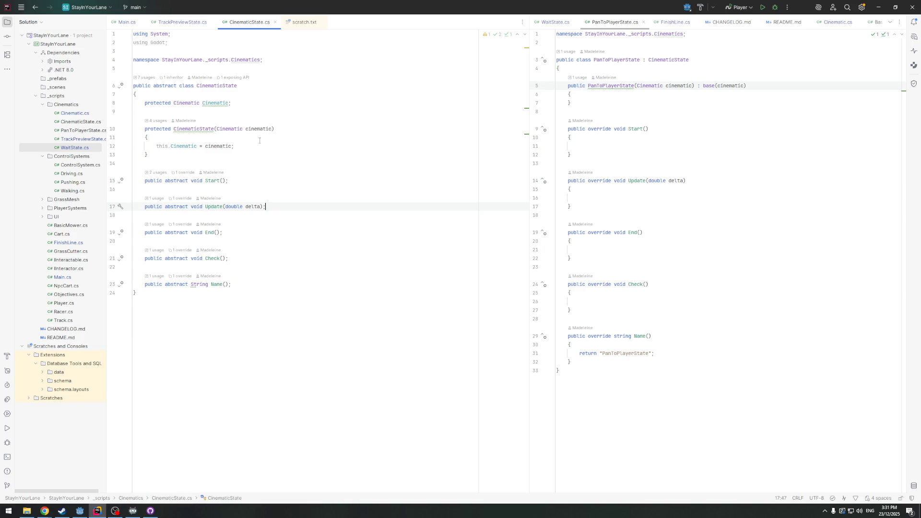
{"action": "mouse_move", "coordinate": [189, 130]}
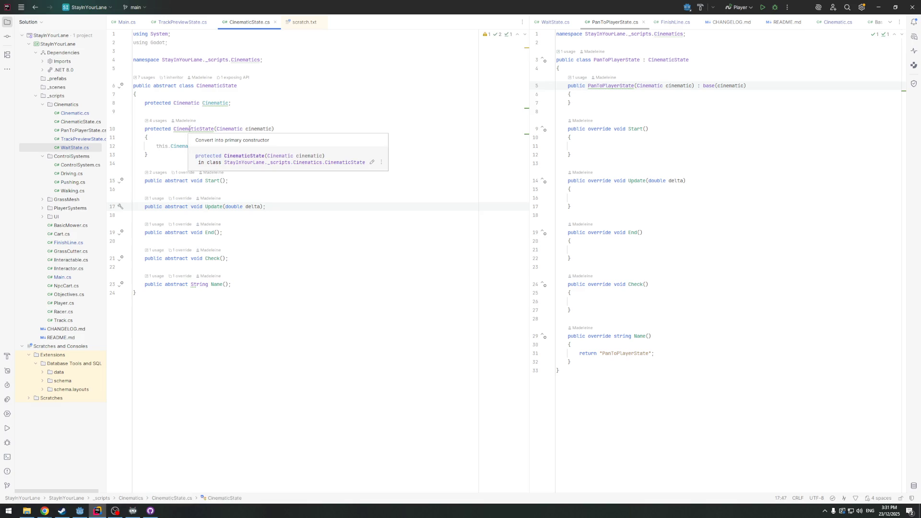
{"action": "key", "text": "ctrl+alt+Left"}
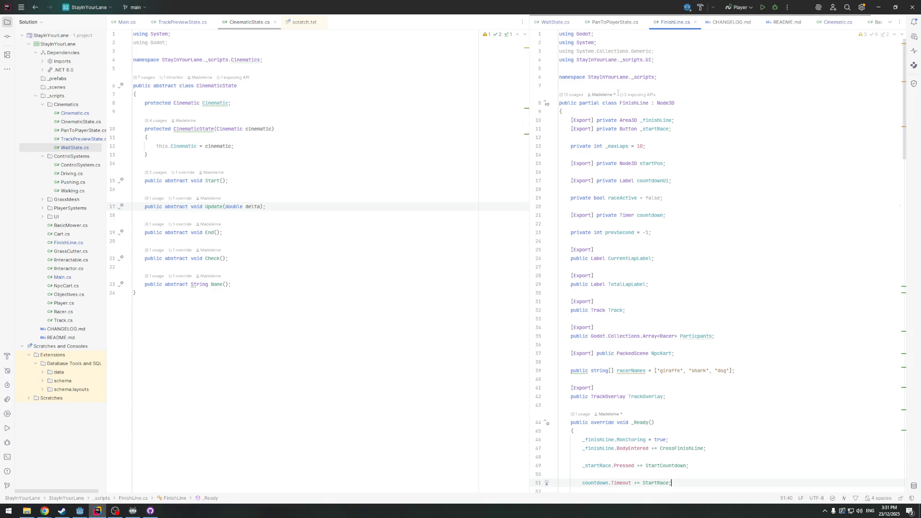
{"action": "key", "text": "ctrl+alt+Left"}
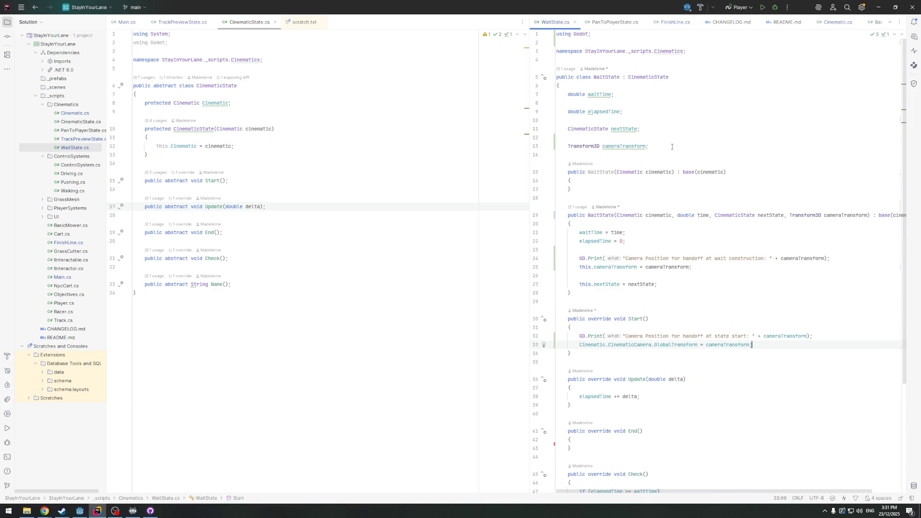
{"action": "left_click", "coordinate": [614, 22]}
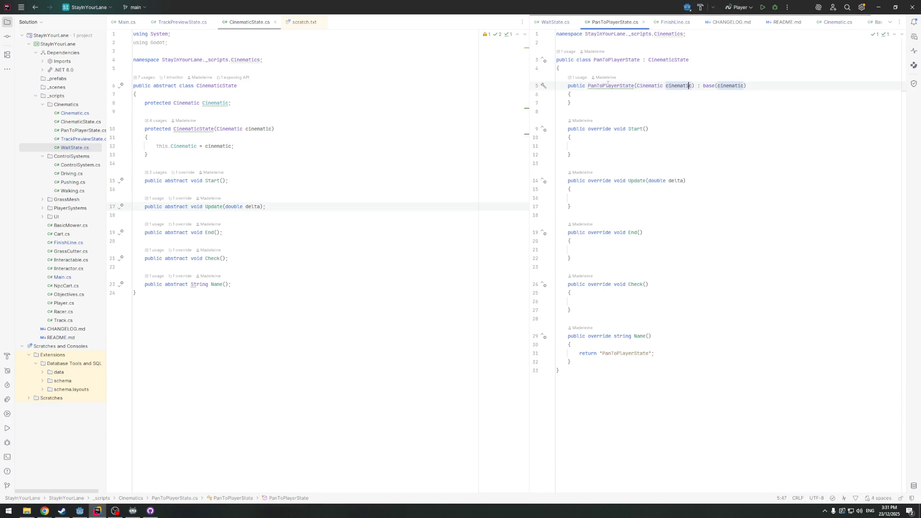
Try the read-only field and readonly Cinematic fixes, undoing each
{"action": "mouse_move", "coordinate": [604, 86]}
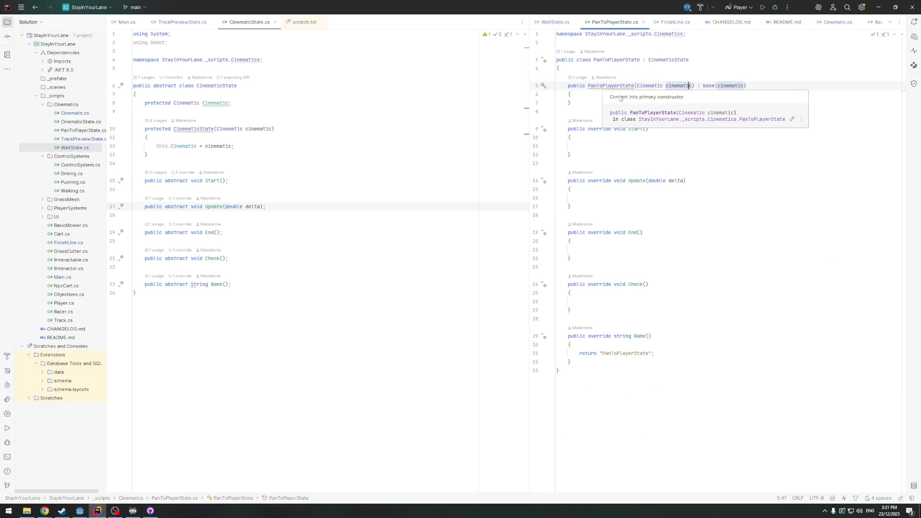
{"action": "left_click", "coordinate": [543, 85]}
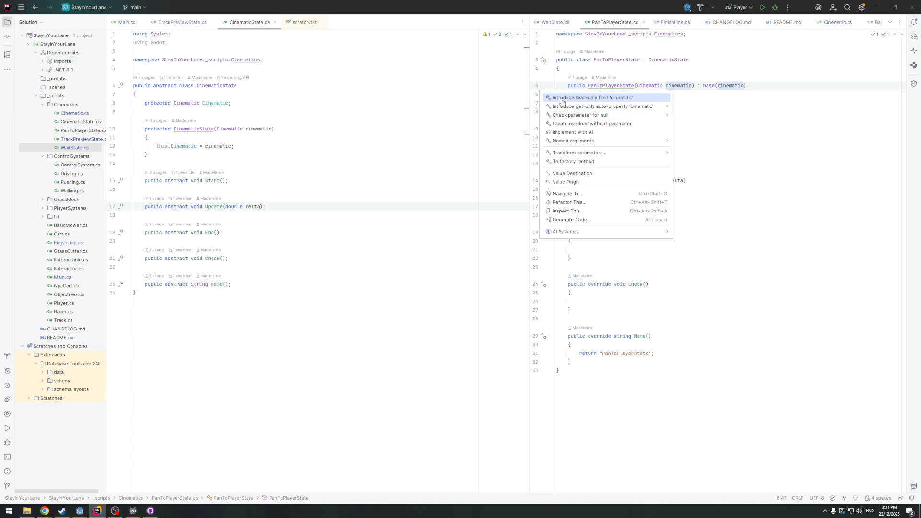
{"action": "mouse_move", "coordinate": [562, 108]}
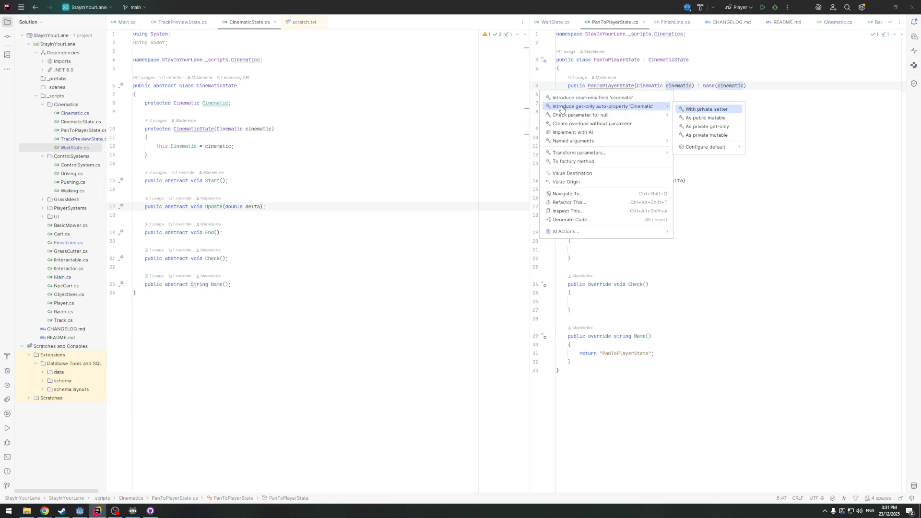
{"action": "left_click", "coordinate": [565, 99]}
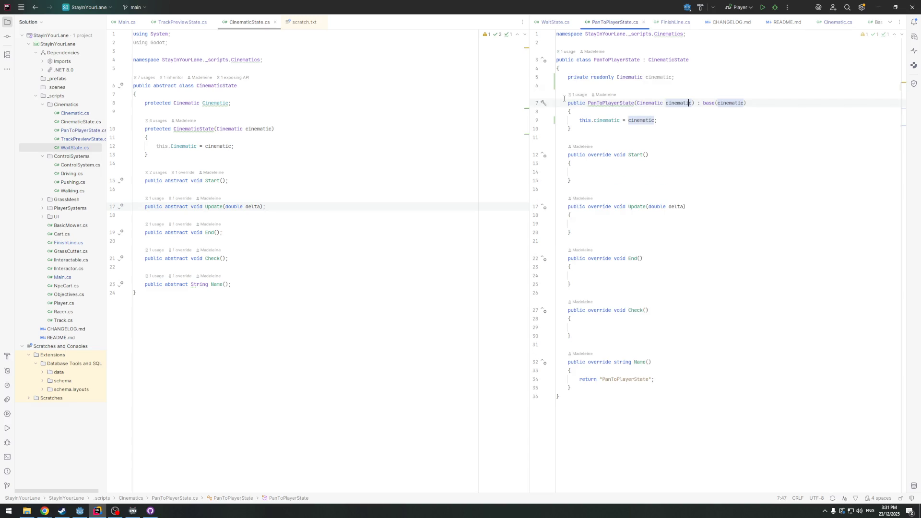
{"action": "key", "text": "ctrl+z"}
{"action": "key", "text": "ctrl+z"}
{"action": "key", "text": "ctrl+z"}
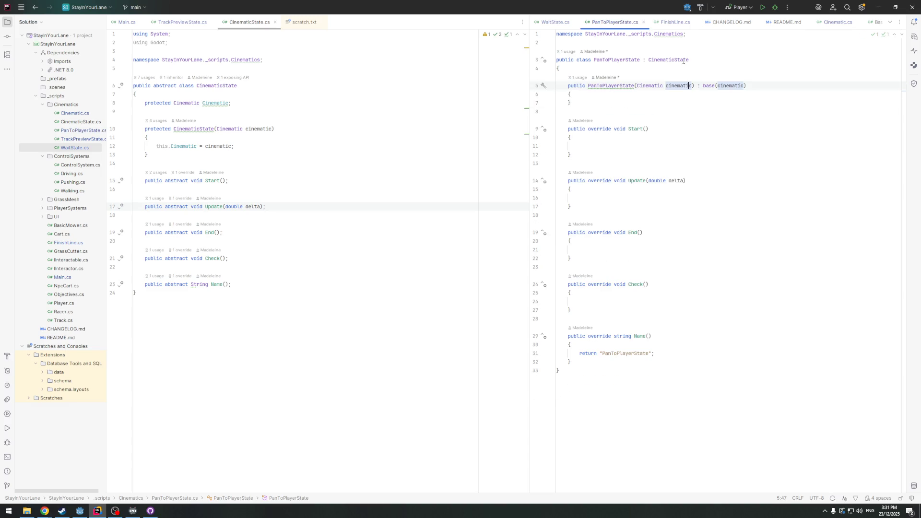
{"action": "left_click", "coordinate": [208, 104]}
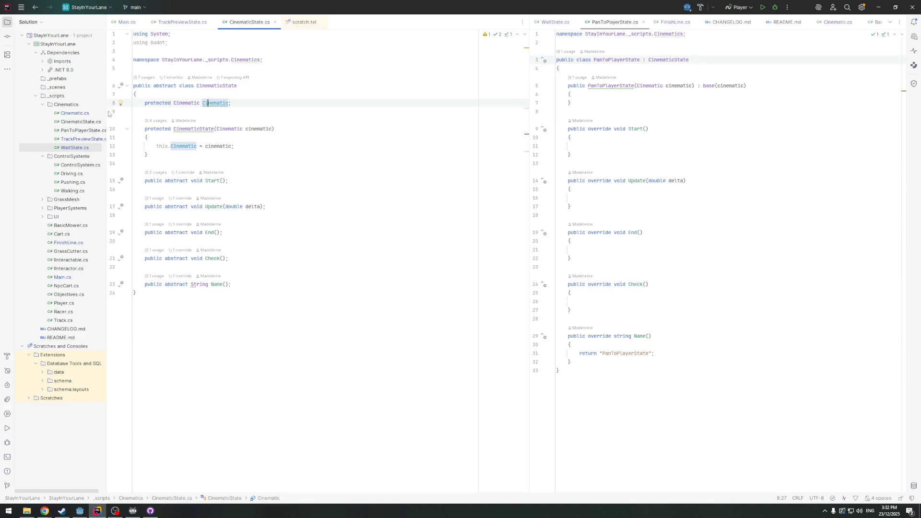
{"action": "left_click", "coordinate": [121, 103]}
{"action": "left_click", "coordinate": [130, 116]}
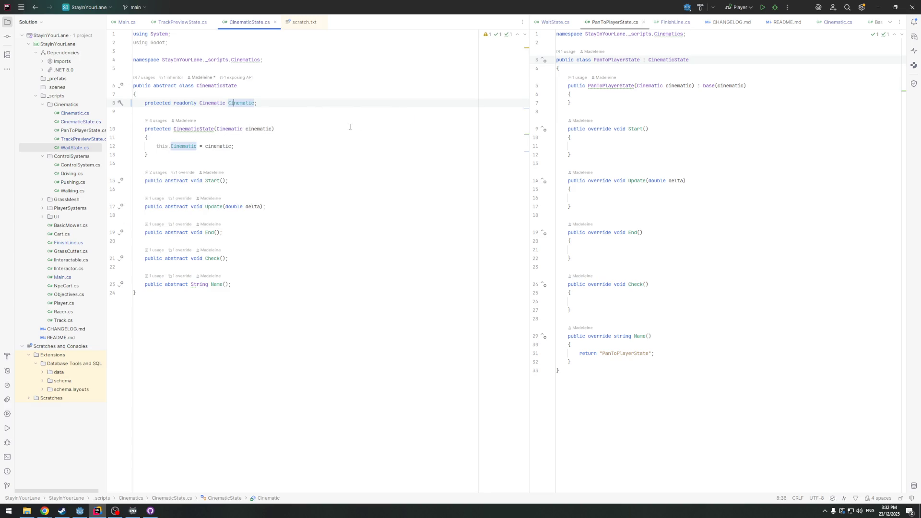
{"action": "key", "text": "ctrl+z"}
Open an empty line inside the PanToPlayerState constructor body
{"action": "left_click", "coordinate": [653, 111]}
{"action": "left_click", "coordinate": [653, 95]}
{"action": "key", "text": "Return"}
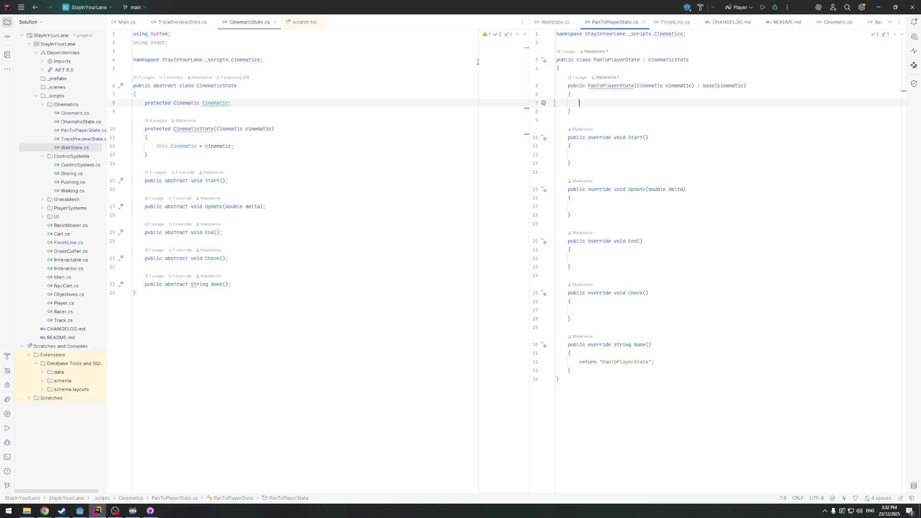
{"action": "key", "text": "Up"}
{"action": "key", "text": "Up"}
{"action": "key", "text": "Up"}
Declare a private Player _player field above the constructor
{"action": "key", "text": "Return"}
{"action": "key", "text": "Return"}
{"action": "key", "text": "Up"}
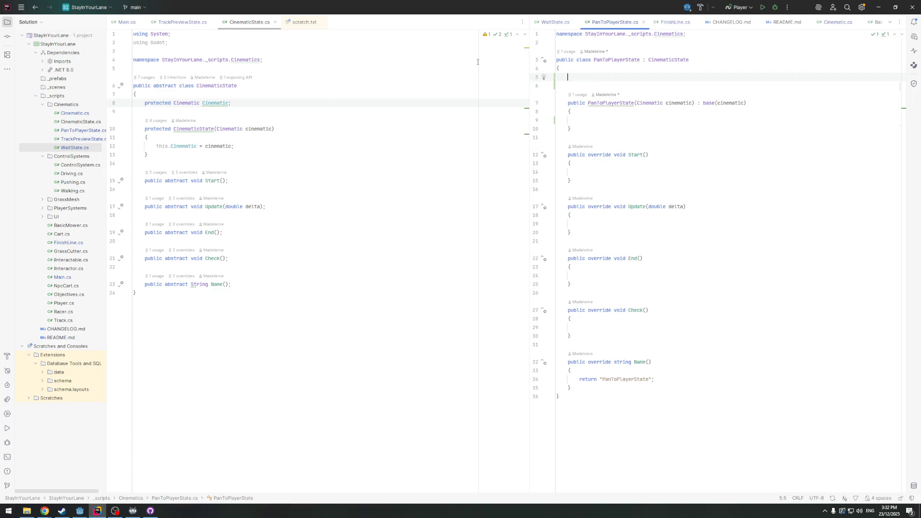
{"action": "type", "text": "Player player"}
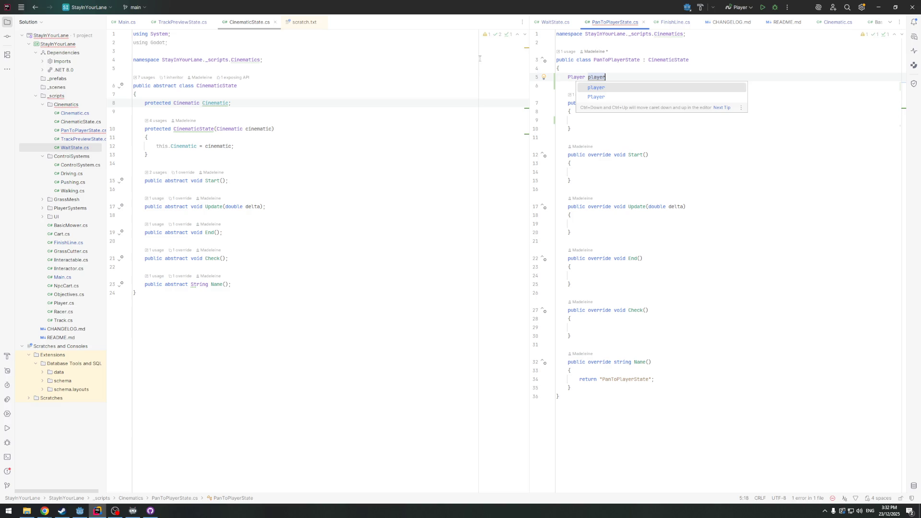
{"action": "key", "text": "Return"}
{"action": "type", "text": ";"}
{"action": "left_click", "coordinate": [604, 119]}
{"action": "left_click", "coordinate": [612, 77]}
{"action": "type", "text": "_"}
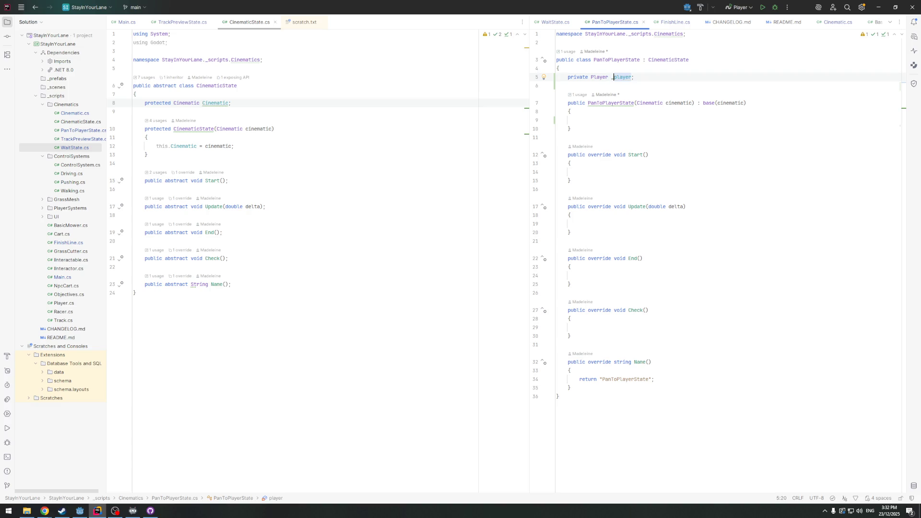
In the constructor, assign _player from GetNode<Player>("Day1/Player")
{"action": "left_click", "coordinate": [605, 120]}
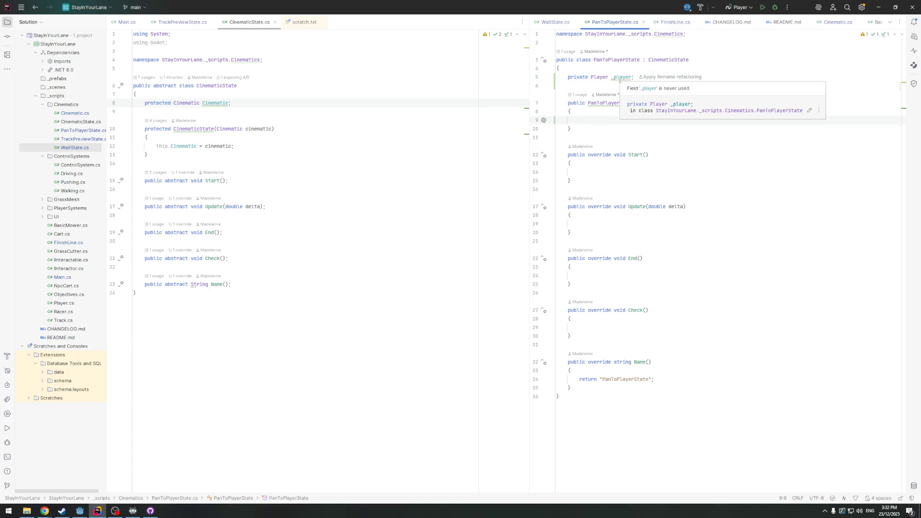
{"action": "type", "text": "_player ="}
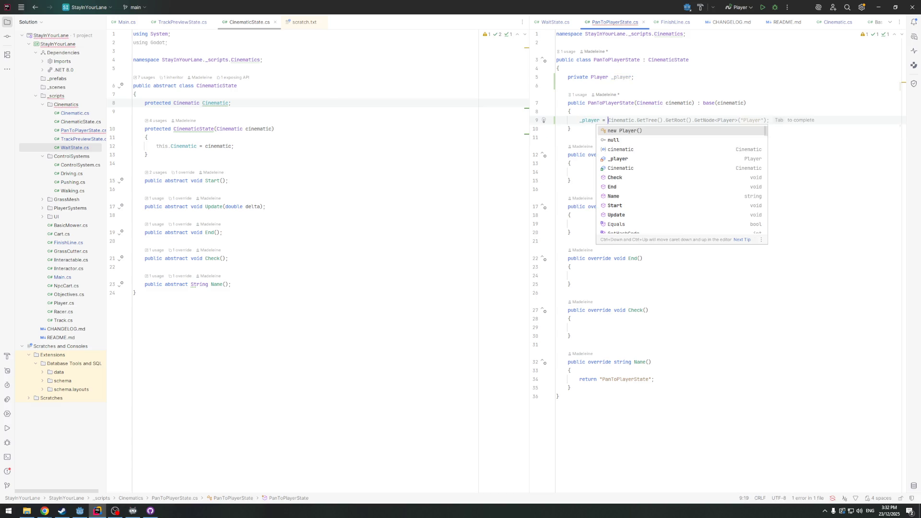
{"action": "key", "text": "Tab"}
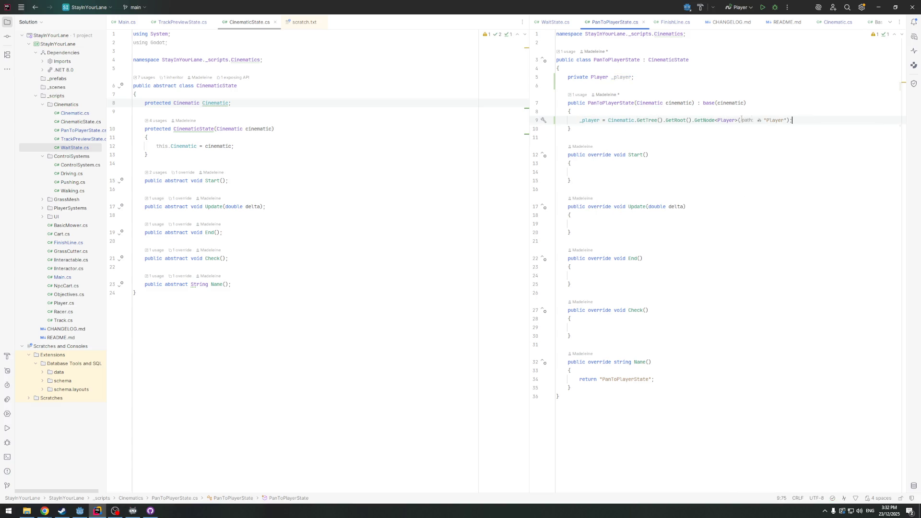
{"action": "type", "text": "Day1/"}
{"action": "key", "text": "Down"}
{"action": "key", "text": "Down"}
{"action": "left_click", "coordinate": [816, 122]}
Start a _player.Camera line below the _player assignment
{"action": "key", "text": "Return"}
{"action": "key", "text": "Return"}
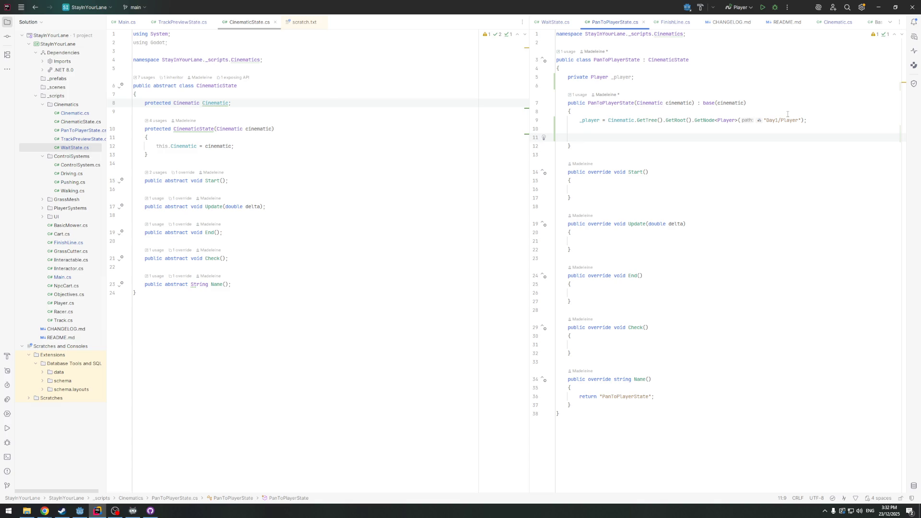
{"action": "type", "text": "_player."}
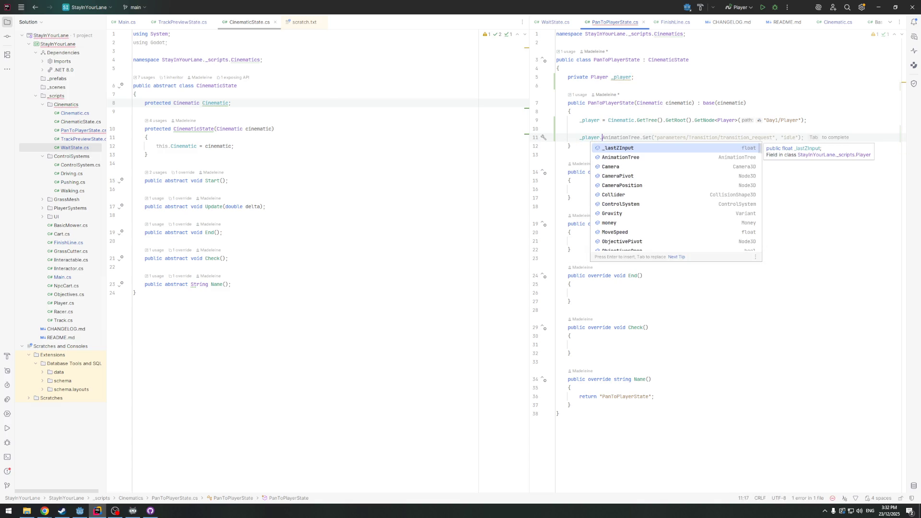
{"action": "key", "text": "Down"}
{"action": "key", "text": "Down"}
{"action": "key", "text": "Return"}
{"action": "key", "text": "Up"}
{"action": "key", "text": "BackSpace"}
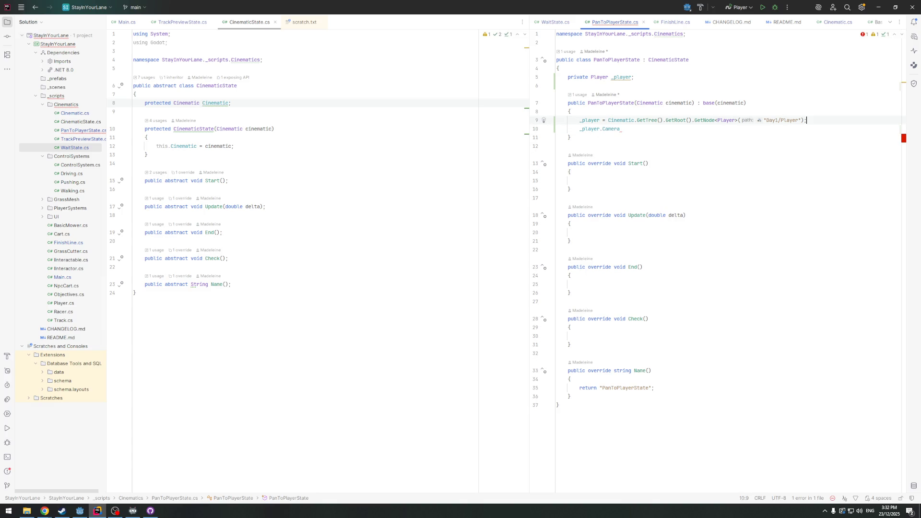
{"action": "left_click", "coordinate": [625, 127]}
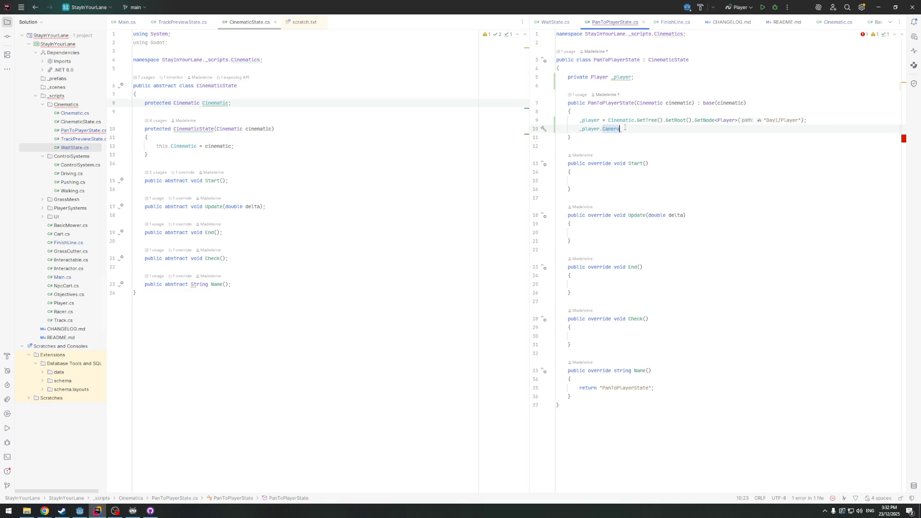
{"action": "left_click", "coordinate": [642, 79]}
{"action": "key", "text": "Return"}
{"action": "key", "text": "Return"}
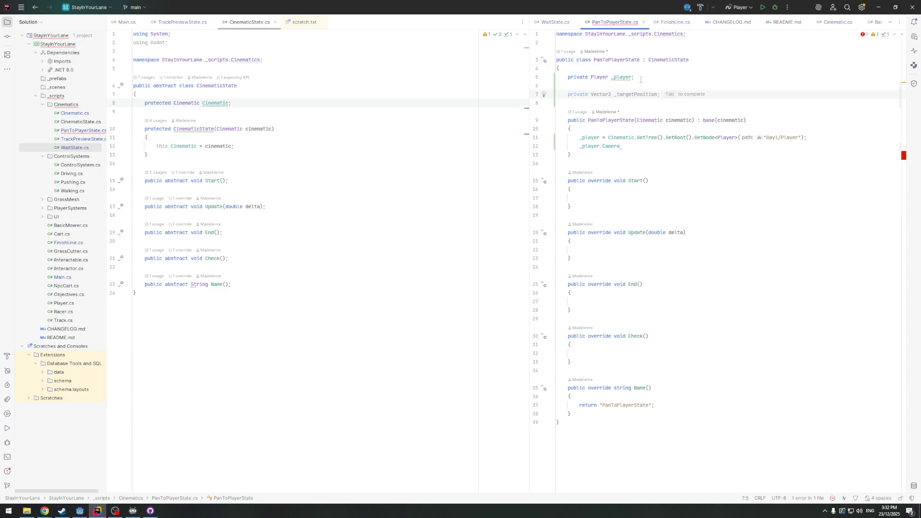
Add a Vector3 _targetPosition field and import Godot's Vector3 type
{"action": "type", "text": "p"}
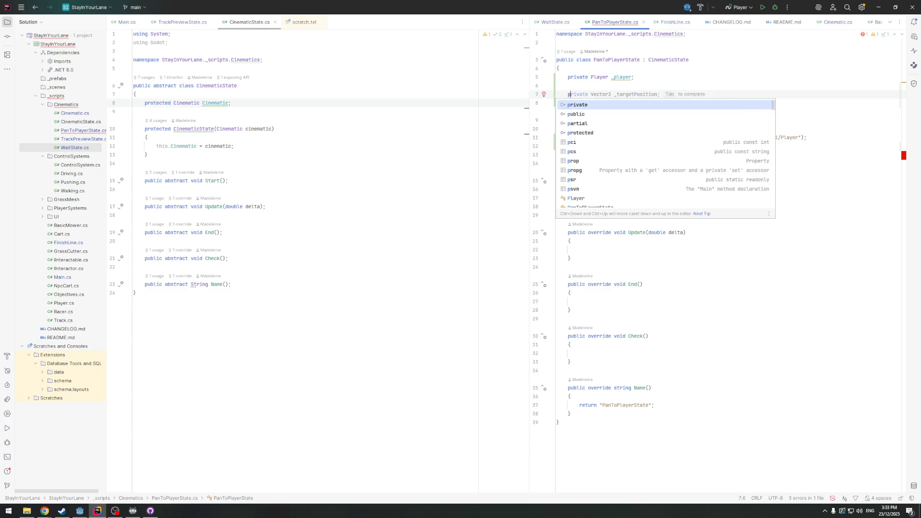
{"action": "key", "text": "Tab"}
{"action": "left_click", "coordinate": [600, 94]}
{"action": "key", "text": "alt+Return"}
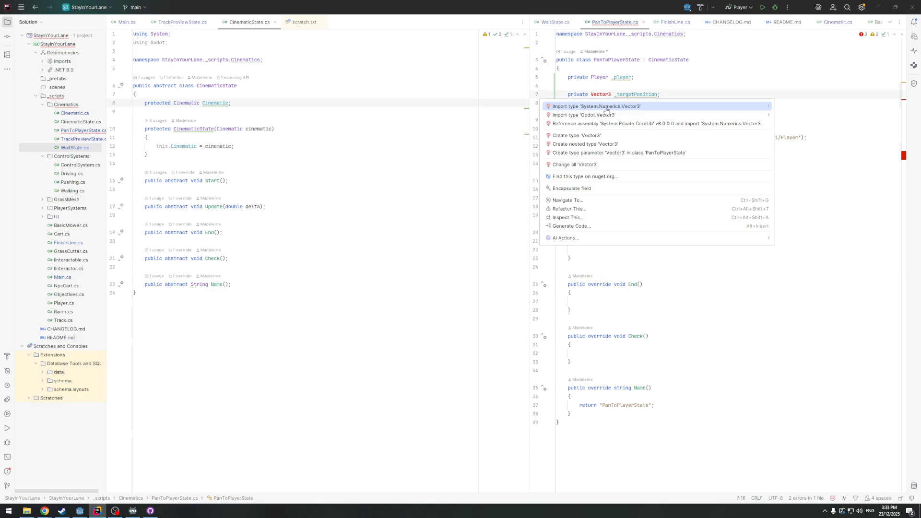
{"action": "key", "text": "Return"}
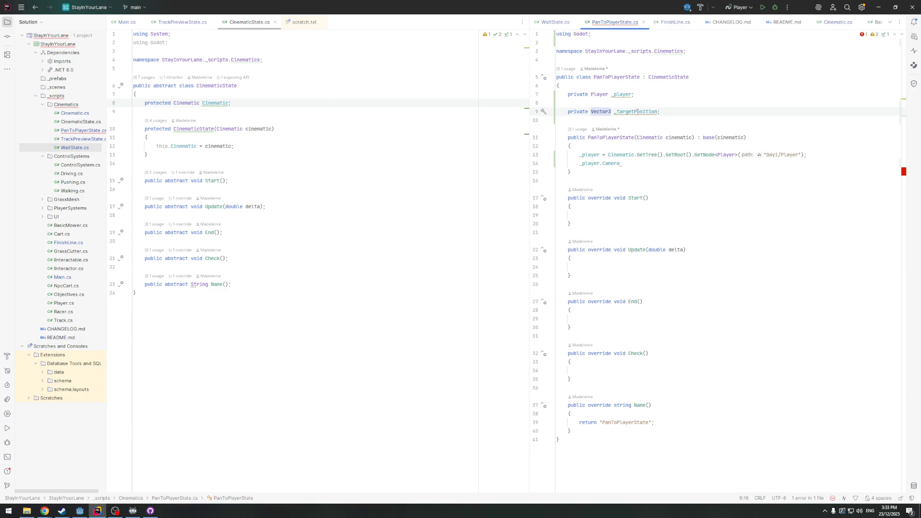
In the constructor, set _targetPosition = _player.Camera.GlobalPosition
{"action": "left_click", "coordinate": [619, 164]}
{"action": "key", "text": "shift+Down"}
{"action": "left_click_drag", "start_coordinate": [619, 164], "coordinate": [579, 164]}
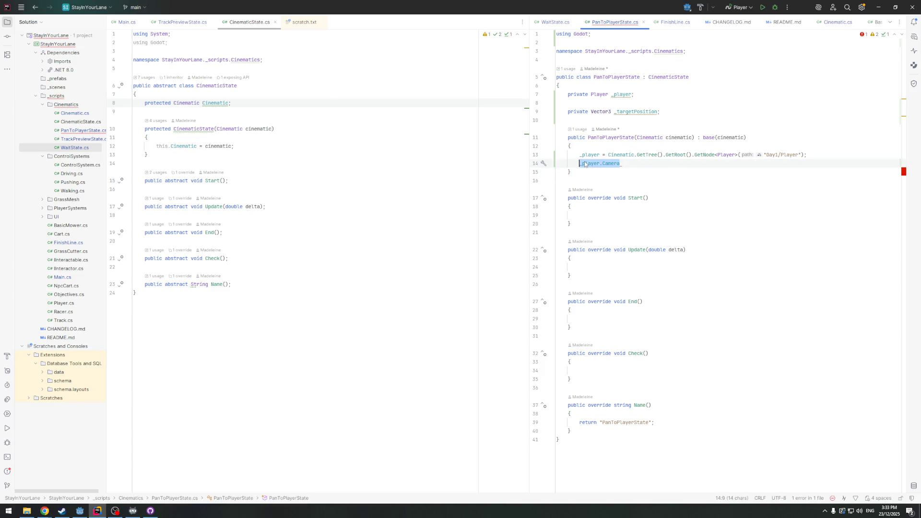
{"action": "type", "text": "_t"}
{"action": "key", "text": "Return"}
{"action": "type", "text": "."}
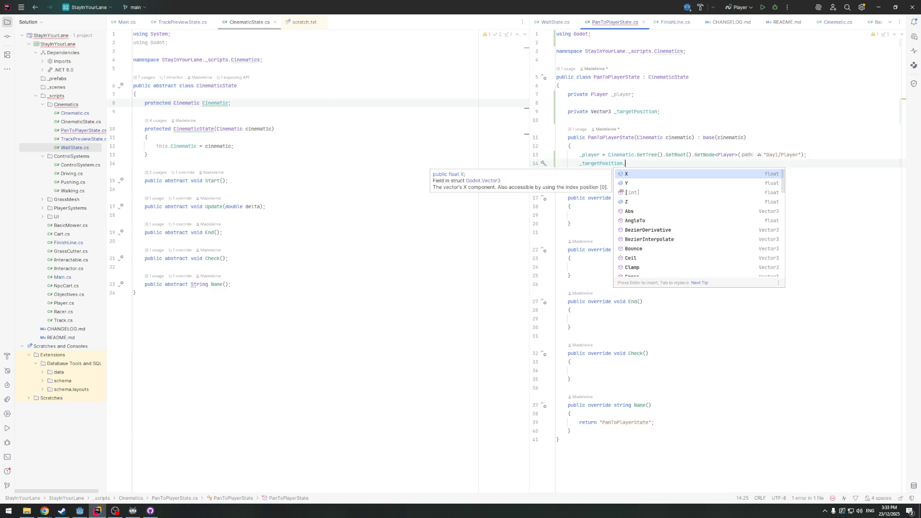
{"action": "key", "text": "BackSpace"}
{"action": "type", "text": "= "}
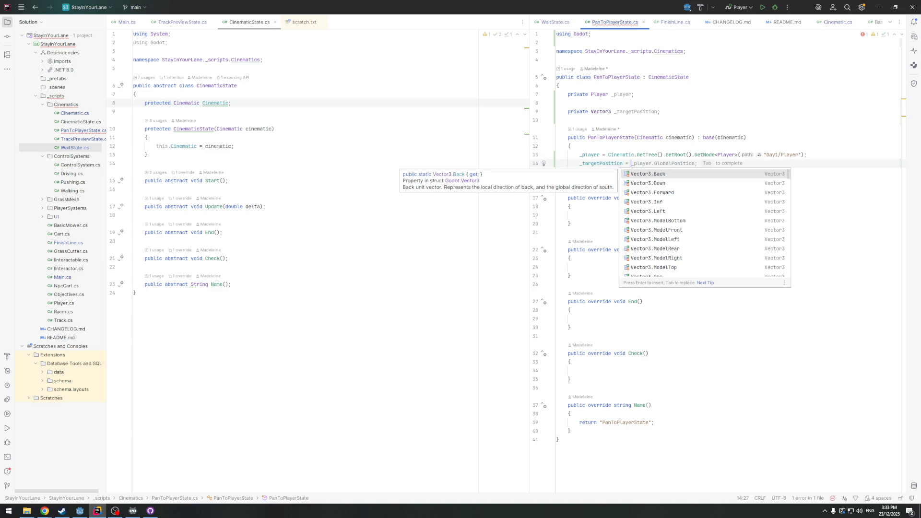
{"action": "type", "text": "_p"}
{"action": "key", "text": "Return"}
{"action": "type", "text": "."}
{"action": "key", "text": "Return"}
{"action": "type", "text": ".Gl"}
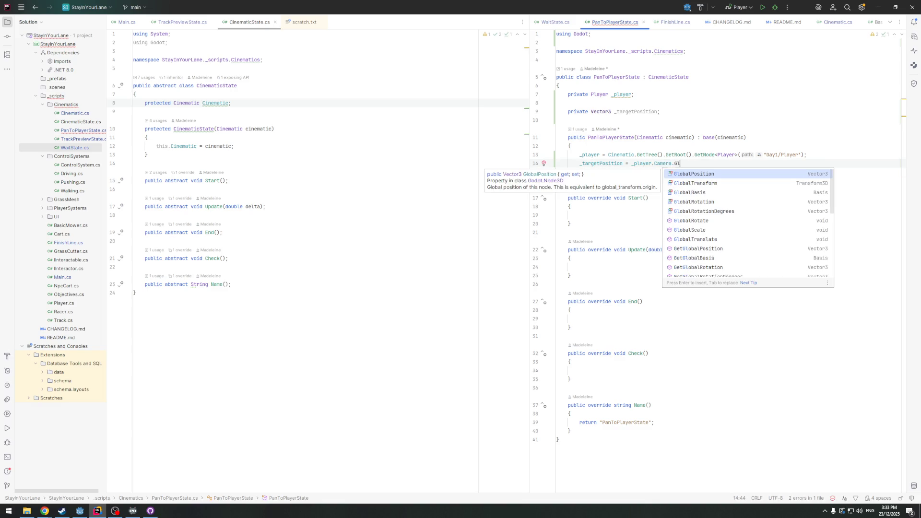
{"action": "key", "text": "Return"}
Rename the field to _targetGlobalPosition across all its usages
{"action": "left_click", "coordinate": [634, 111]}
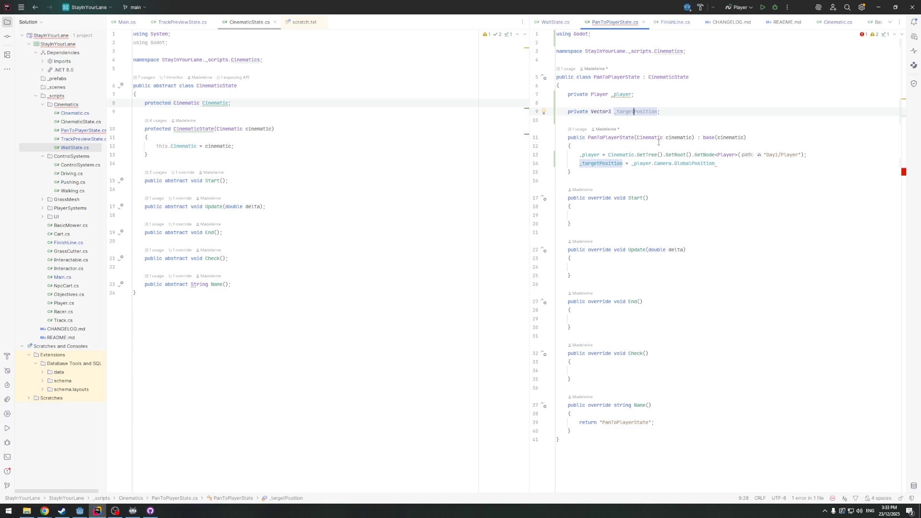
{"action": "type", "text": "Global"}
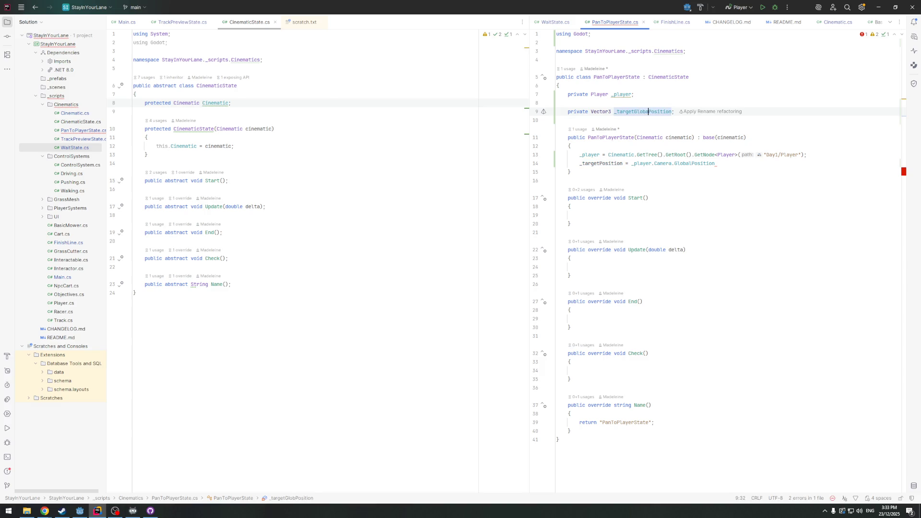
{"action": "key", "text": "ctrl+w"}
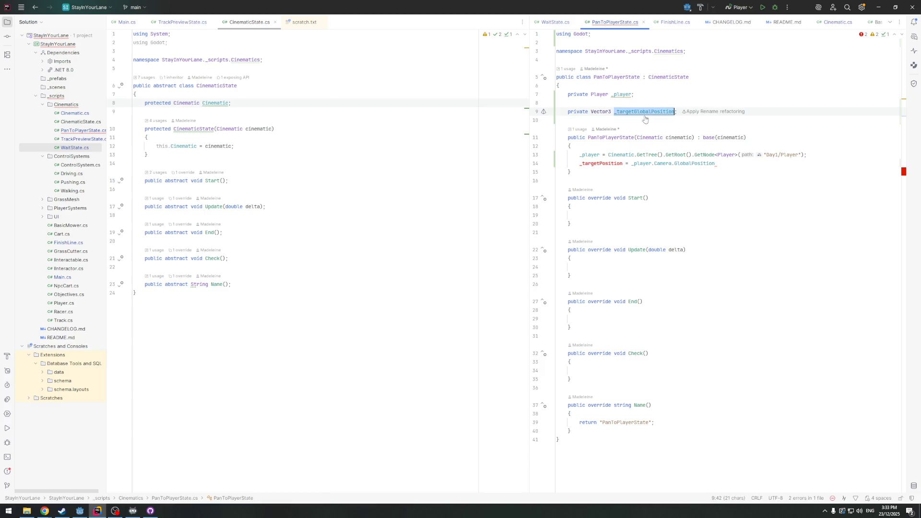
{"action": "left_click", "coordinate": [732, 163]}
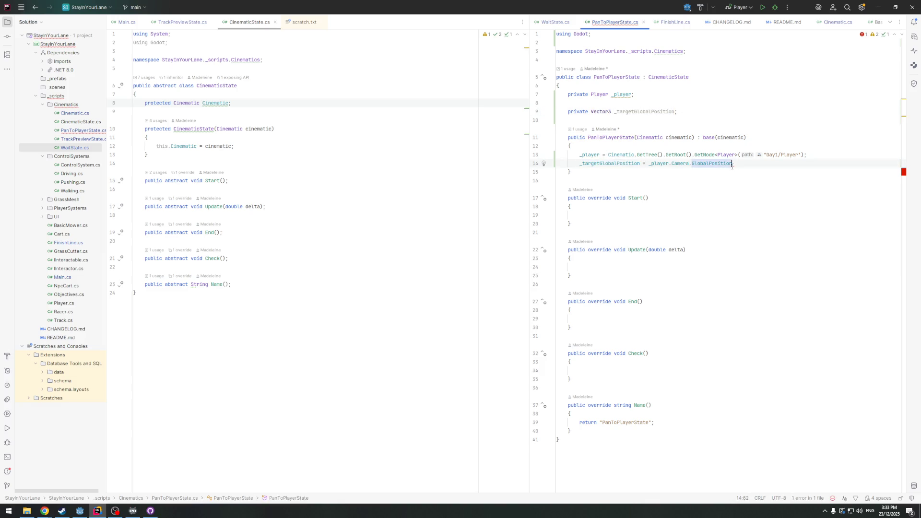
{"action": "type", "text": ";"}
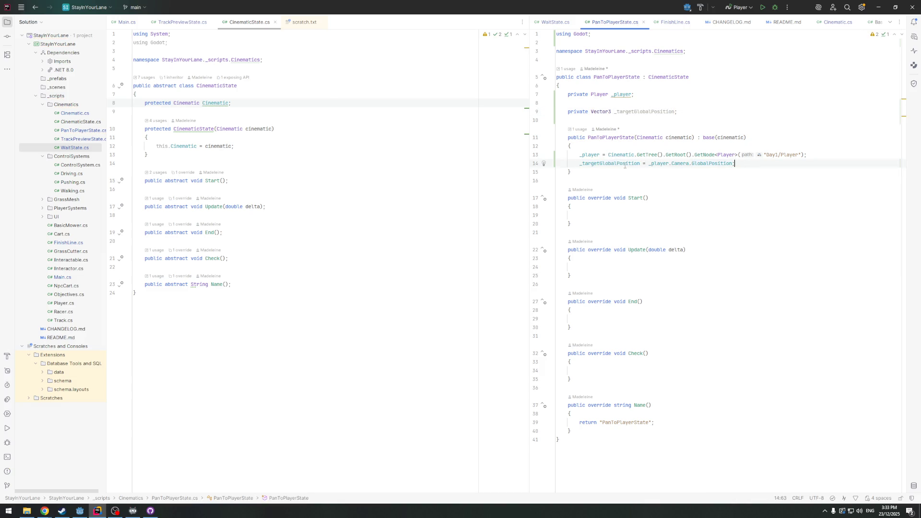
Declare a new private Vector3 _startingGlobalPosition field
{"action": "left_click", "coordinate": [690, 114]}
{"action": "key", "text": "Return"}
{"action": "type", "text": "pri"}
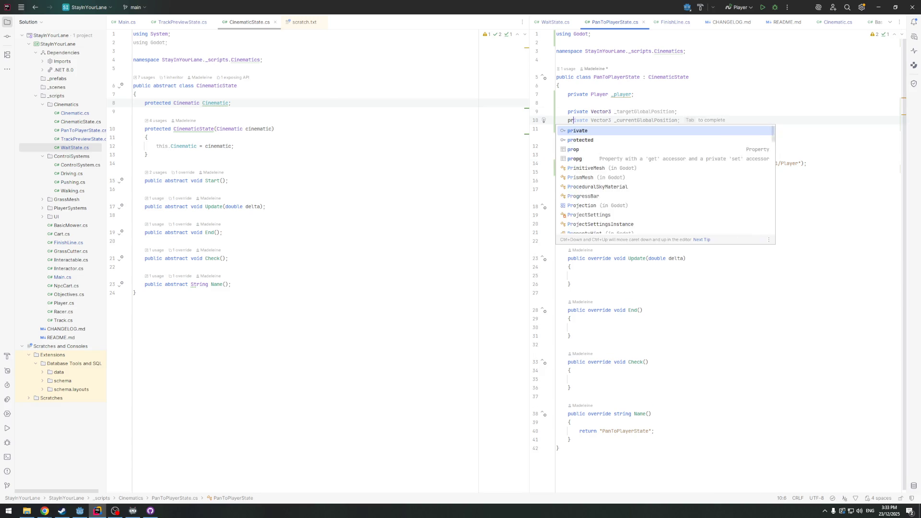
{"action": "key", "text": "Tab"}
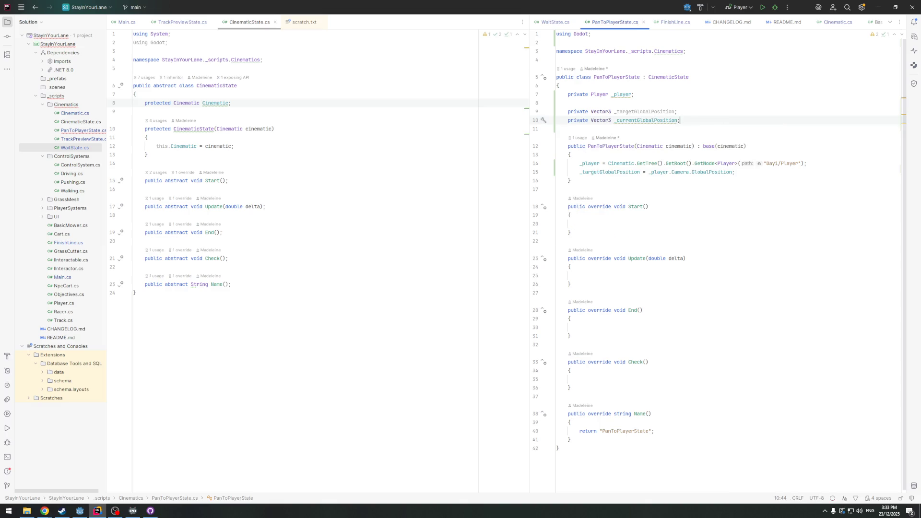
{"action": "type", "text": "starting"}
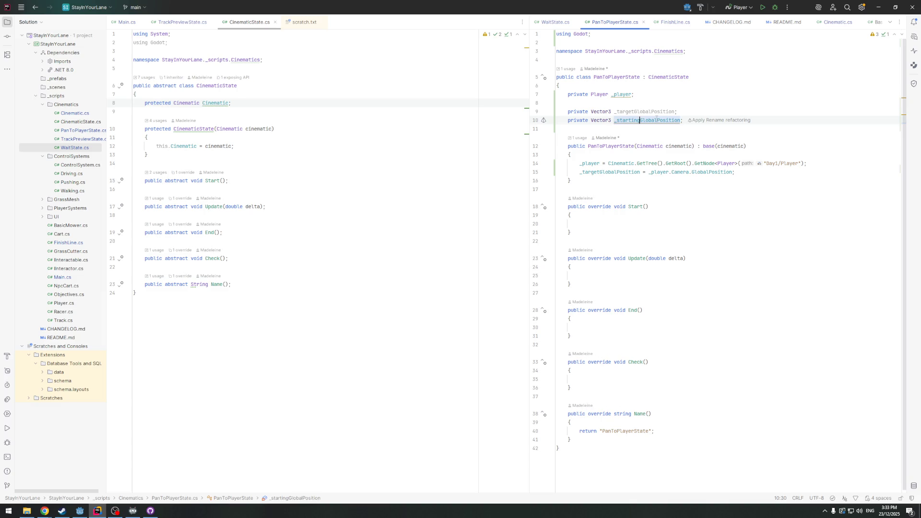
{"action": "left_click_drag", "start_coordinate": [615, 120], "coordinate": [682, 120]}
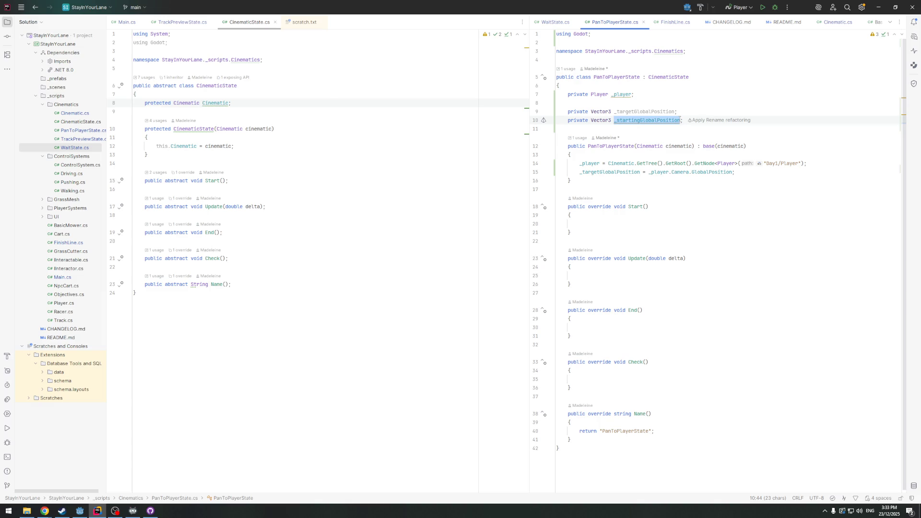
Move the _targetGlobalPosition assignment out of the constructor into Start()
{"action": "mouse_move", "coordinate": [735, 172]}
{"action": "left_mouse_down"}
{"action": "mouse_move", "coordinate": [624, 163]}
{"action": "mouse_move", "coordinate": [582, 171]}
{"action": "left_mouse_up"}
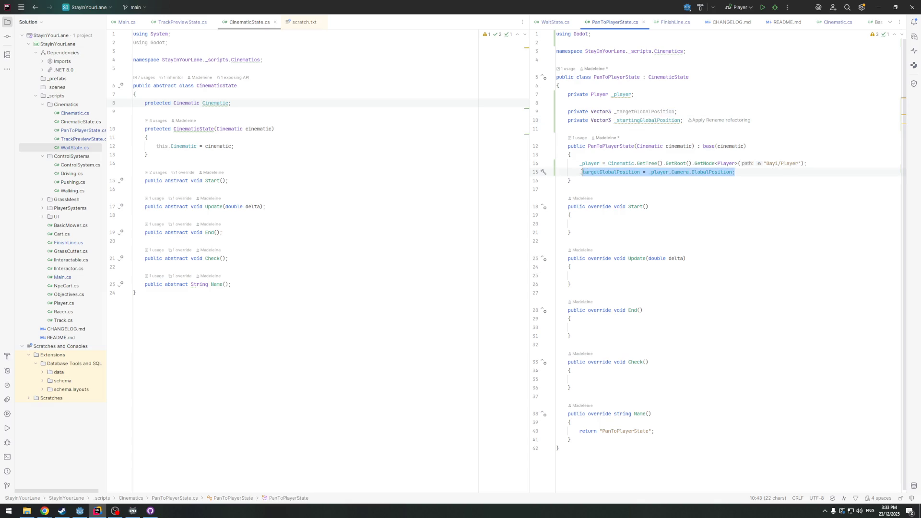
{"action": "key", "text": "BackSpace"}
{"action": "key", "text": "BackSpace"}
{"action": "key", "text": "BackSpace"}
{"action": "left_click", "coordinate": [601, 215]}
{"action": "type", "text": "_targetGlobalPosition = _player.Camera.GlobalPosition;"}
{"action": "left_click_drag", "start_coordinate": [811, 163], "coordinate": [580, 163]}
{"action": "left_click", "coordinate": [580, 164]}
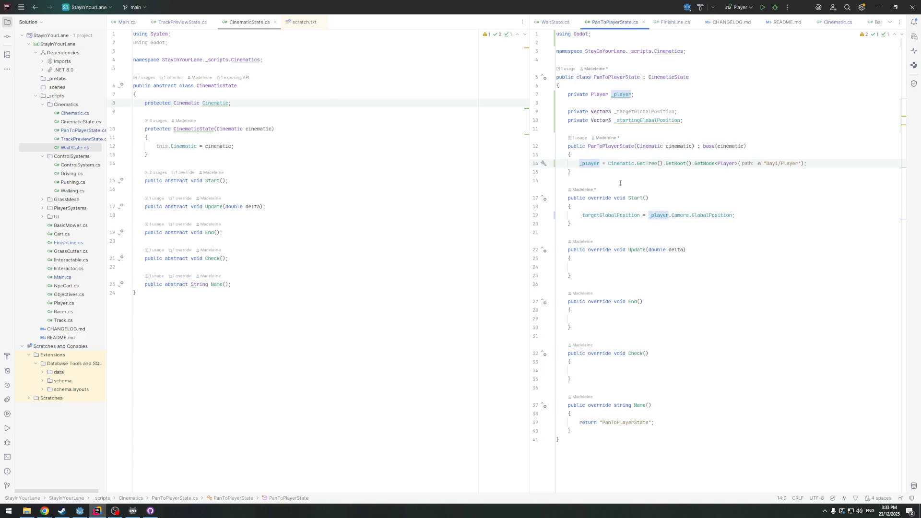
In Start(), set _startingGlobalPosition from Cinematic.CinematicCamera.GlobalPosition
{"action": "left_click", "coordinate": [747, 214]}
{"action": "key", "text": "Return"}
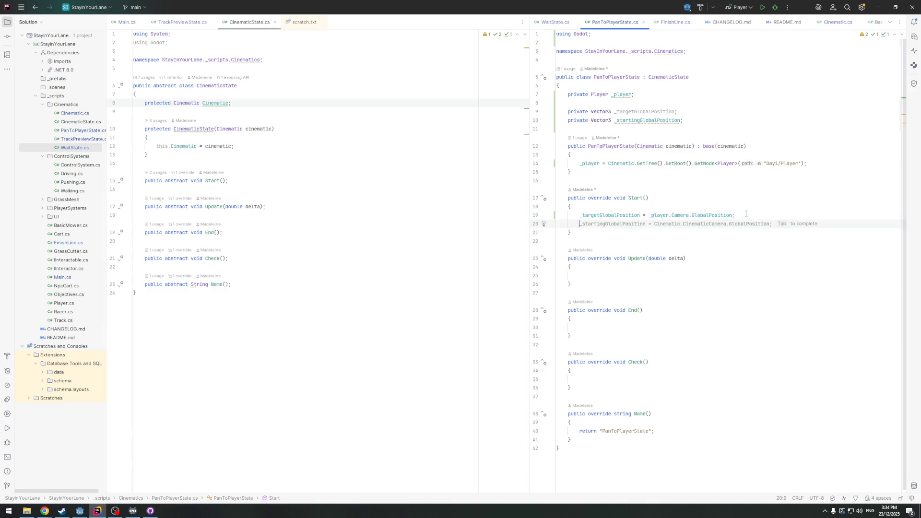
{"action": "key", "text": "Tab"}
{"action": "left_click", "coordinate": [604, 276]}
{"action": "left_click", "coordinate": [713, 111]}
{"action": "left_click", "coordinate": [707, 122]}
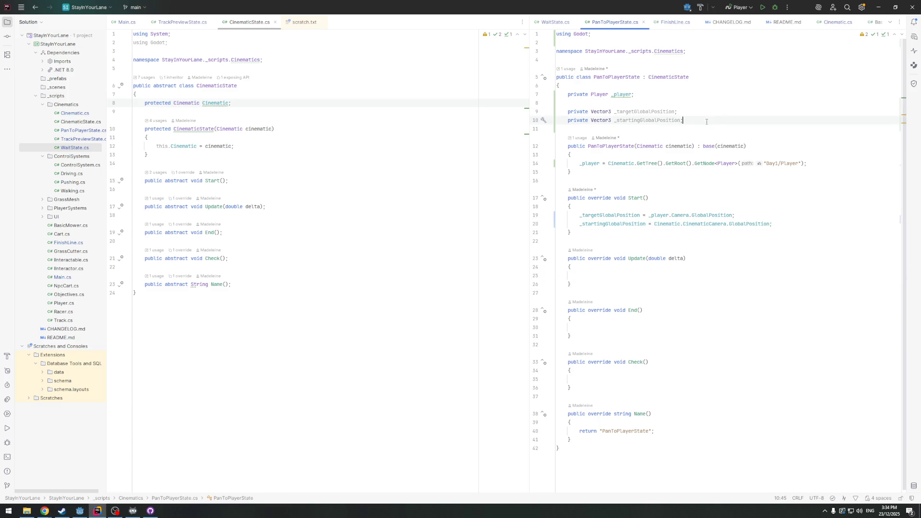
{"action": "left_click", "coordinate": [624, 275]}
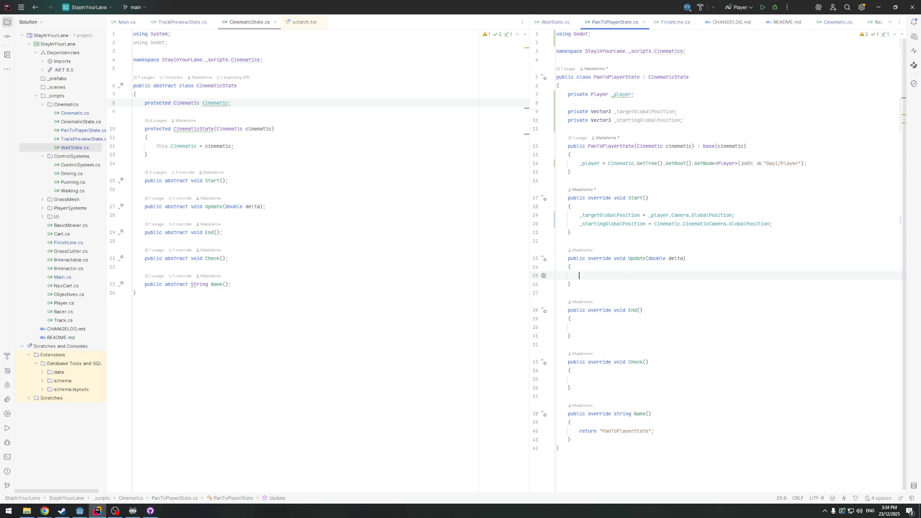
{"action": "mouse_move", "coordinate": [45, 511]}
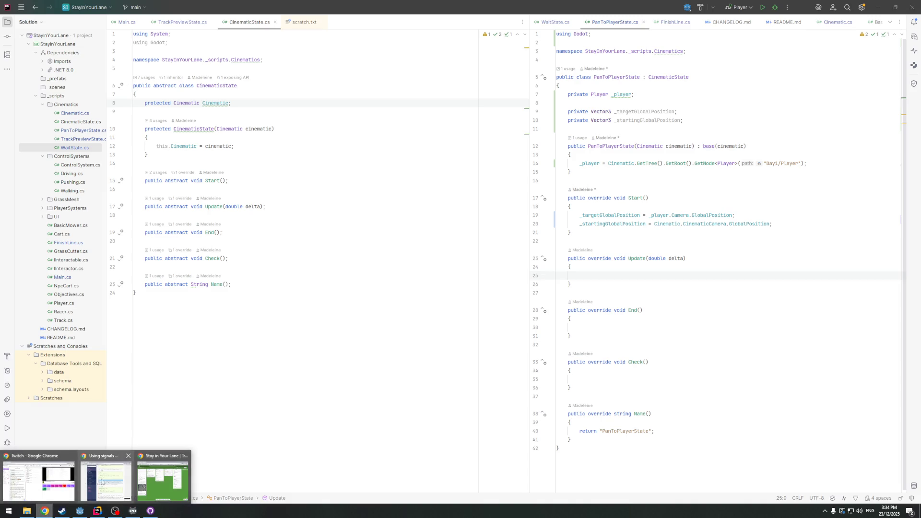
Search the Godot docs in Chrome for 'lerp'
{"action": "key", "text": "alt+Tab"}
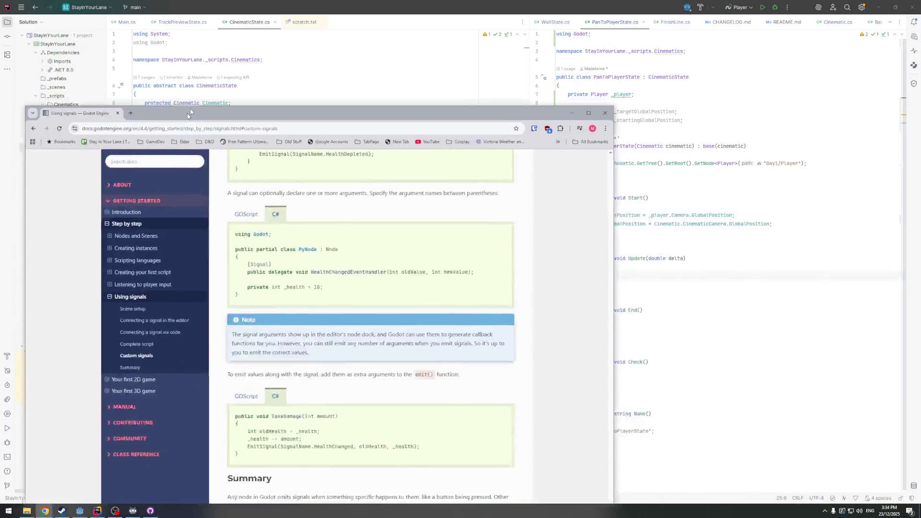
{"action": "left_click", "coordinate": [321, 60]}
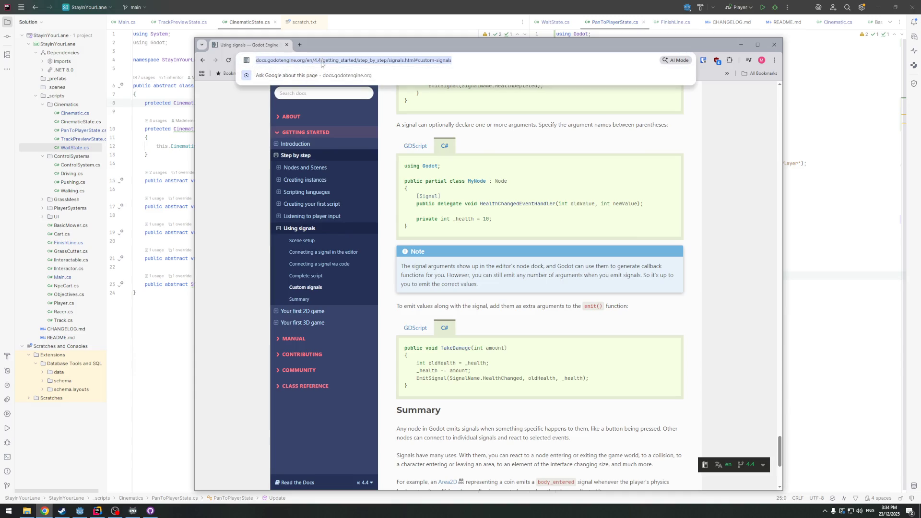
{"action": "left_click", "coordinate": [330, 97]}
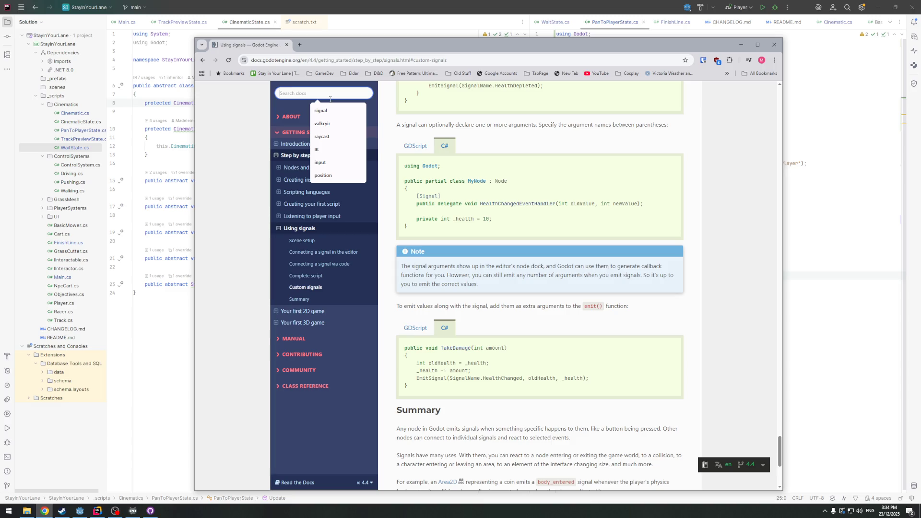
{"action": "type", "text": "lerp"}
{"action": "key", "text": "Return"}
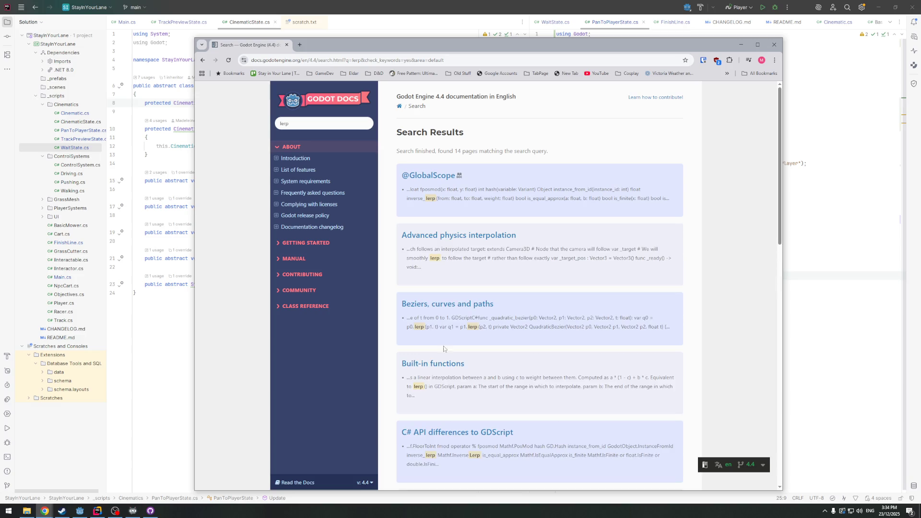
{"action": "left_click", "coordinate": [436, 367]}
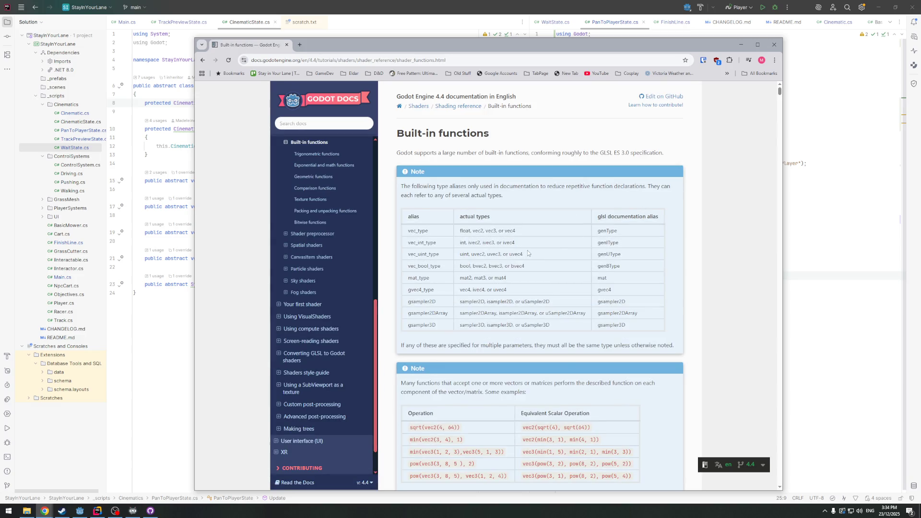
{"action": "scroll", "coordinate": [527, 269], "scroll_direction": "down", "scroll_amount": 3}
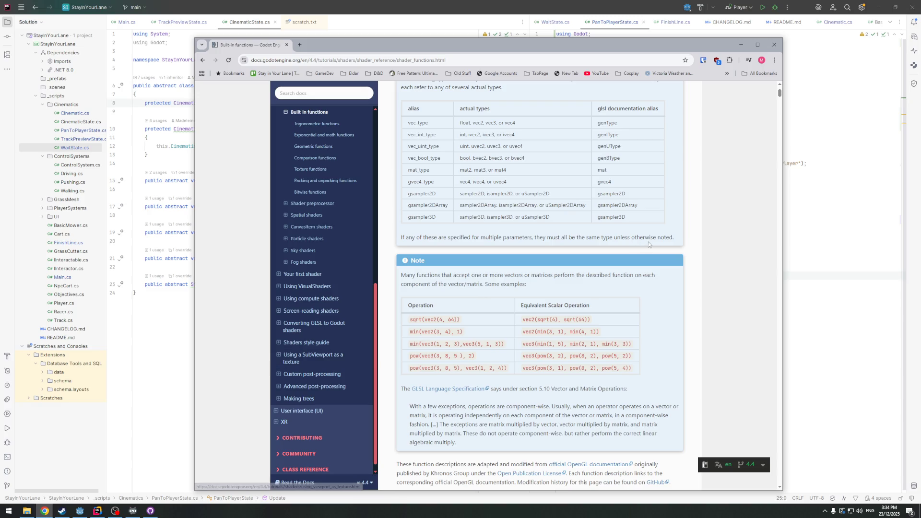
{"action": "key", "text": "ctrl+f"}
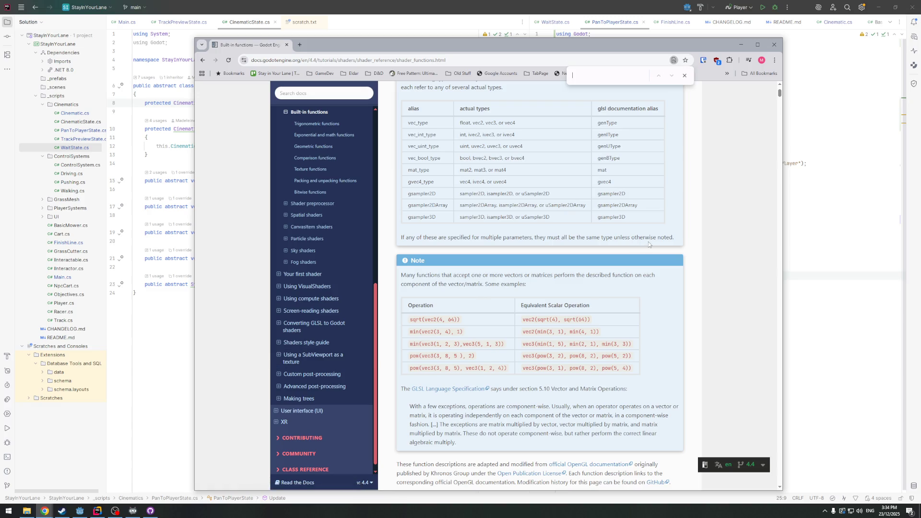
{"action": "type", "text": "erp"}
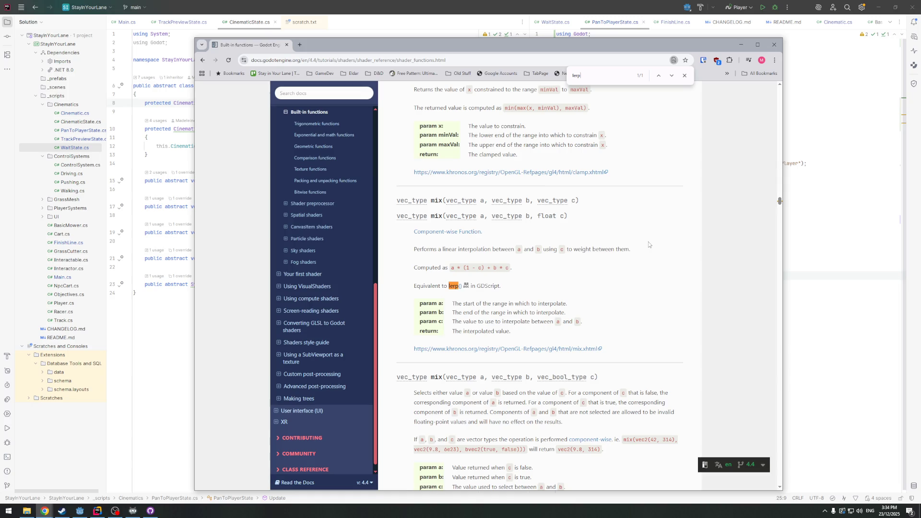
{"action": "left_click", "coordinate": [454, 287]}
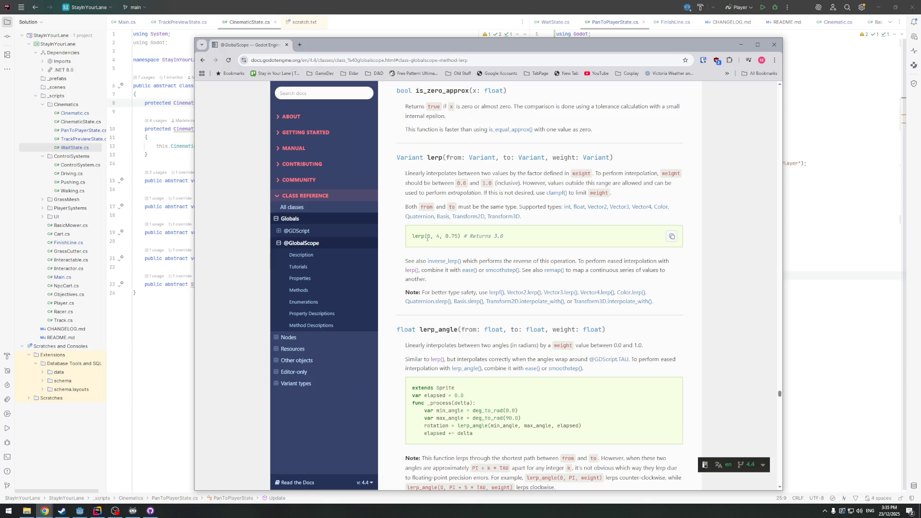
Examine the lerp(0, 4, 0.75) example values and shift the docs window down
{"action": "double_click", "coordinate": [429, 237]}
{"action": "double_click", "coordinate": [440, 237]}
{"action": "left_click_drag", "start_coordinate": [449, 236], "coordinate": [456, 236]}
{"action": "left_click", "coordinate": [427, 237]}
{"action": "mouse_move", "coordinate": [450, 49]}
{"action": "left_mouse_down"}
{"action": "mouse_move", "coordinate": [447, 64]}
{"action": "mouse_move", "coordinate": [518, 0]}
{"action": "left_mouse_up"}
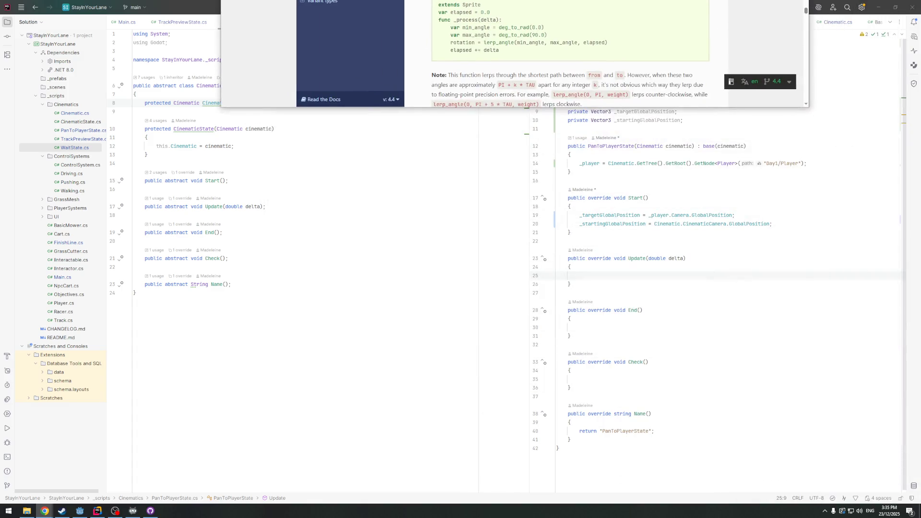
In Update(), write Vector3 currentPosition = _startingGlobalPosition.Lerp(_targetGlobalPosition, leaving the weight blank
{"action": "left_click", "coordinate": [593, 272]}
{"action": "left_click_drag", "start_coordinate": [593, 272], "coordinate": [597, 278]}
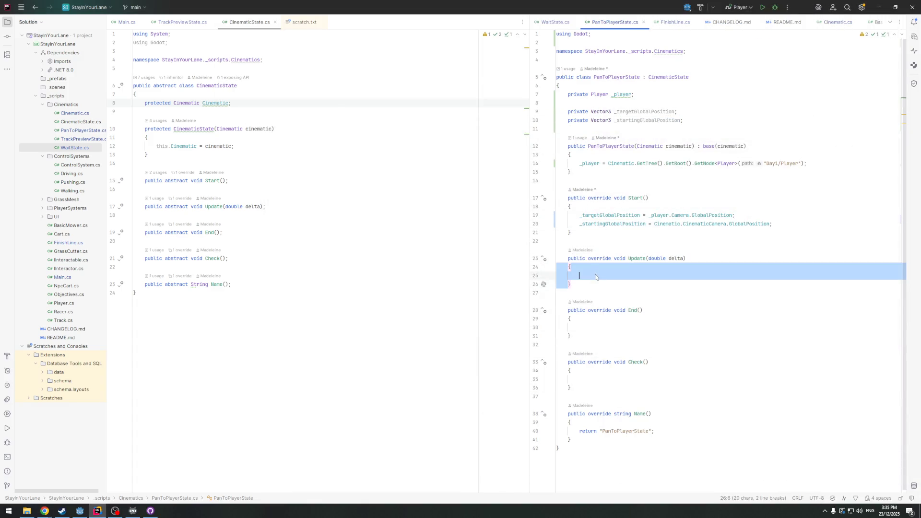
{"action": "left_click", "coordinate": [602, 274]}
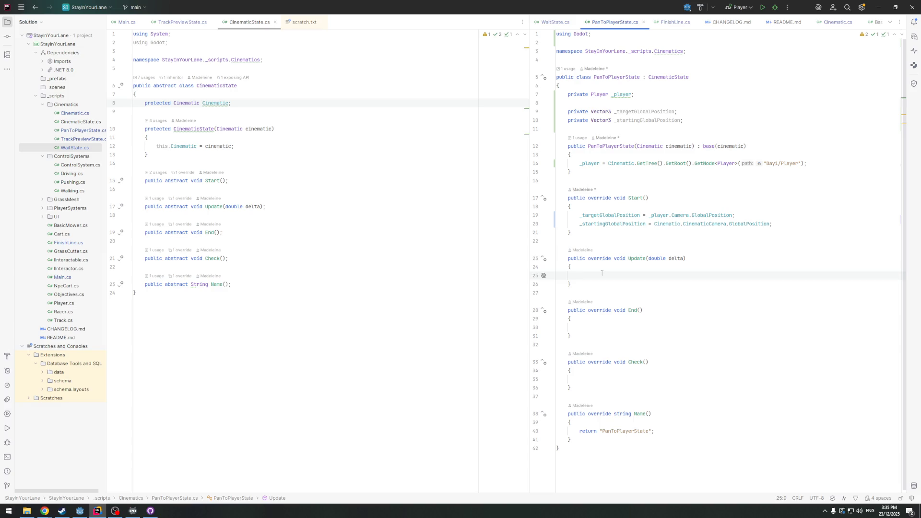
{"action": "type", "text": "Vec"}
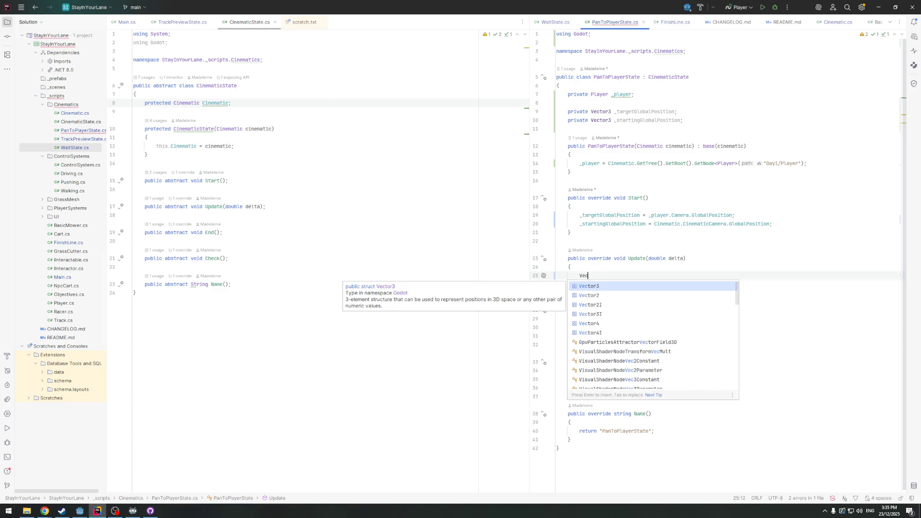
{"action": "type", "text": "tor3 curr"}
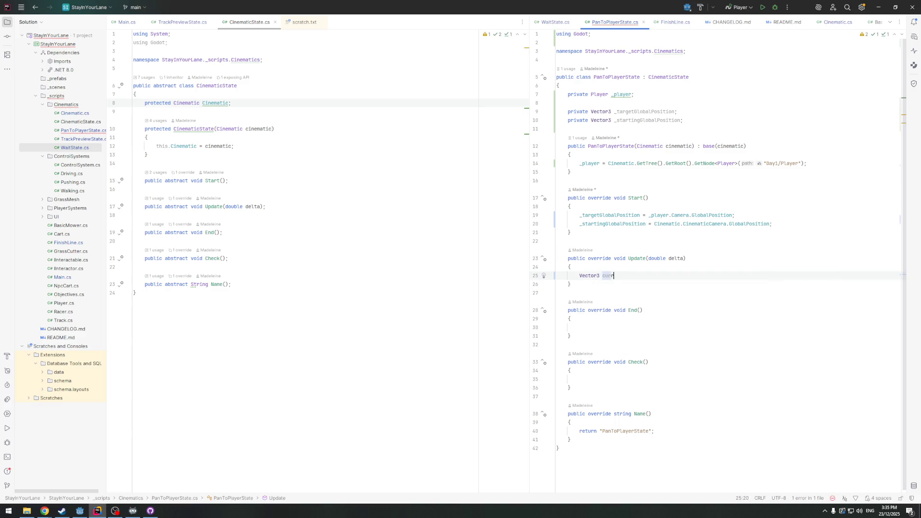
{"action": "type", "text": "entPosi"}
{"action": "type", "text": "tion ="}
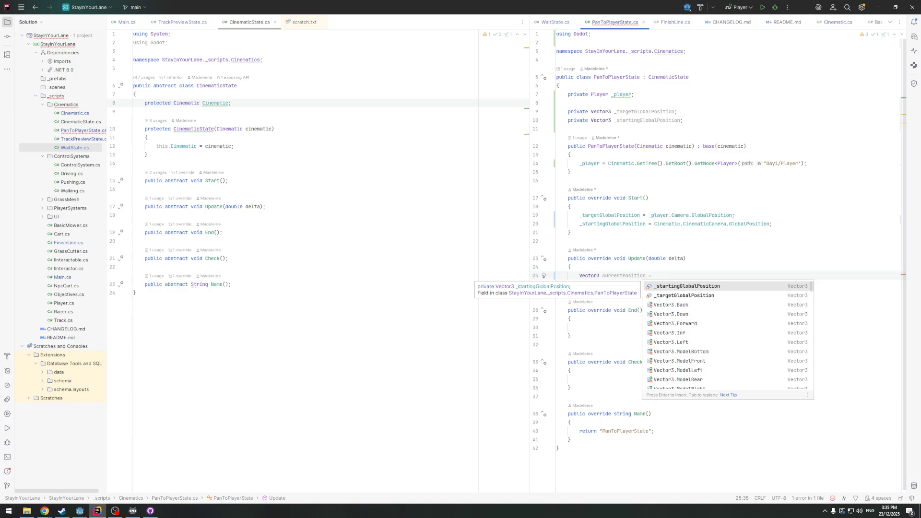
{"action": "key", "text": "Return"}
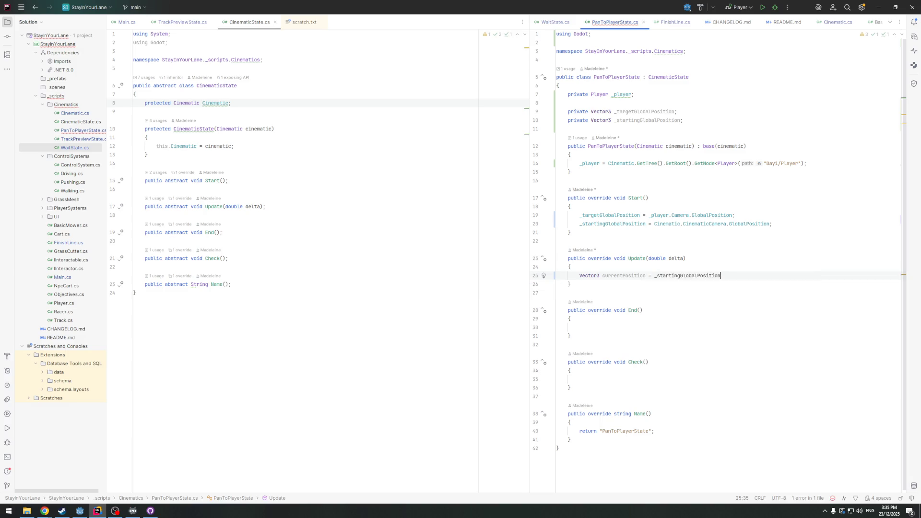
{"action": "type", "text": ".Le"}
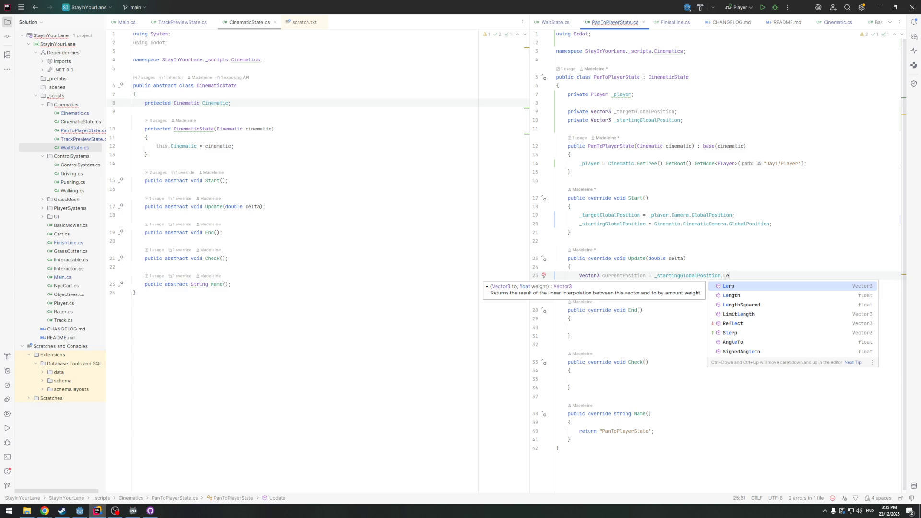
{"action": "key", "text": "Return"}
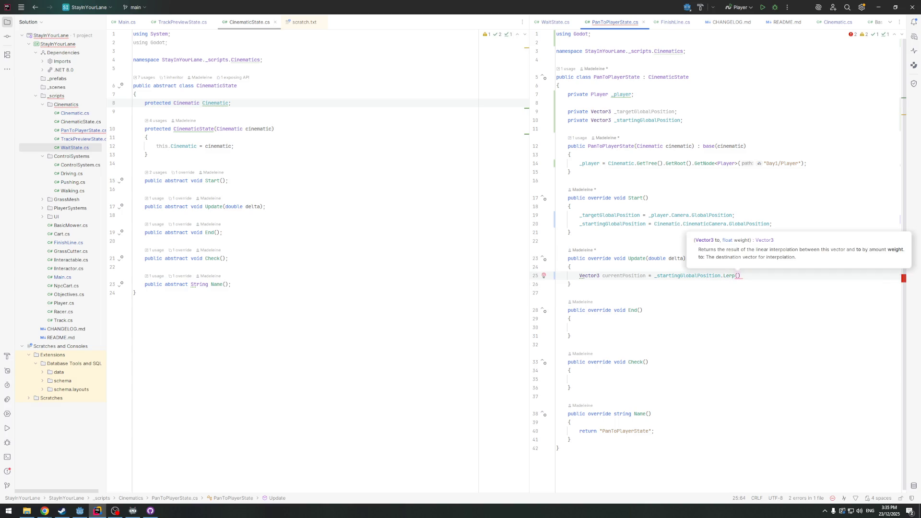
{"action": "type", "text": "_"}
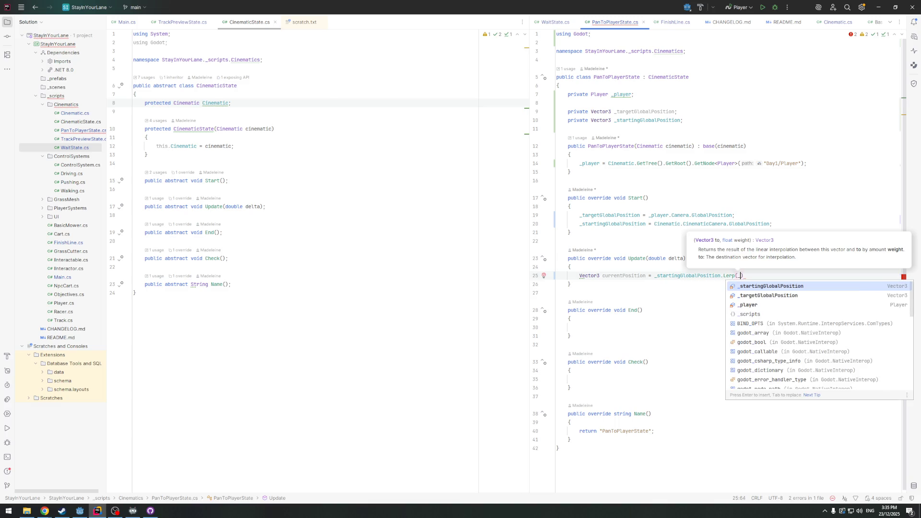
{"action": "key", "text": "Down"}
{"action": "key", "text": "Return"}
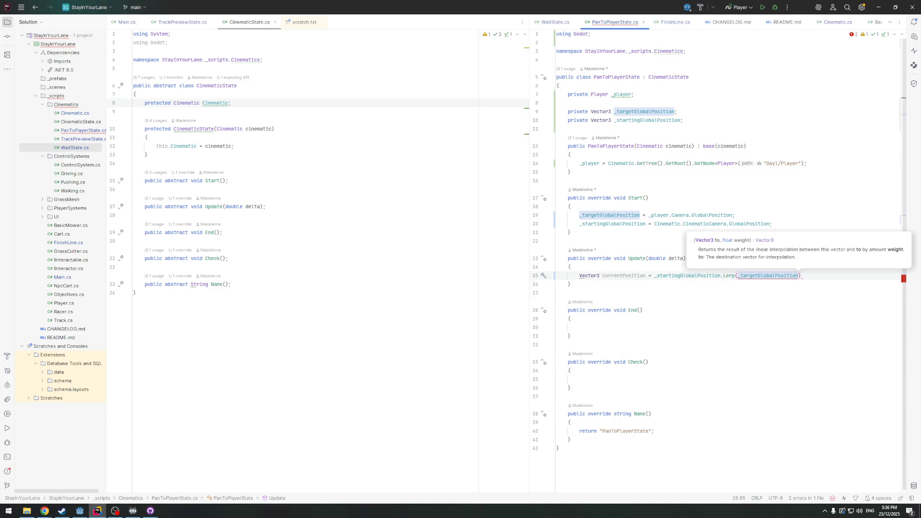
{"action": "type", "text": ","}
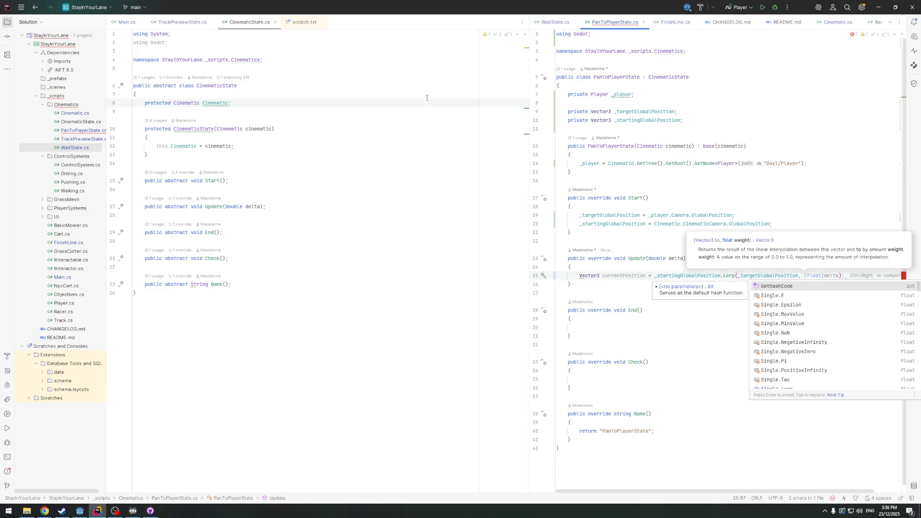
{"action": "left_click", "coordinate": [695, 119]}
{"action": "key", "text": "Return"}
{"action": "key", "text": "Return"}
Declare a float progress = 0 field and pass progress as the Lerp weight
{"action": "type", "text": "float progress"}
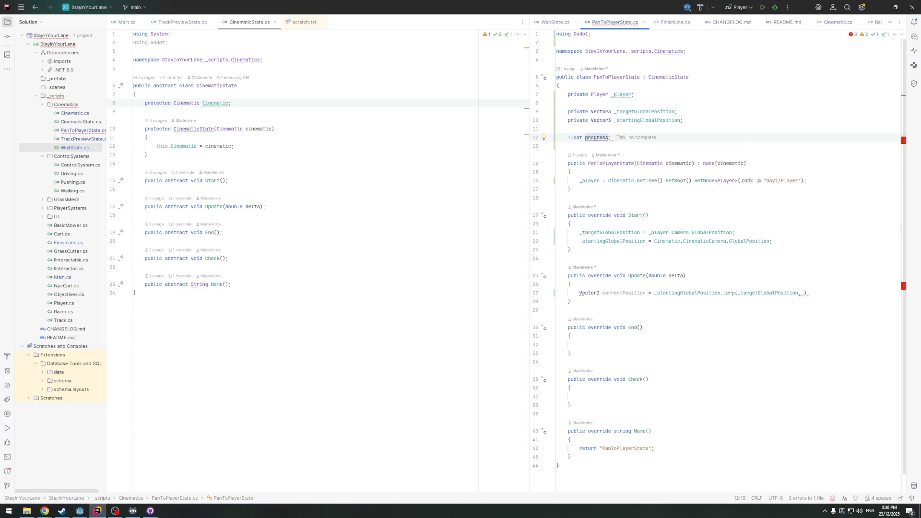
{"action": "type", "text": " = 0;"}
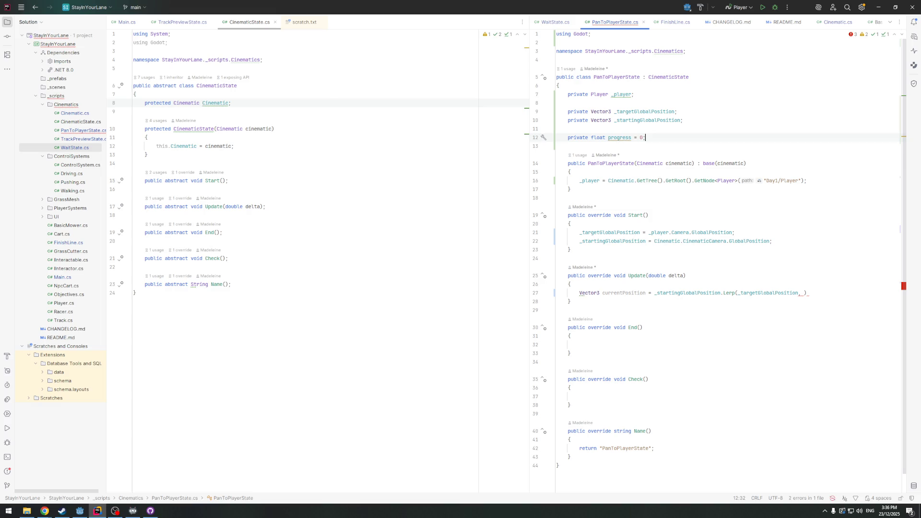
{"action": "left_click", "coordinate": [804, 293]}
{"action": "type", "text": "pr"}
{"action": "key", "text": "Tab"}
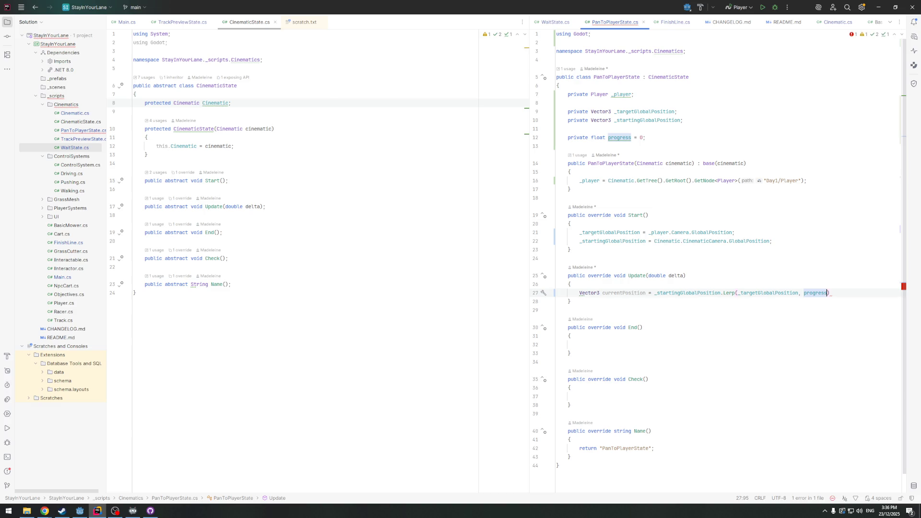
{"action": "type", "text": ";"}
Add Cinematic.CinematicCamera.GlobalPosition = currentPosition; below the Lerp line
{"action": "key", "text": "Return"}
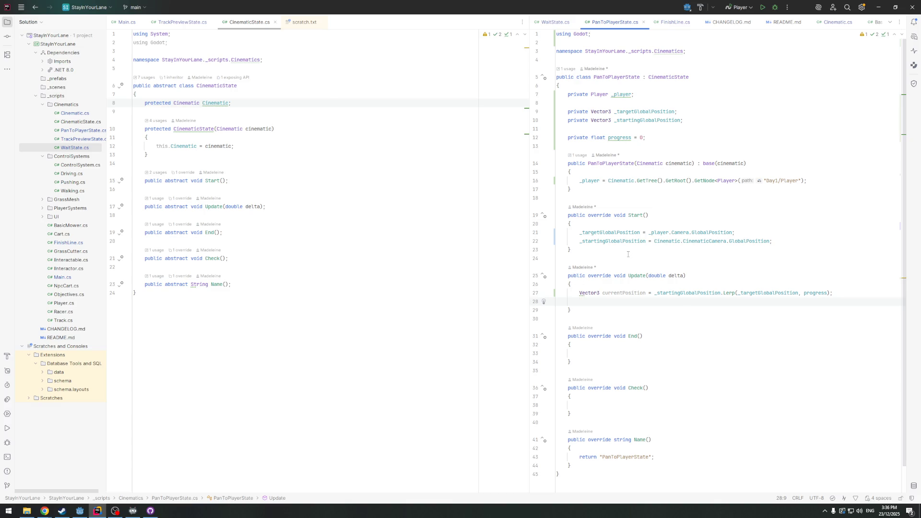
{"action": "type", "text": "inematic.CinematicCamera"}
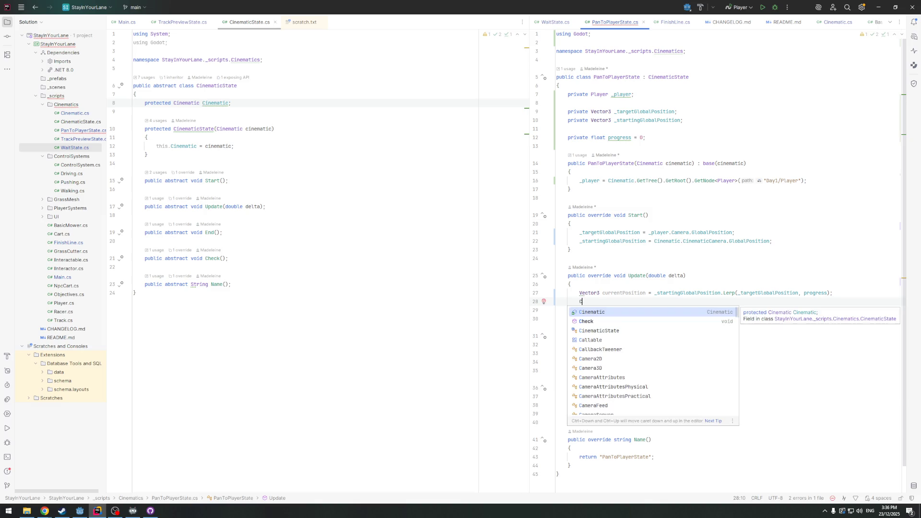
{"action": "type", "text": ".Gl"}
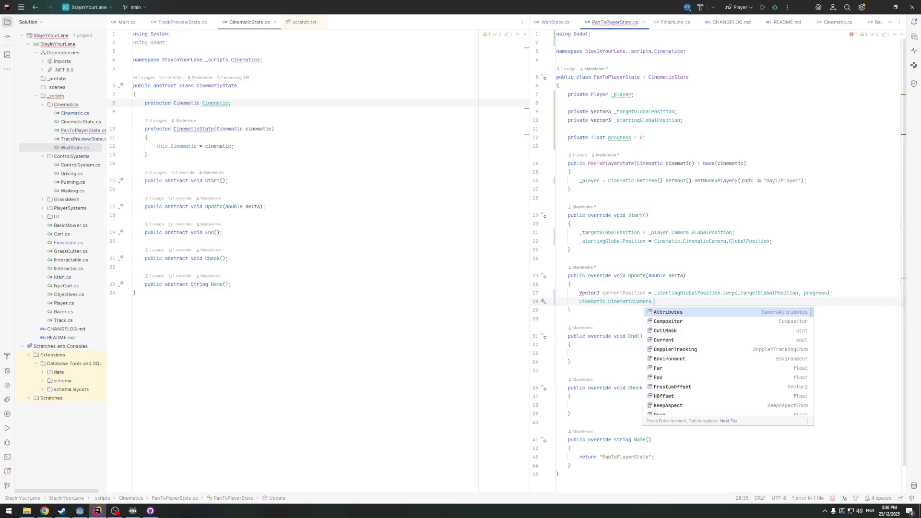
{"action": "key", "text": "Return"}
{"action": "type", "text": "="}
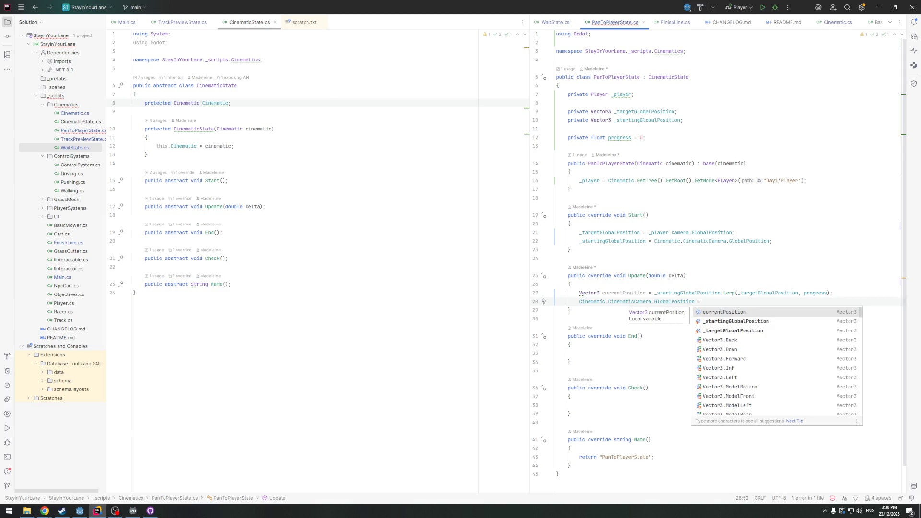
{"action": "key", "text": "Return"}
{"action": "type", "text": ";"}
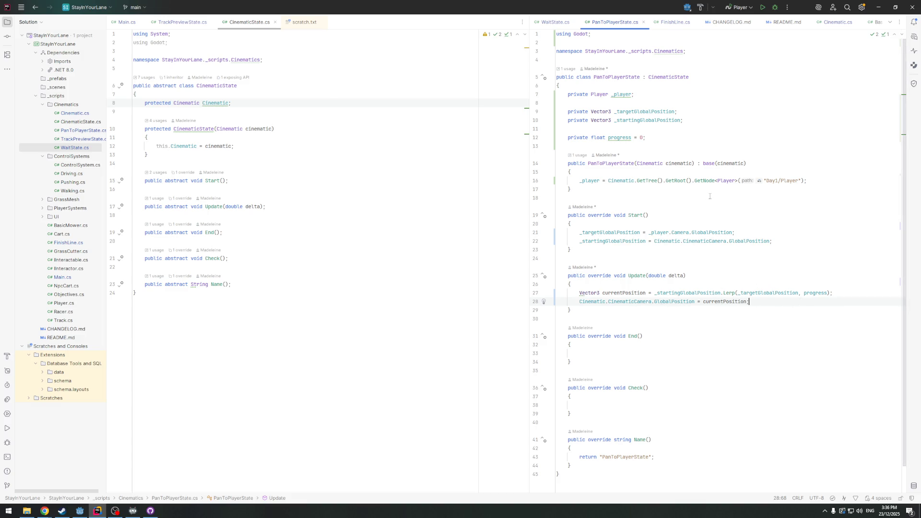
{"action": "left_click", "coordinate": [633, 286]}
{"action": "key", "text": "Return"}
{"action": "key", "text": "Return"}
{"action": "key", "text": "Up"}
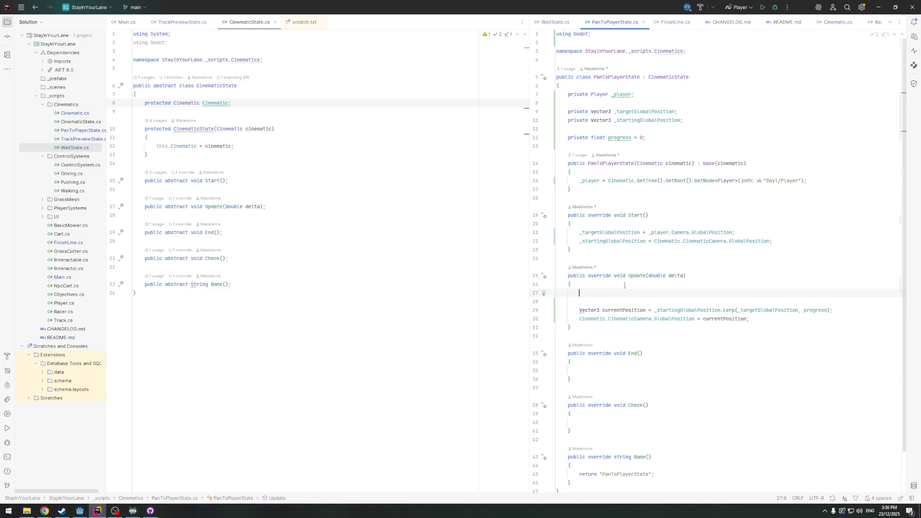
{"action": "left_click", "coordinate": [651, 140]}
Add a private double timeToReachTarget = 1 field below progress
{"action": "key", "text": "Return"}
{"action": "key", "text": "Return"}
{"action": "type", "text": "pr"}
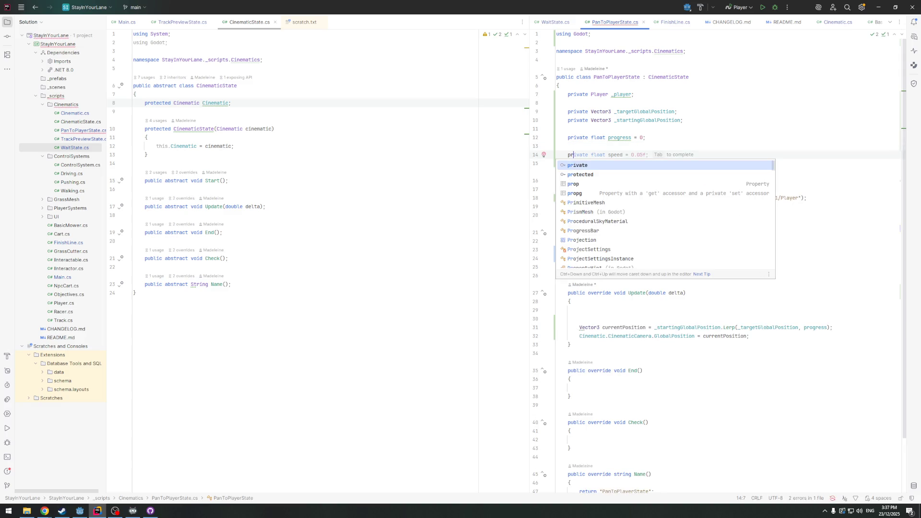
{"action": "key", "text": "Return"}
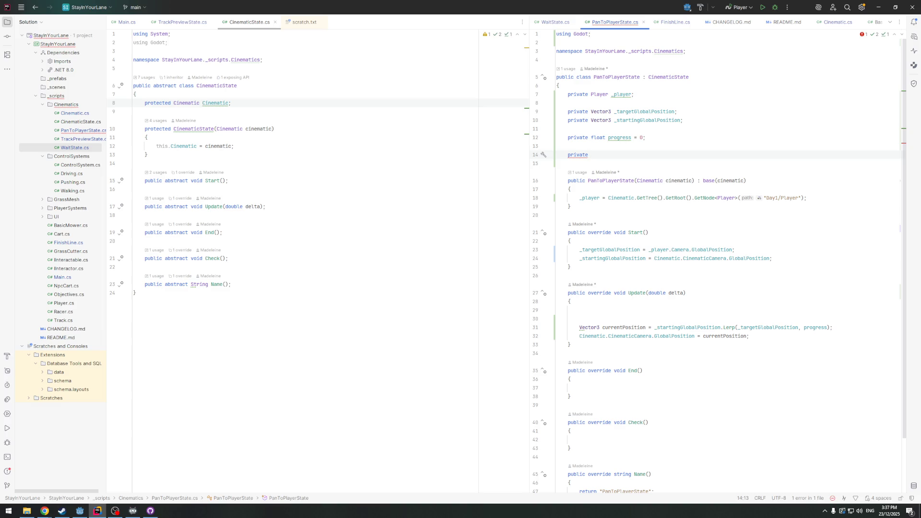
{"action": "type", "text": "double "}
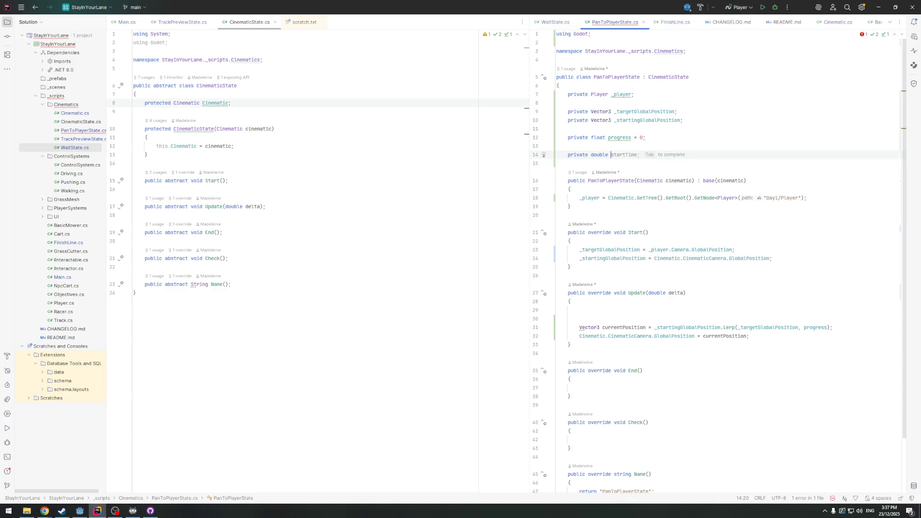
{"action": "type", "text": "timeTo"}
{"action": "type", "text": "Re"}
{"action": "key", "text": "Tab"}
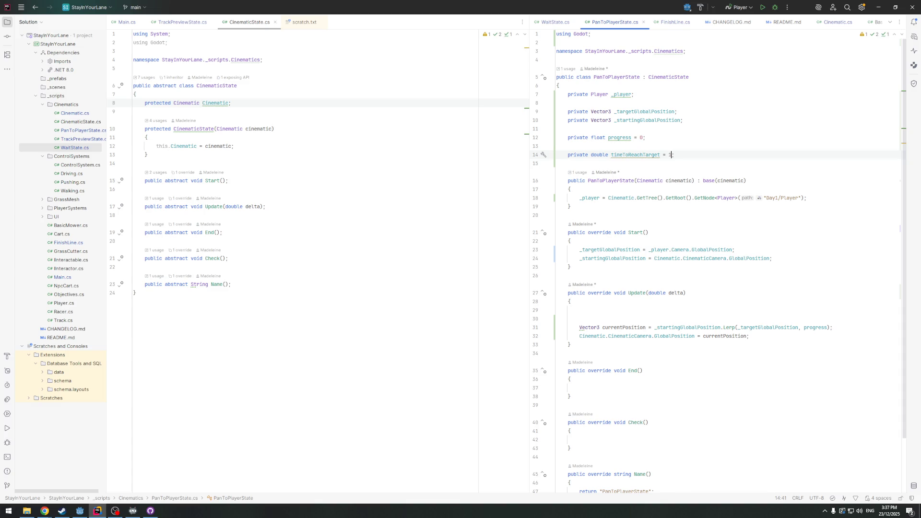
{"action": "type", "text": "1"}
{"action": "key", "text": "BackSpace"}
{"action": "left_click", "coordinate": [683, 156]}
Add a double currentTime = 0 field, renamed from the suggested timeSinceStarted
{"action": "key", "text": "Return"}
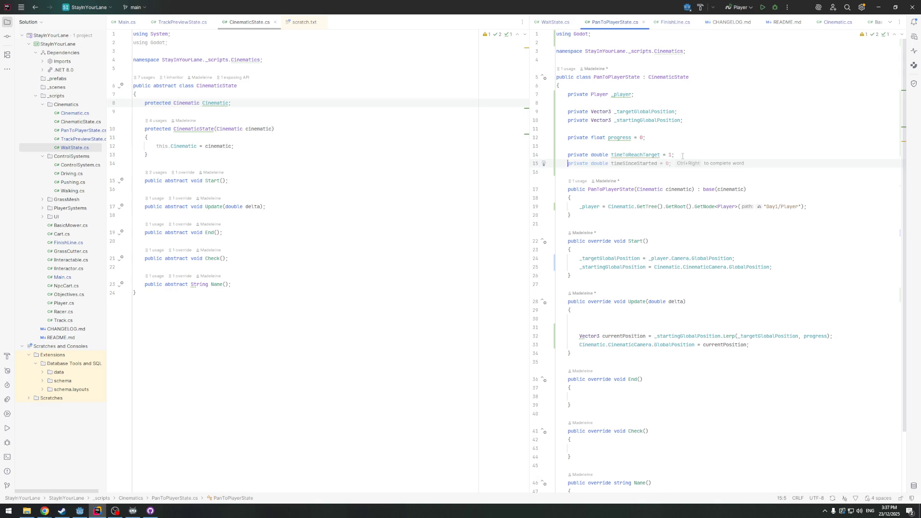
{"action": "type", "text": "pr"}
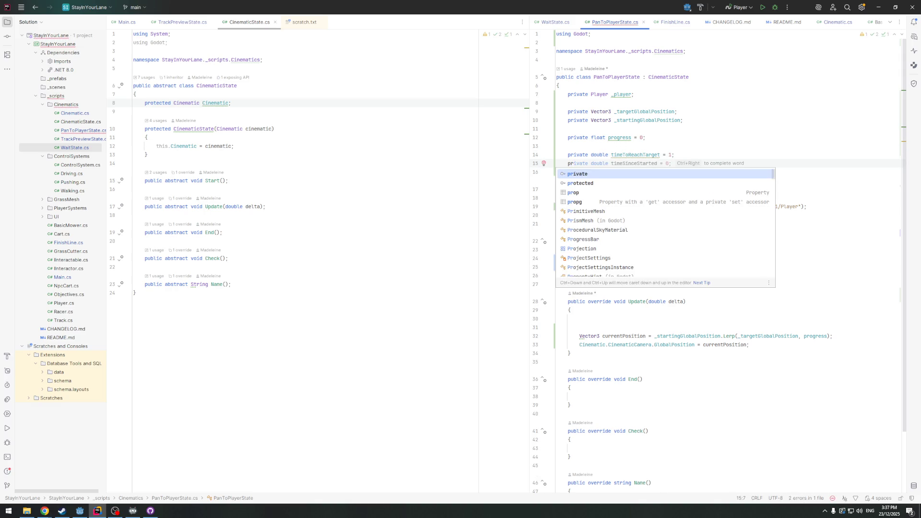
{"action": "key", "text": "Tab"}
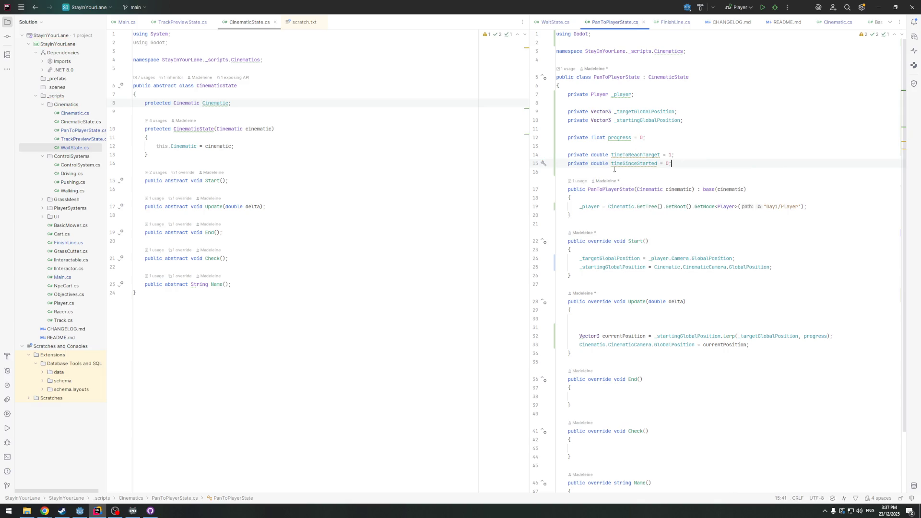
{"action": "double_click", "coordinate": [613, 163]}
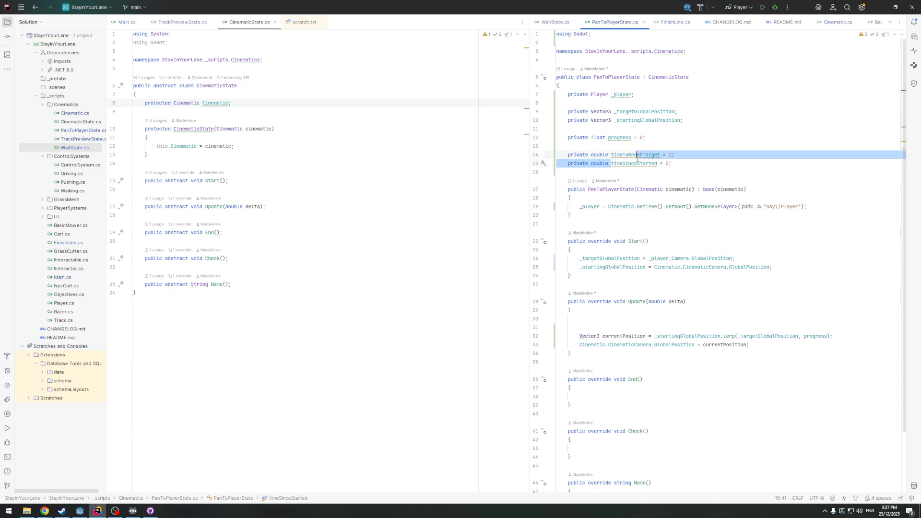
{"action": "type", "text": "currentTime"}
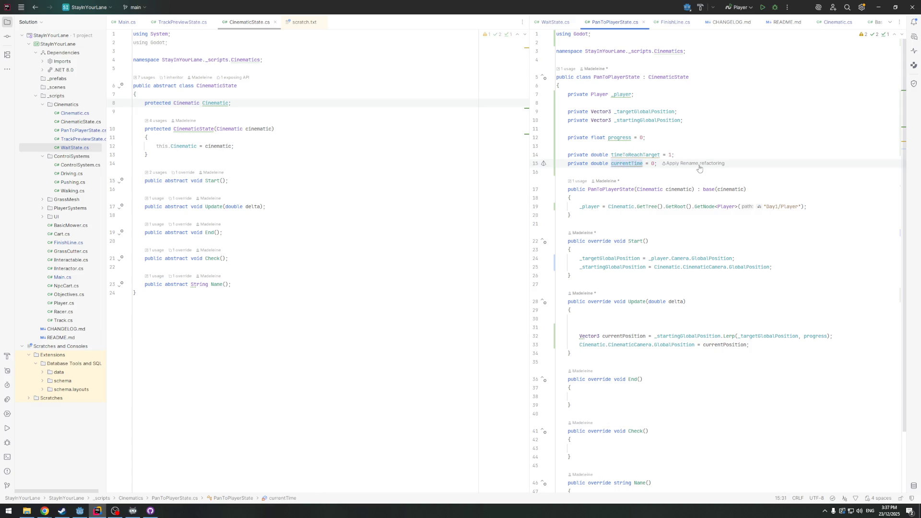
Add currentTime += delta; at the top of Update()
{"action": "left_click", "coordinate": [616, 319]}
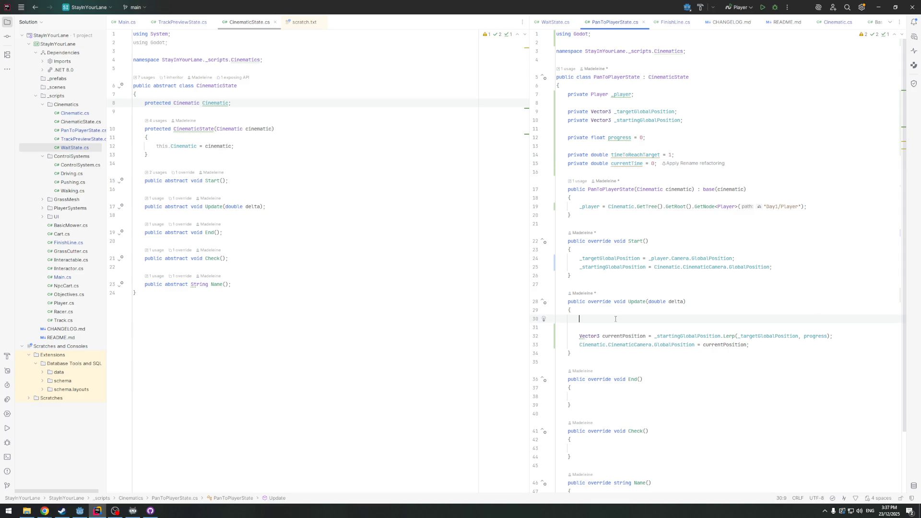
{"action": "type", "text": "cu"}
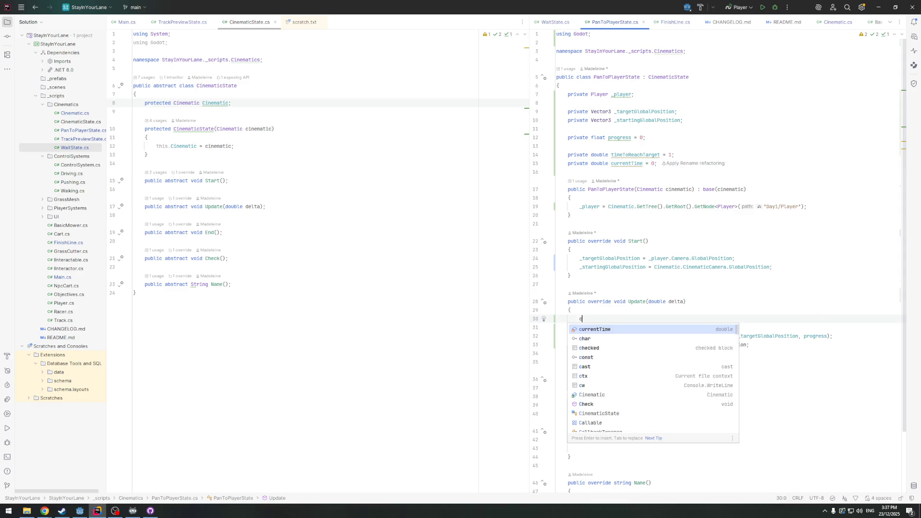
{"action": "key", "text": "Return"}
{"action": "type", "text": "+= delta;"}
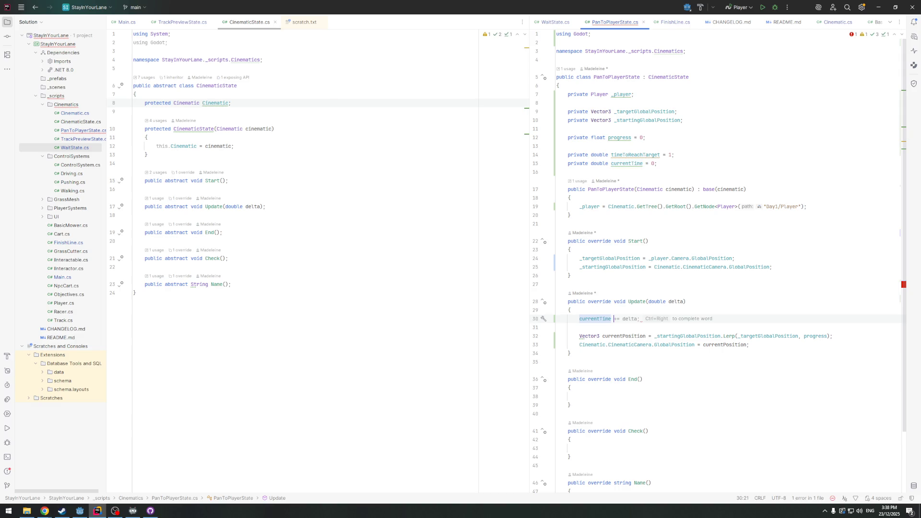
{"action": "key", "text": "Return"}
{"action": "key", "text": "Return"}
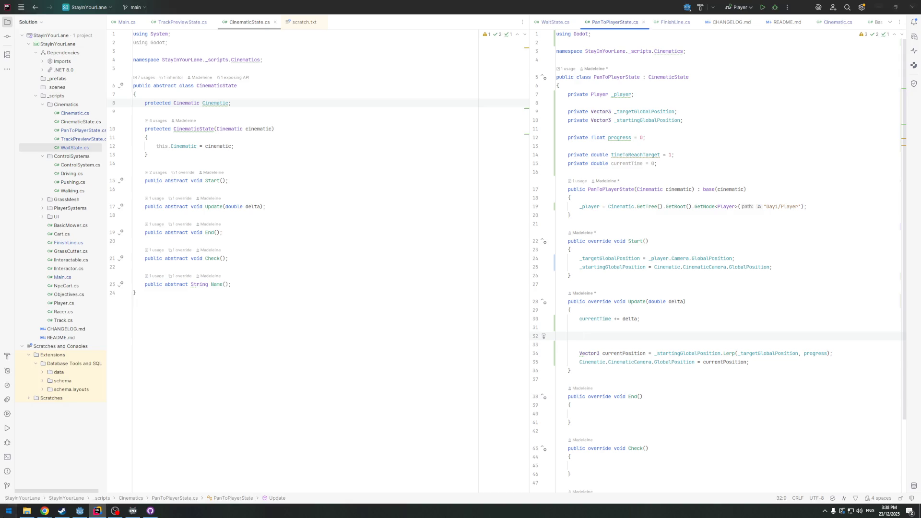
Launch Windows Calculator from the Start search
{"action": "left_click", "coordinate": [8, 511]}
{"action": "type", "text": "c"}
{"action": "key", "text": "Return"}
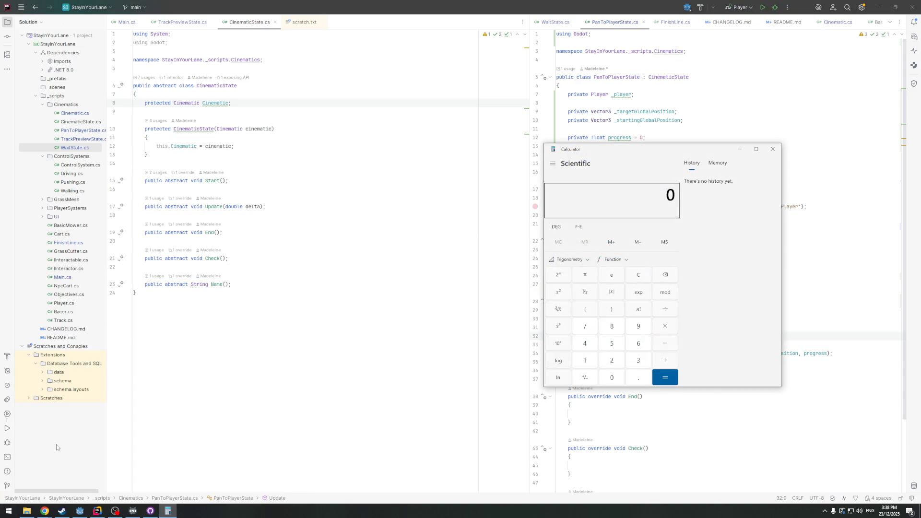
Compute 2 ÷ 10 = 0.2 in Calculator, then close it
{"action": "left_click_drag", "start_coordinate": [611, 150], "coordinate": [504, 137]}
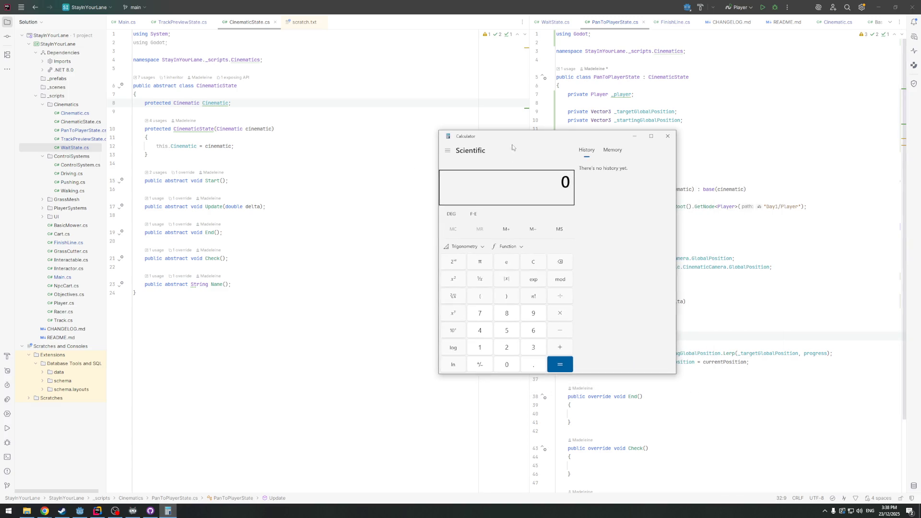
{"action": "left_click", "coordinate": [478, 343]}
{"action": "left_click", "coordinate": [506, 368]}
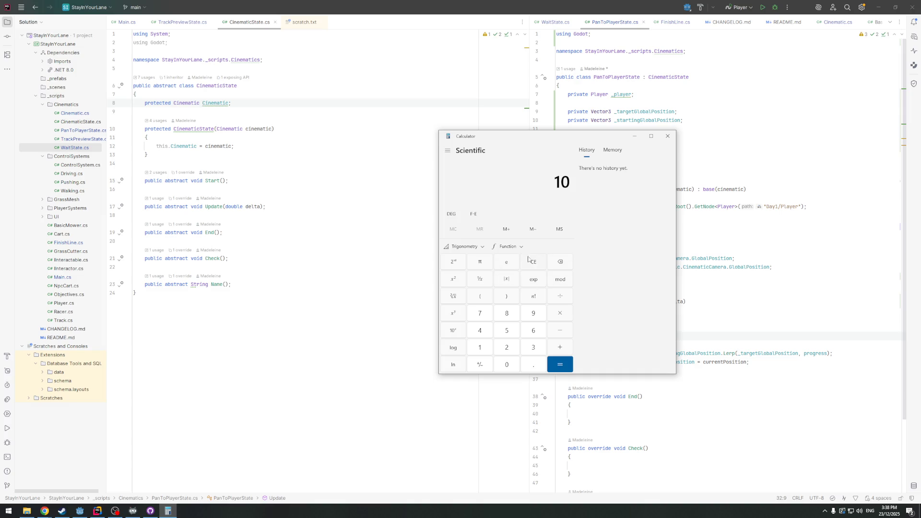
{"action": "left_click", "coordinate": [534, 262]}
{"action": "left_click", "coordinate": [507, 347]}
{"action": "key", "text": "Return"}
{"action": "left_click", "coordinate": [480, 348]}
{"action": "left_click", "coordinate": [507, 364]}
{"action": "left_click", "coordinate": [558, 365]}
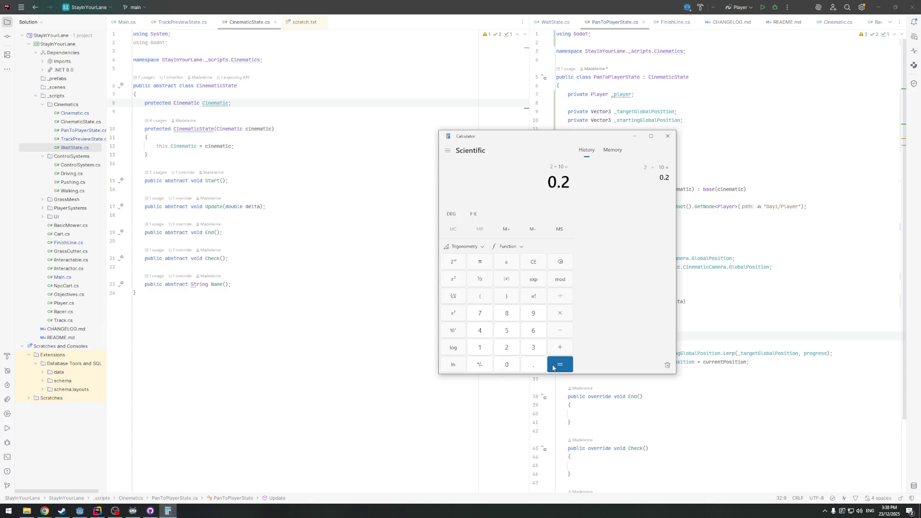
{"action": "left_click", "coordinate": [668, 135]}
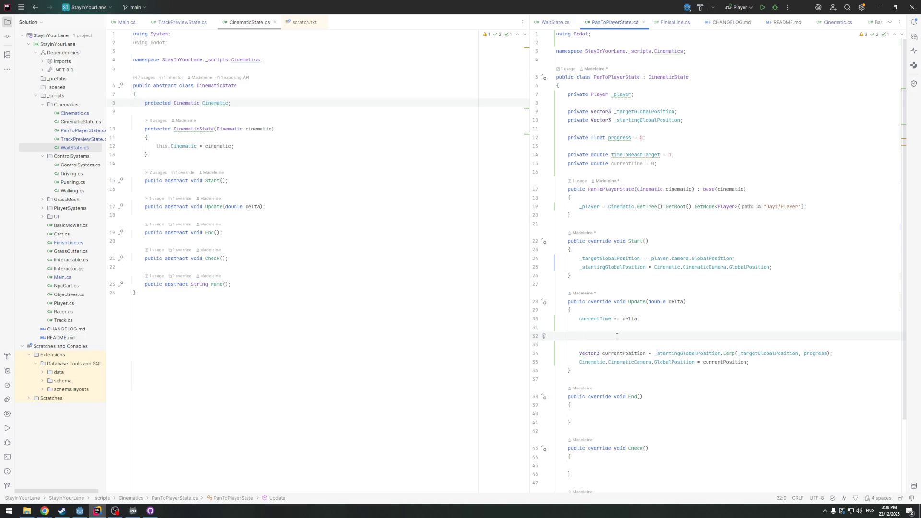
On line 32, write progress = currentTime / timeToReachTarget; using autocomplete
{"action": "type", "text": "progress = cu"}
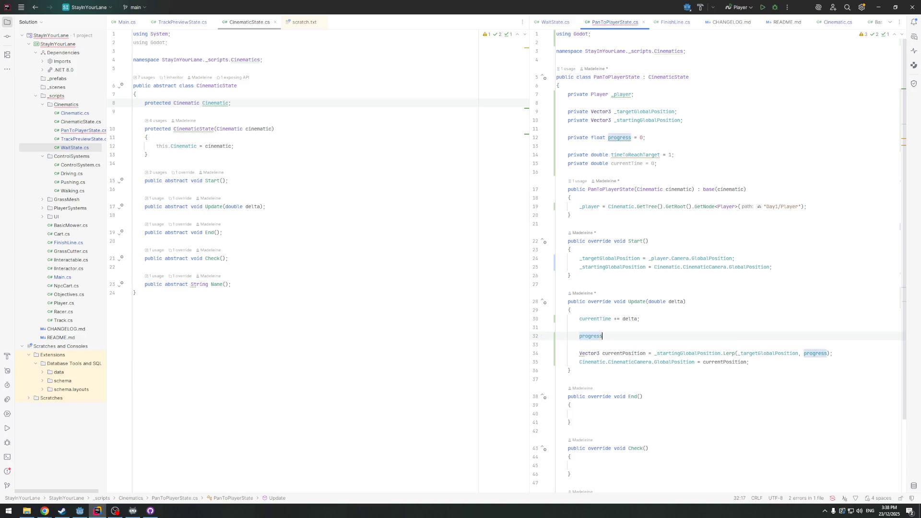
{"action": "key", "text": "Return"}
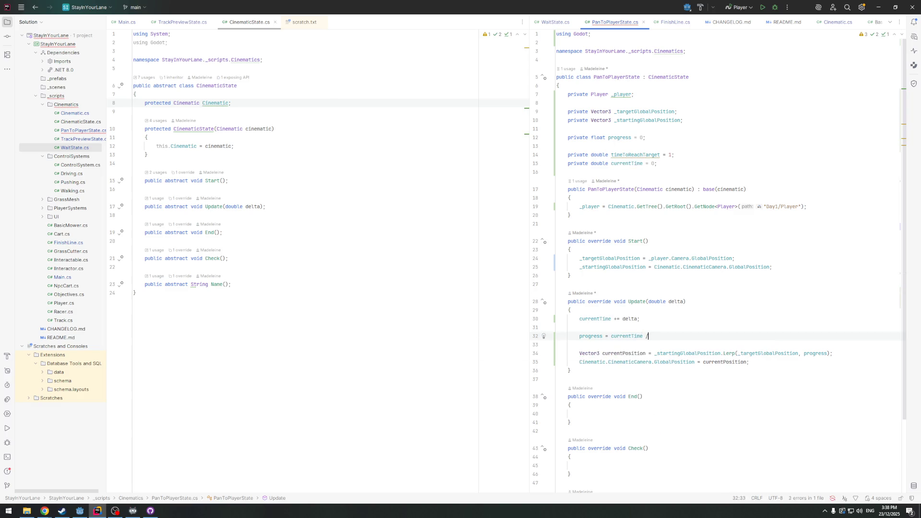
{"action": "type", "text": "/ "}
{"action": "type", "text": "ti"}
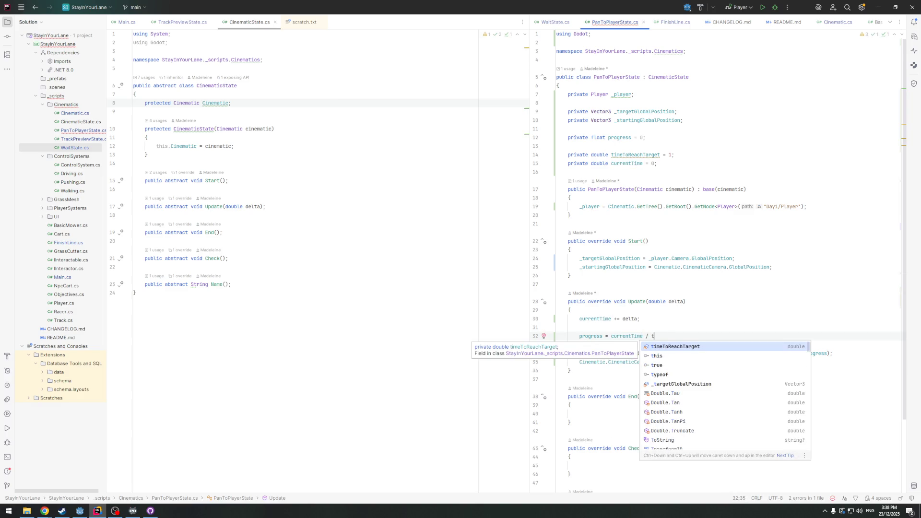
{"action": "key", "text": "Return"}
{"action": "type", "text": ";"}
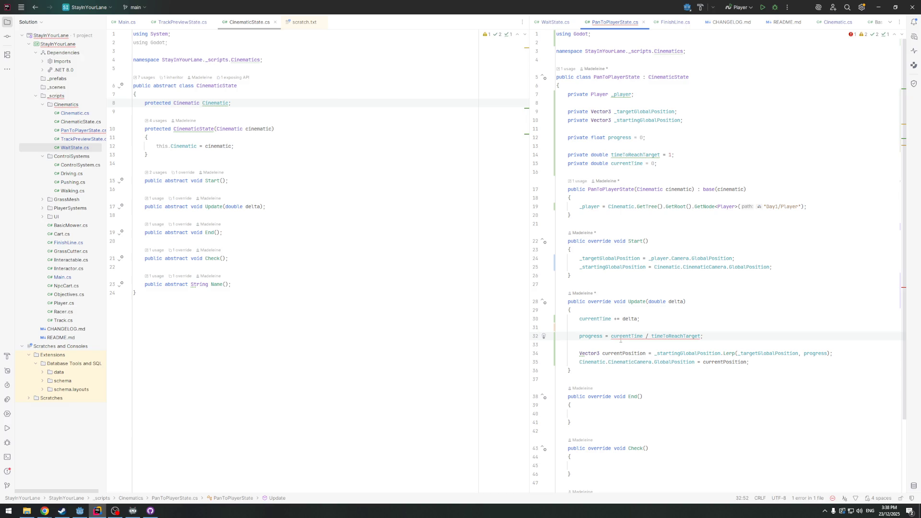
Wrap the division in a float cast: progress = (float)(currentTime / timeToReachTarget);
{"action": "mouse_move", "coordinate": [621, 340]}
{"action": "left_click", "coordinate": [611, 336]}
{"action": "type", "text": "(float)"}
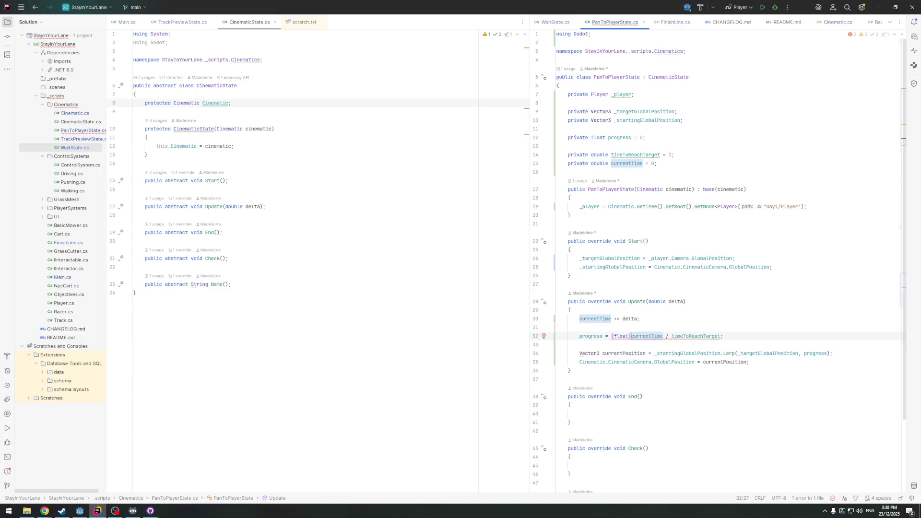
{"action": "mouse_move", "coordinate": [685, 335]}
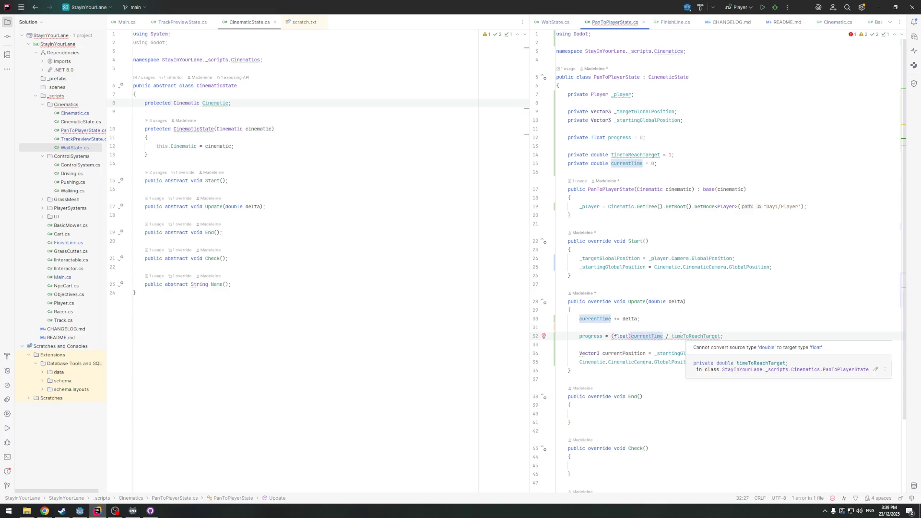
{"action": "type", "text": "("}
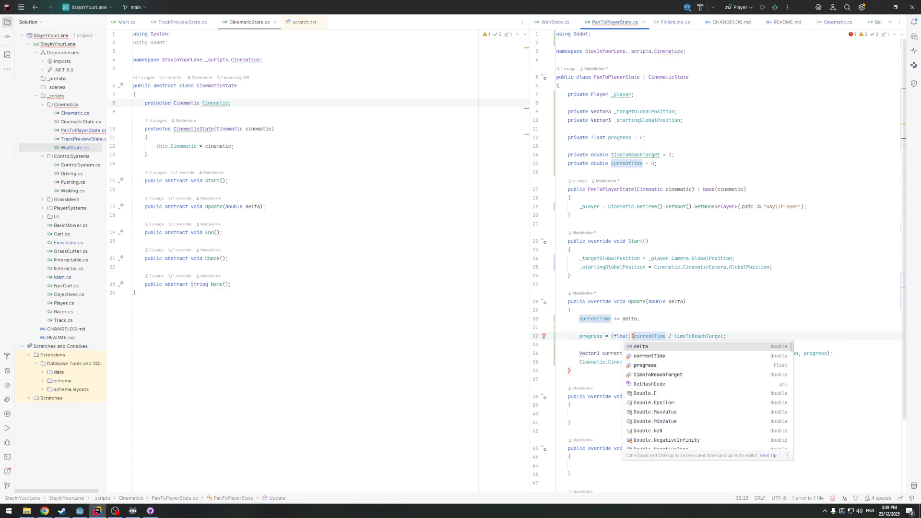
{"action": "left_click", "coordinate": [725, 335]}
{"action": "type", "text": ")"}
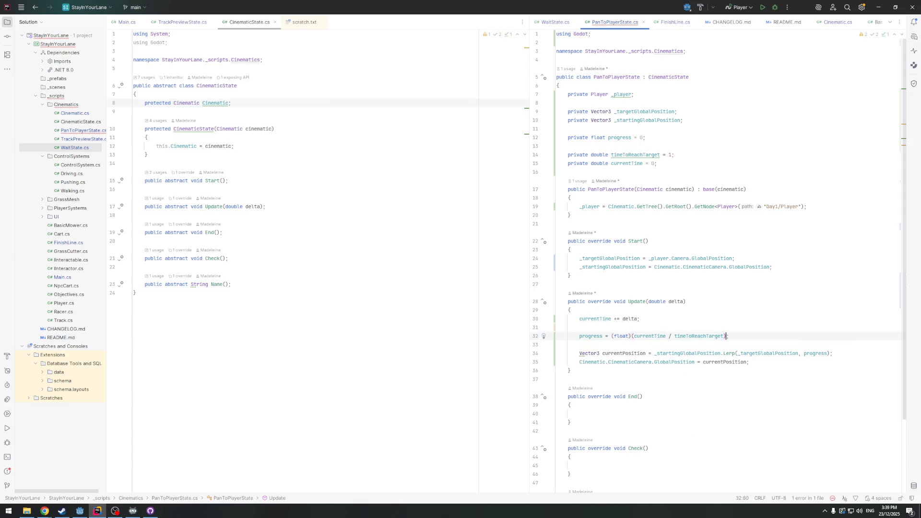
Review the currentTime += delta line, the use of progress, and the currentTime field declaration
{"action": "left_click", "coordinate": [654, 319]}
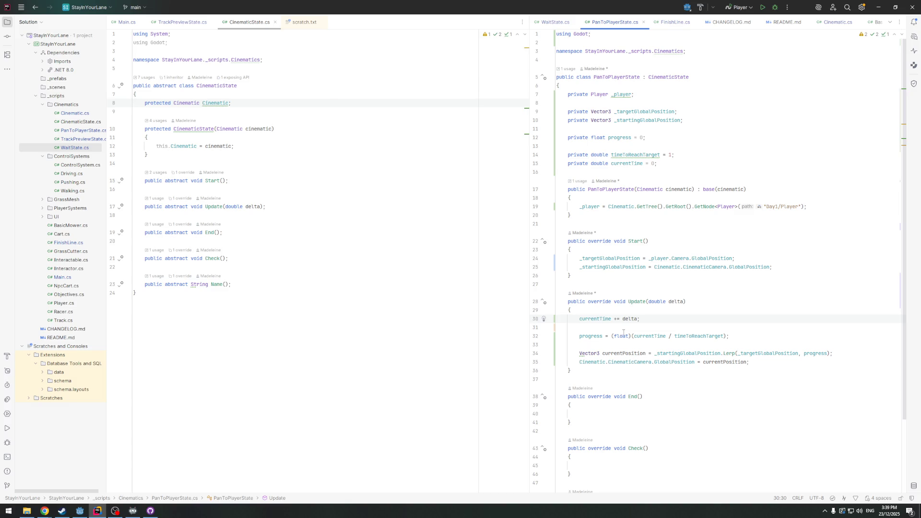
{"action": "left_click", "coordinate": [586, 336]}
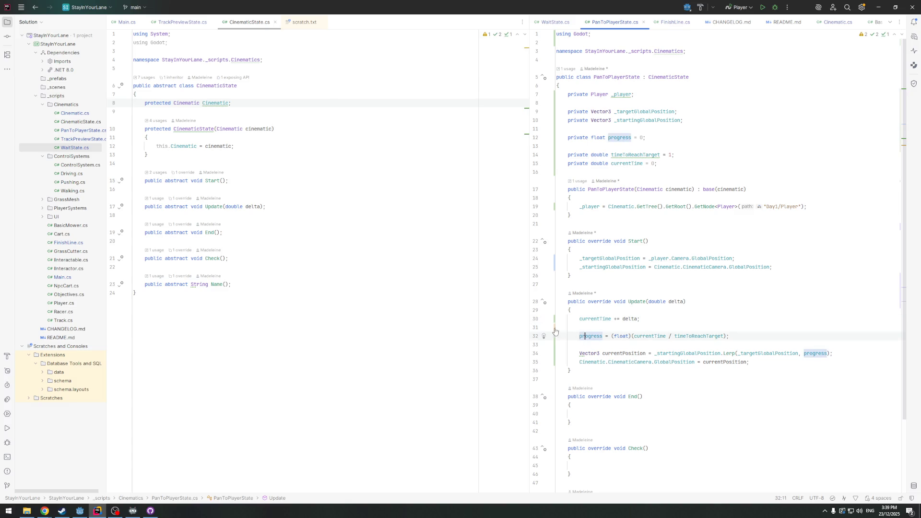
{"action": "left_click", "coordinate": [663, 164]}
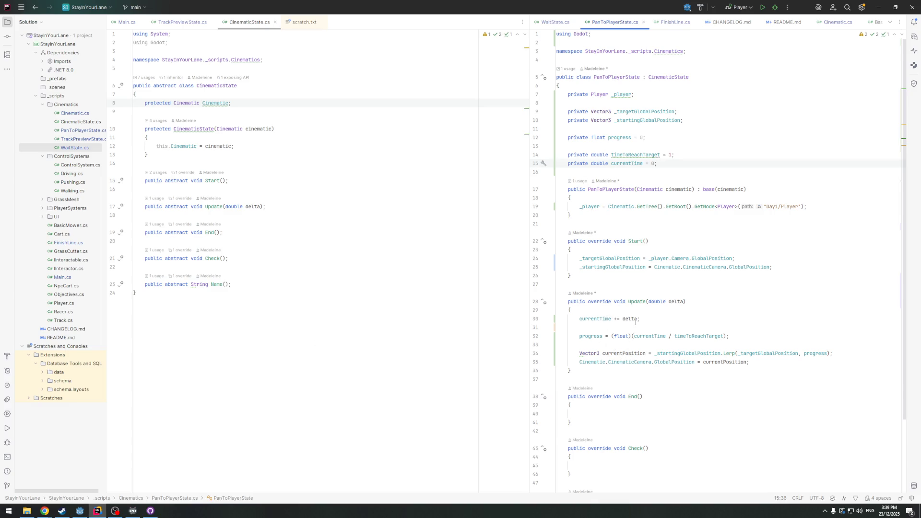
{"action": "left_click", "coordinate": [79, 512]}
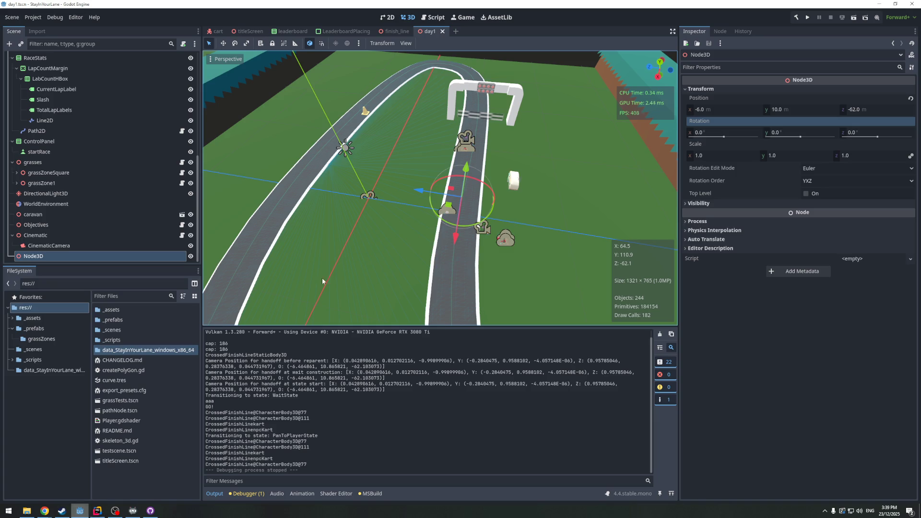
{"action": "left_click", "coordinate": [807, 19]}
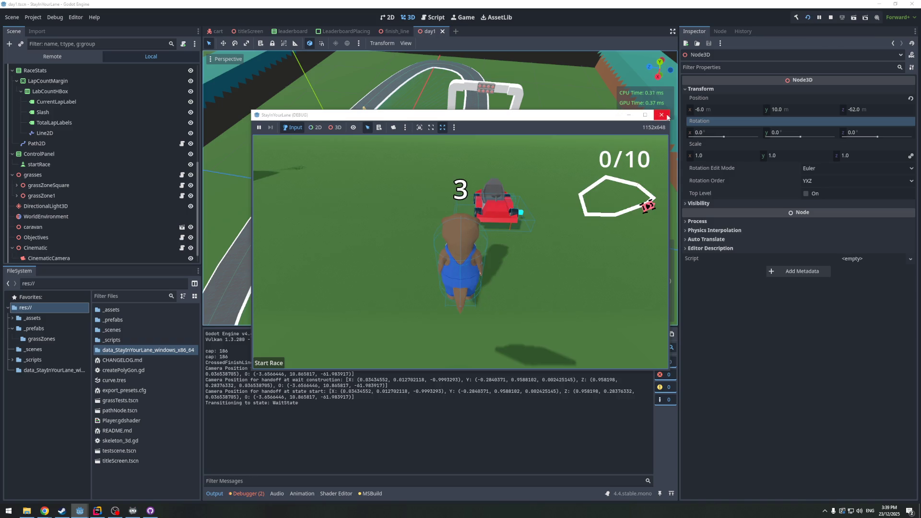
{"action": "left_click", "coordinate": [662, 114]}
{"action": "left_click", "coordinate": [98, 512]}
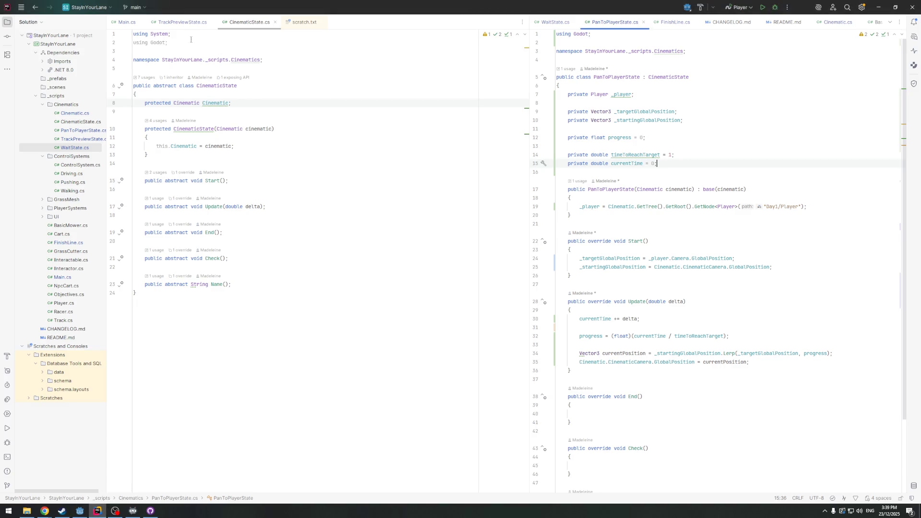
Uncomment the camera-switch lines 20–22 in Main.cs's _Ready
{"action": "left_click", "coordinate": [124, 22]}
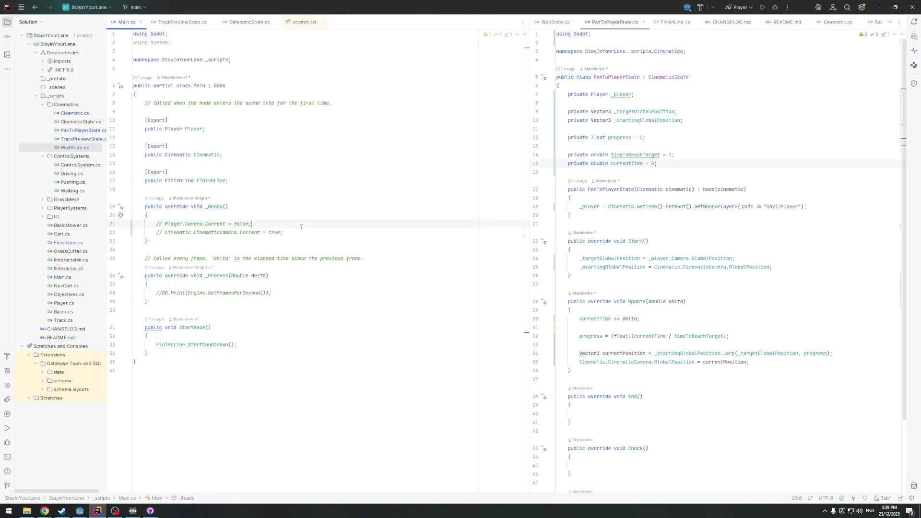
{"action": "left_click_drag", "start_coordinate": [284, 232], "coordinate": [93, 222]}
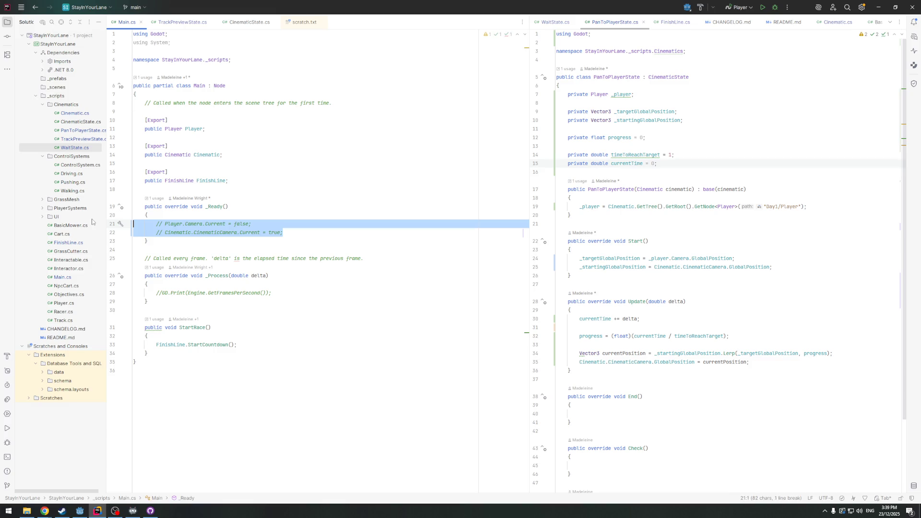
{"action": "key", "text": "ctrl+slash"}
{"action": "left_click", "coordinate": [289, 226]}
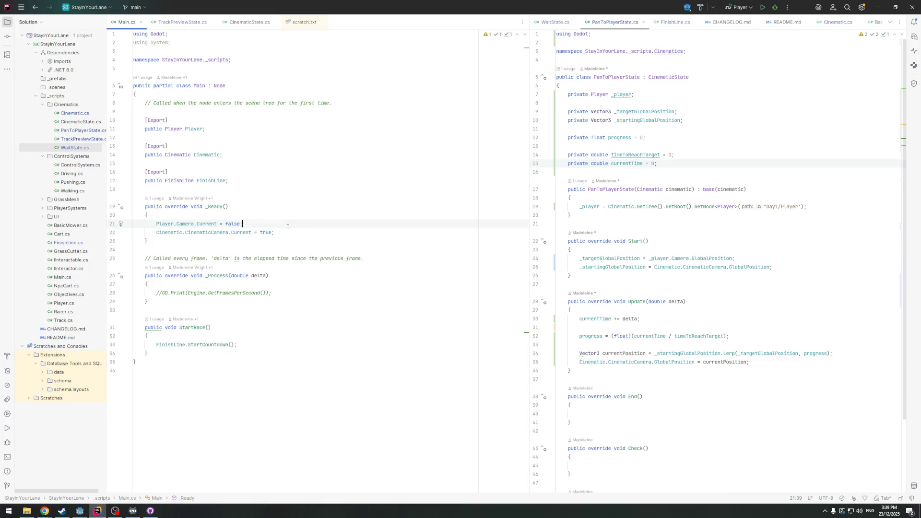
In TrackPreviewState.cs, change pathSpeed to 0.2f
{"action": "left_click", "coordinate": [174, 22]}
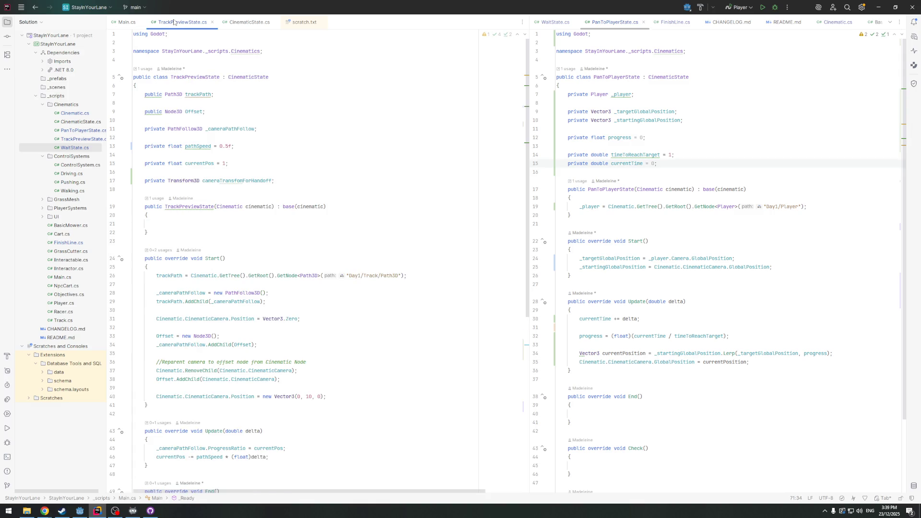
{"action": "left_click", "coordinate": [227, 146]}
{"action": "key", "text": "BackSpace"}
{"action": "type", "text": "2"}
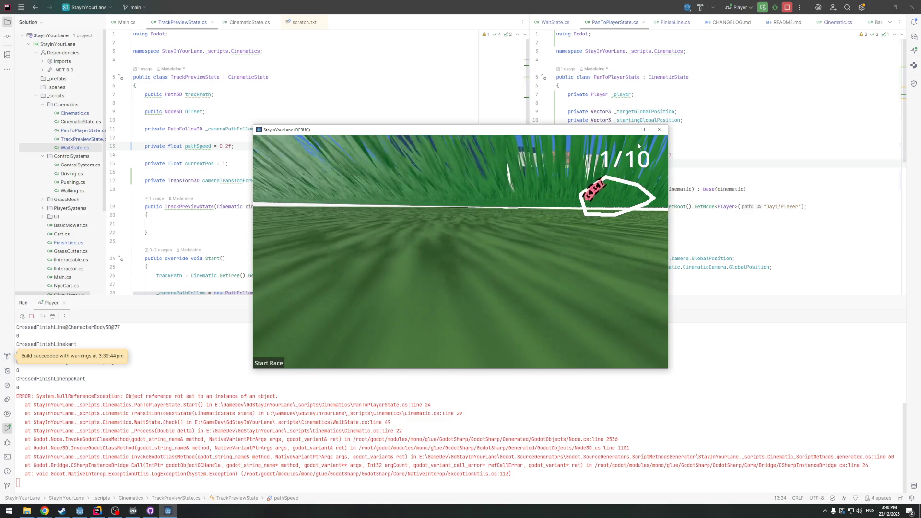
Close the game, read the 'Node not found: Day1/Player' error, and compare against Godot's scene tree
{"action": "key", "text": "Escape"}
{"action": "scroll", "coordinate": [110, 408], "scroll_direction": "up", "scroll_amount": 5}
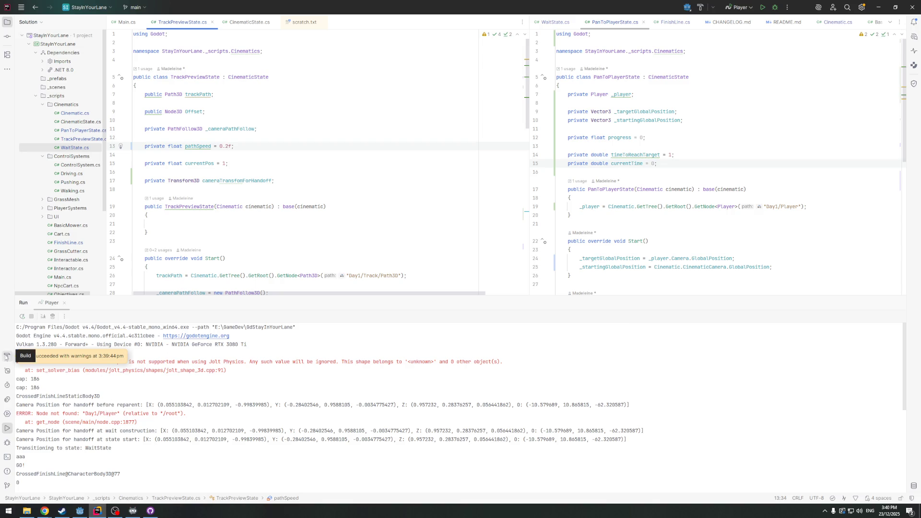
{"action": "left_click", "coordinate": [48, 367]}
{"action": "scroll", "coordinate": [44, 358], "scroll_direction": "down", "scroll_amount": 1}
{"action": "scroll", "coordinate": [42, 358], "scroll_direction": "up", "scroll_amount": 1}
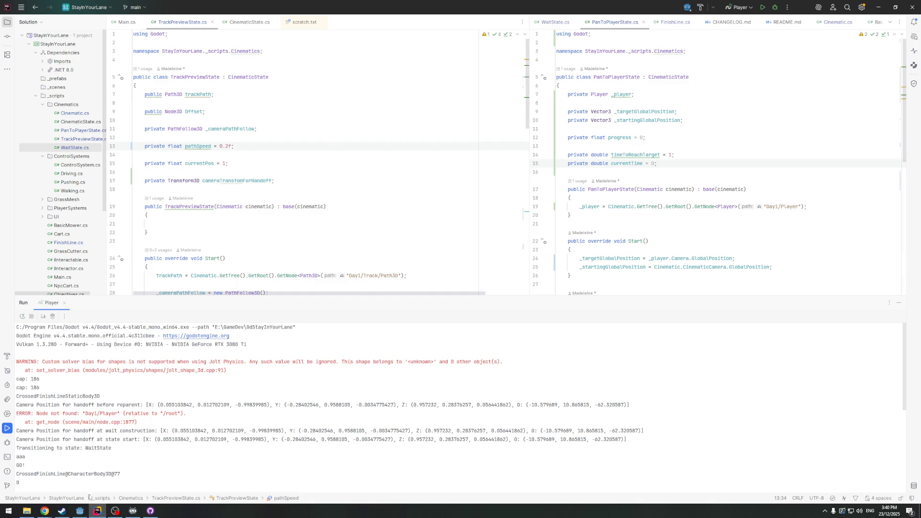
{"action": "left_click", "coordinate": [80, 511]}
{"action": "scroll", "coordinate": [52, 153], "scroll_direction": "up", "scroll_amount": 15}
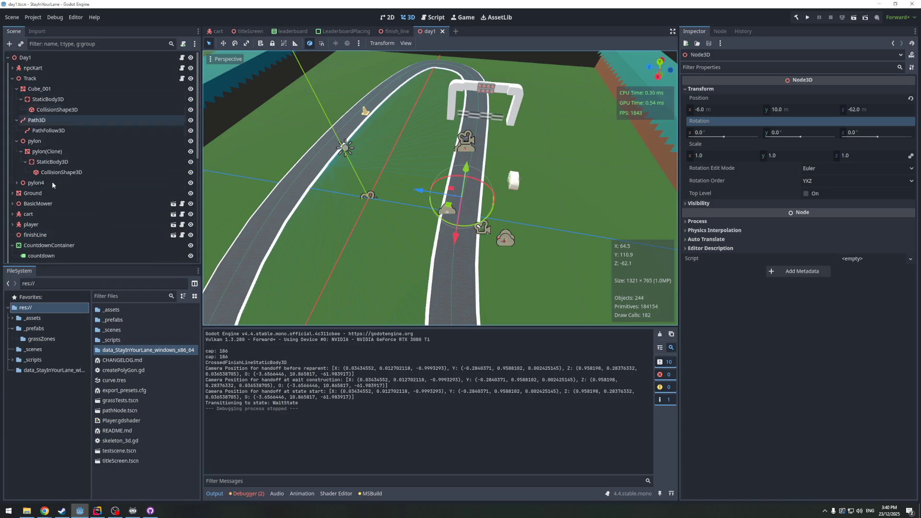
{"action": "key", "text": "alt+Tab"}
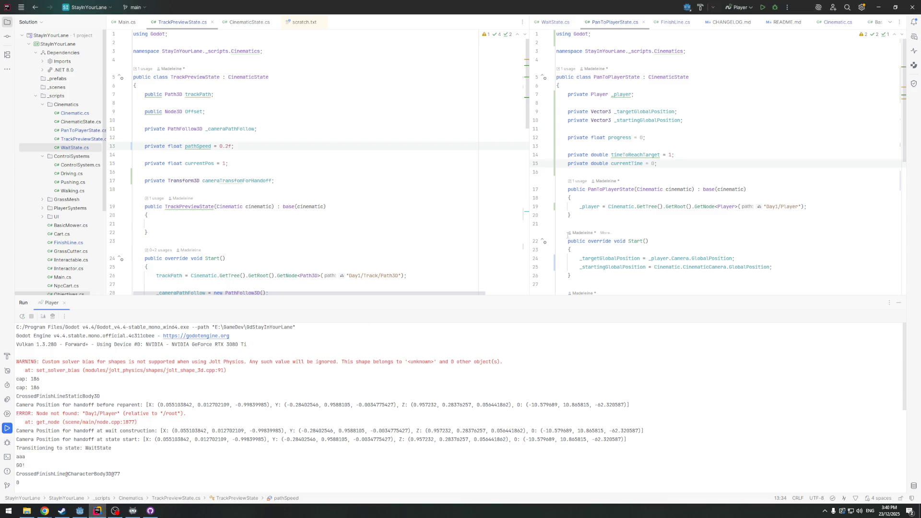
On line 19, change the node path 'Day1/Player' to 'Day1/player'
{"action": "left_click", "coordinate": [770, 207]}
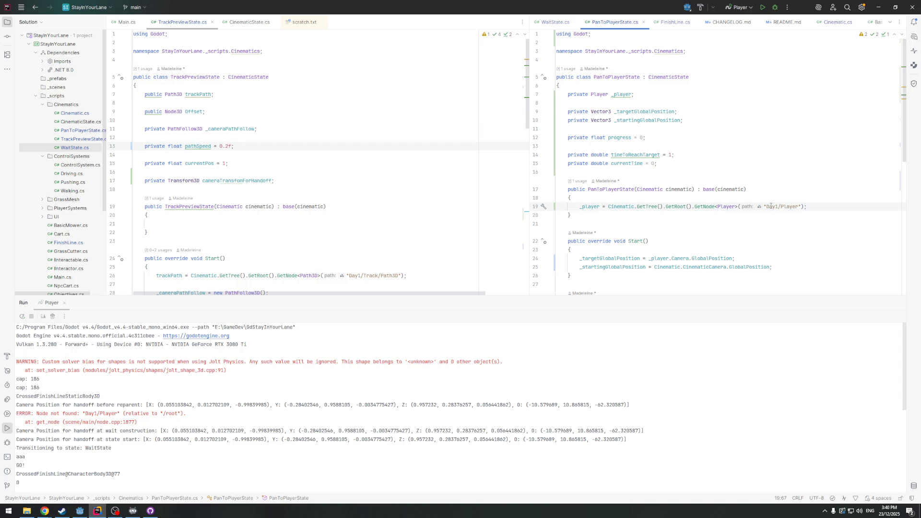
{"action": "left_click", "coordinate": [781, 206]}
{"action": "type", "text": "p"}
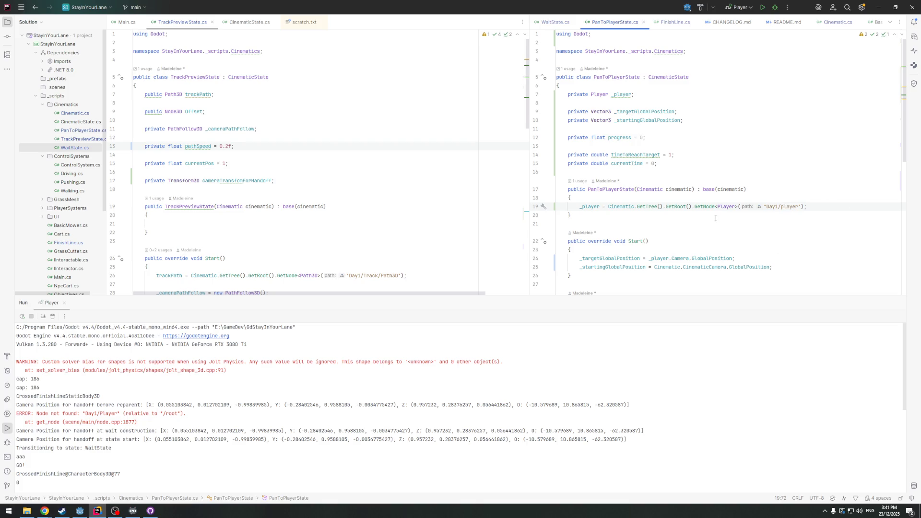
Run the game in Godot, watch the intro cinematic reach pan-to-player, then stop it and return to Rider
{"action": "left_click", "coordinate": [81, 514]}
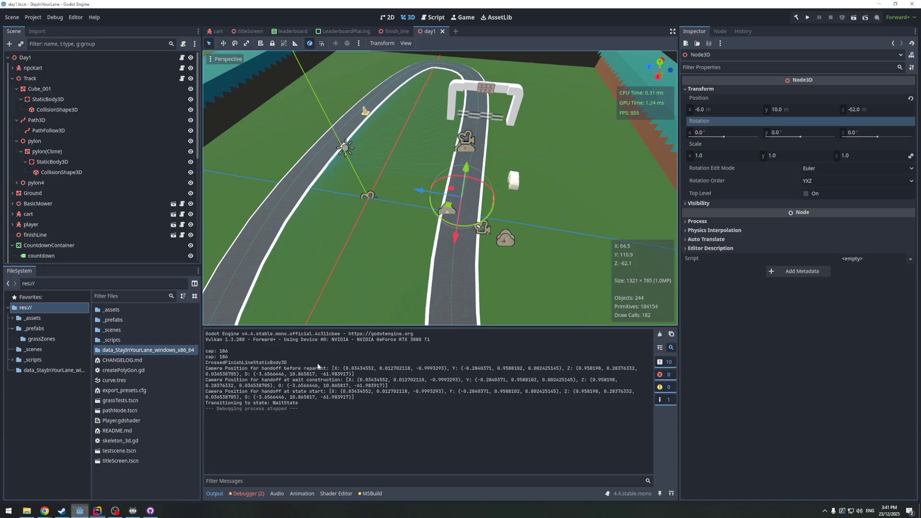
{"action": "left_click", "coordinate": [808, 19]}
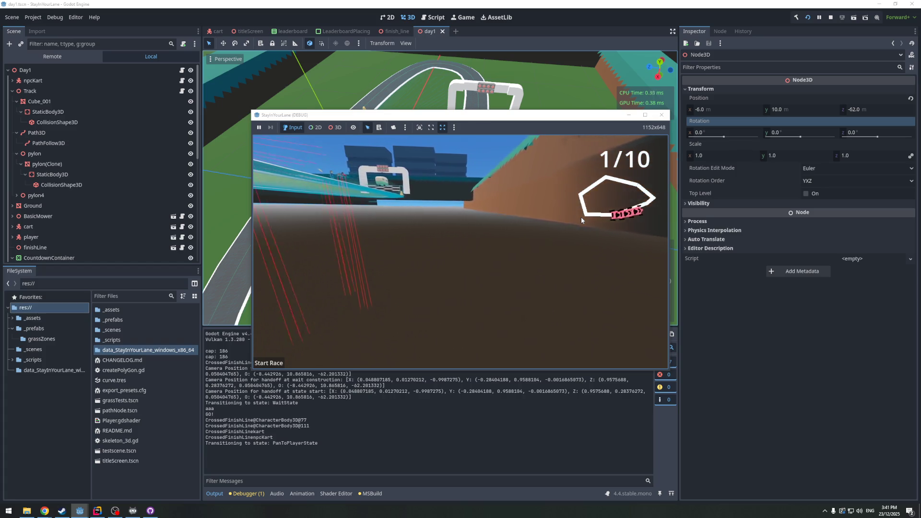
{"action": "left_click", "coordinate": [661, 115]}
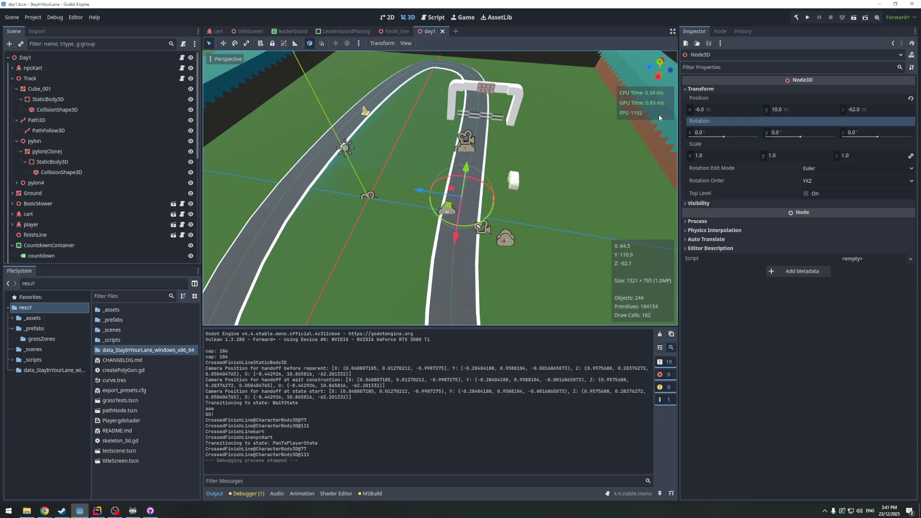
{"action": "left_click", "coordinate": [97, 511]}
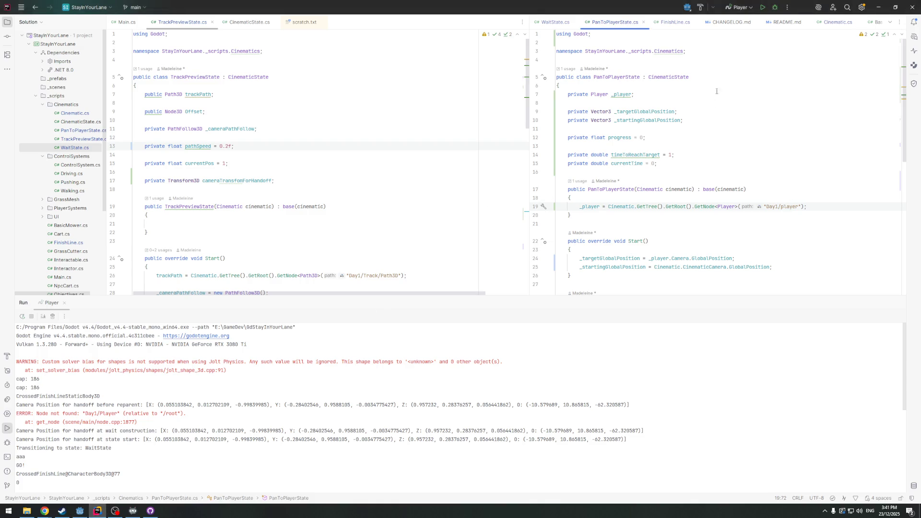
Add an if (progress >= 1) block to PanToPlayerState's empty Check method
{"action": "scroll", "coordinate": [675, 276], "scroll_direction": "down", "scroll_amount": 8}
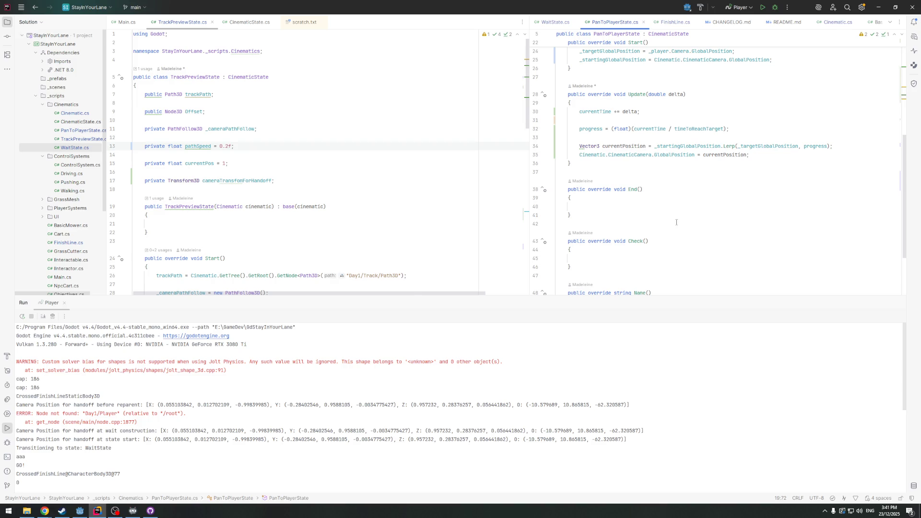
{"action": "scroll", "coordinate": [614, 160], "scroll_direction": "up", "scroll_amount": 7}
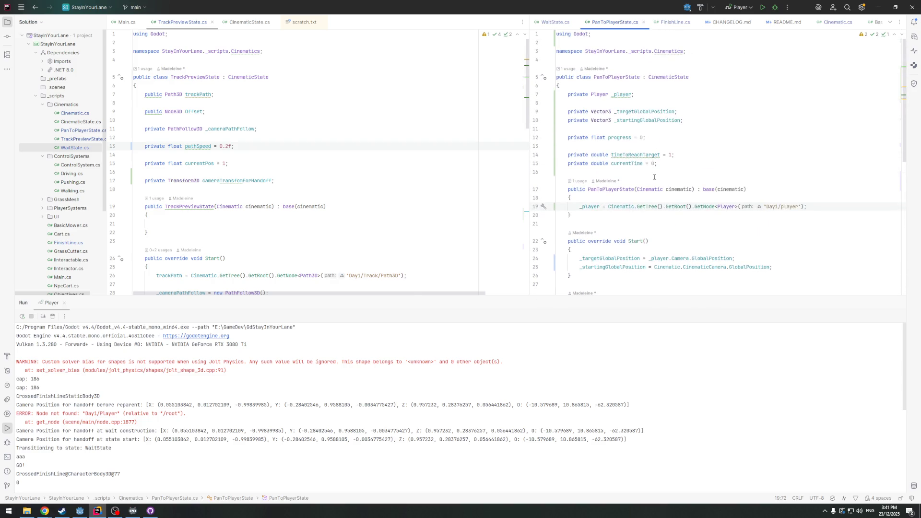
{"action": "scroll", "coordinate": [654, 161], "scroll_direction": "down", "scroll_amount": 2}
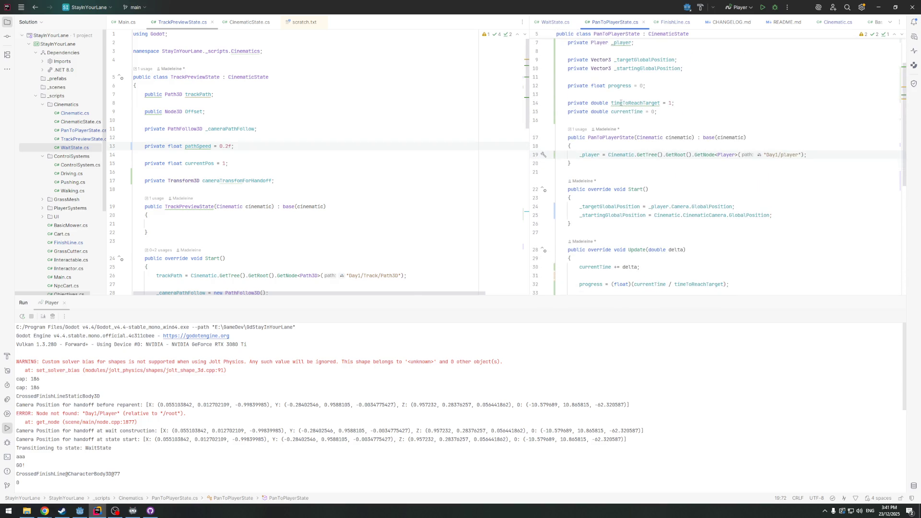
{"action": "scroll", "coordinate": [639, 170], "scroll_direction": "down", "scroll_amount": 6}
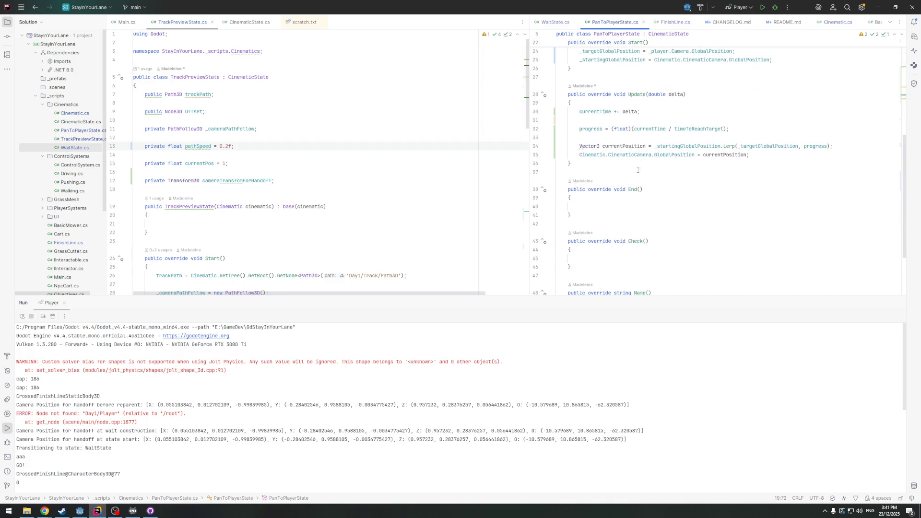
{"action": "scroll", "coordinate": [620, 248], "scroll_direction": "down", "scroll_amount": 1}
{"action": "left_click", "coordinate": [602, 232]}
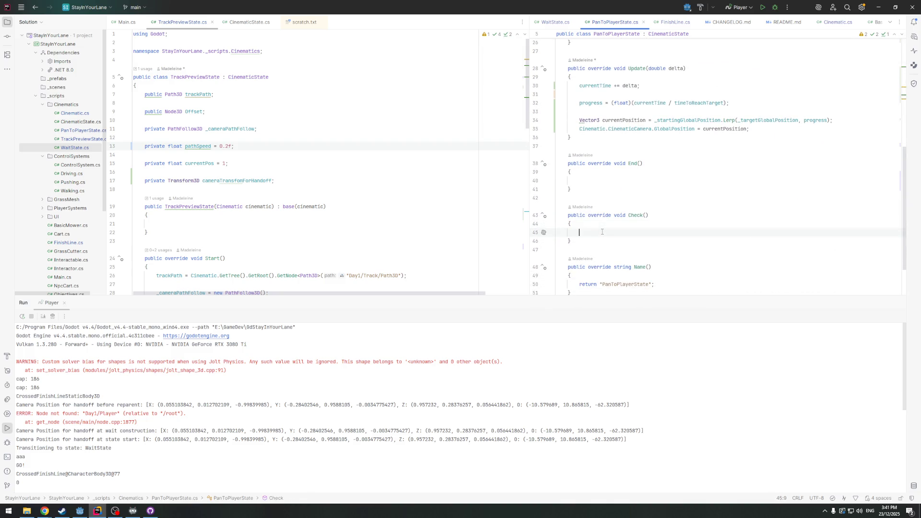
{"action": "type", "text": "if"}
{"action": "key", "text": "Tab"}
{"action": "type", "text": "{"}
{"action": "key", "text": "Return"}
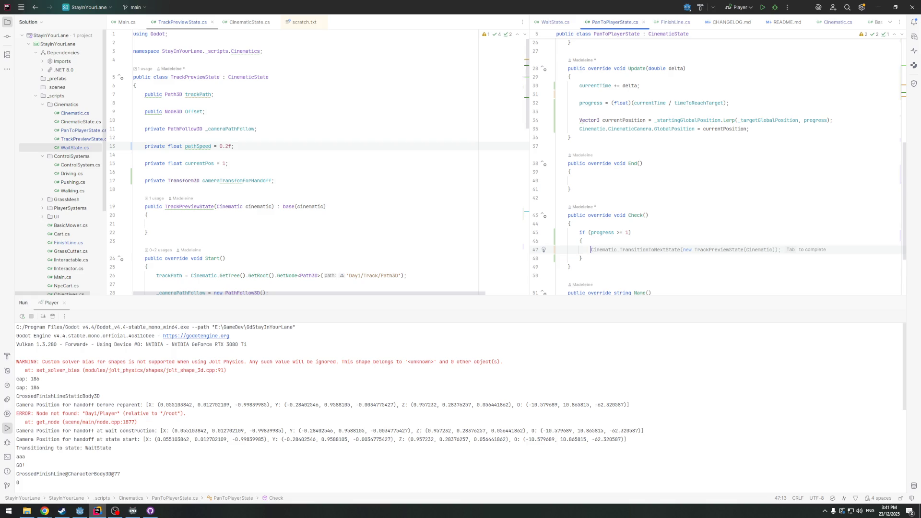
Inside the block, set Cinematic.CinematicCamera.GlobalPosition = _targetGlobalPosition
{"action": "type", "text": "Ci"}
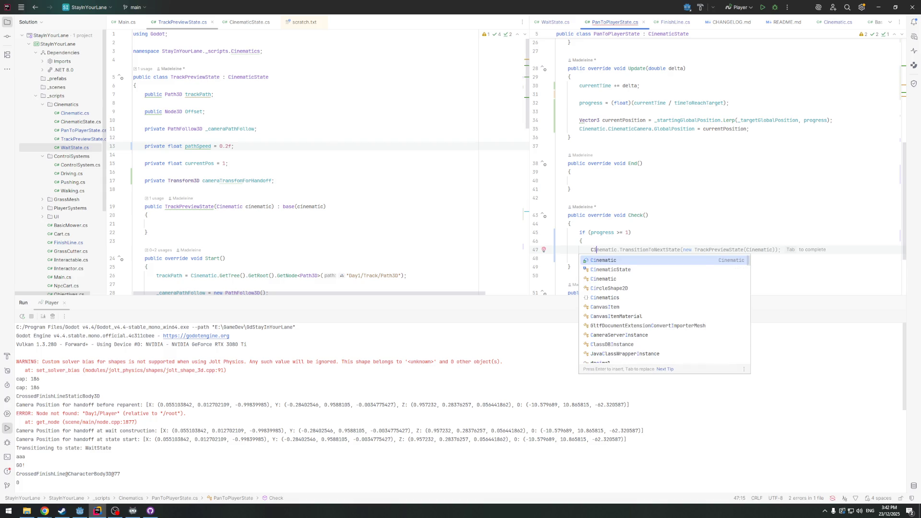
{"action": "key", "text": "Return"}
{"action": "type", "text": ".C"}
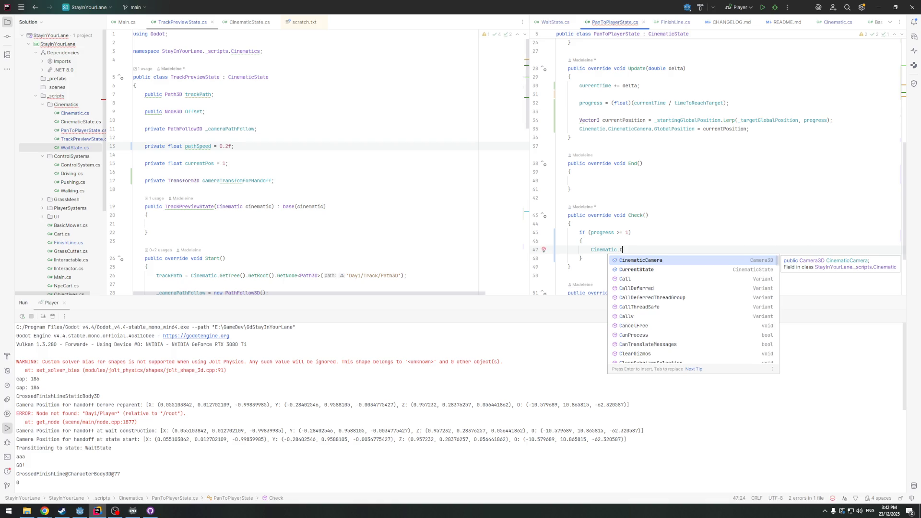
{"action": "key", "text": "Return"}
{"action": "type", "text": "."}
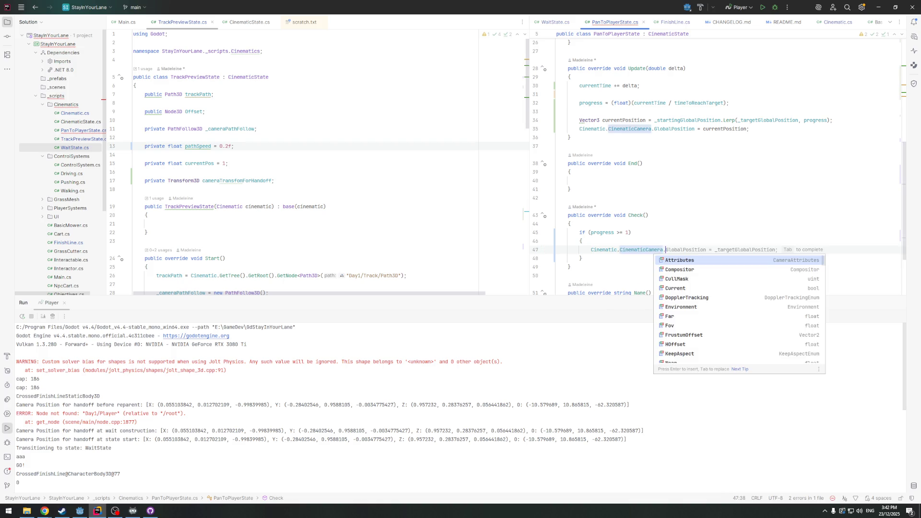
{"action": "type", "text": "GlobalPosition ="}
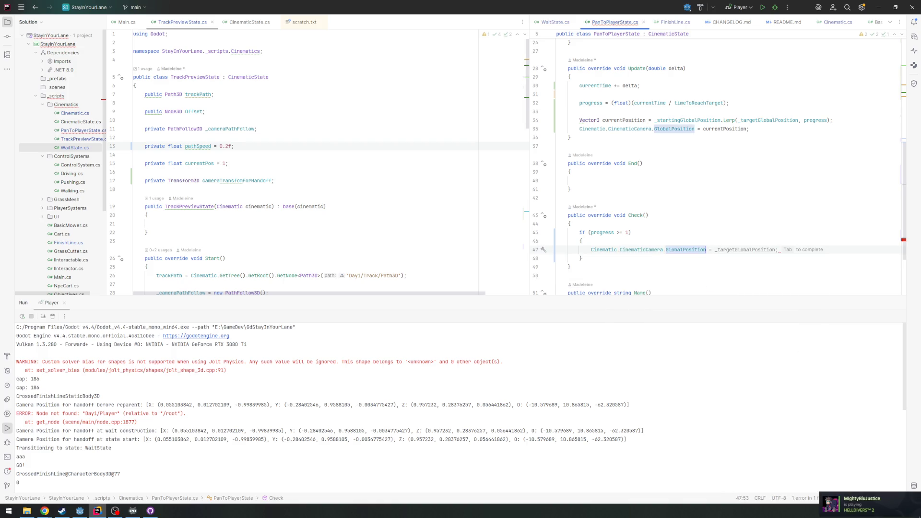
{"action": "scroll", "coordinate": [732, 205], "scroll_direction": "down", "scroll_amount": 3}
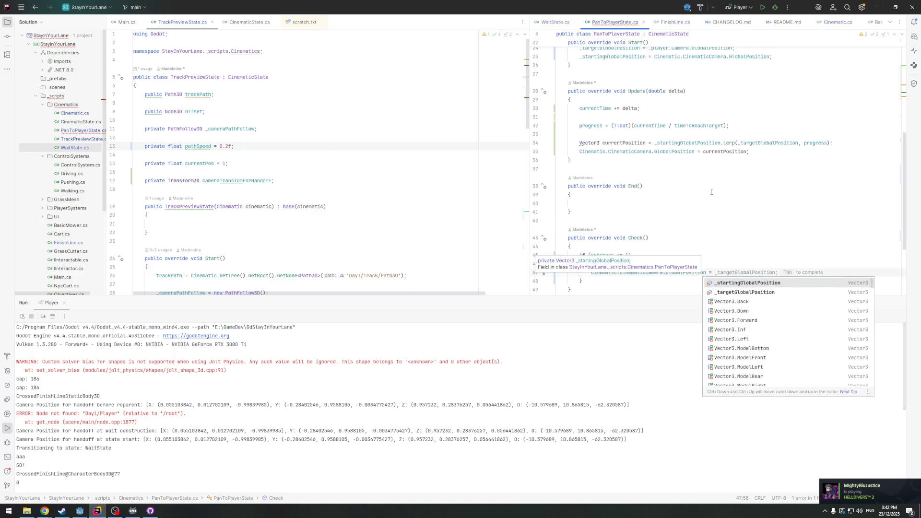
{"action": "scroll", "coordinate": [732, 205], "scroll_direction": "up", "scroll_amount": 1}
{"action": "key", "text": "Tab"}
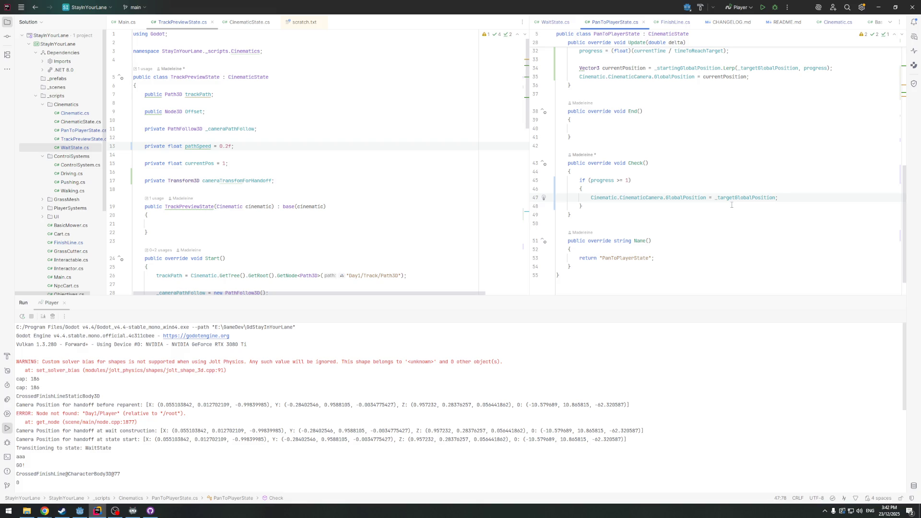
{"action": "key", "text": "Return"}
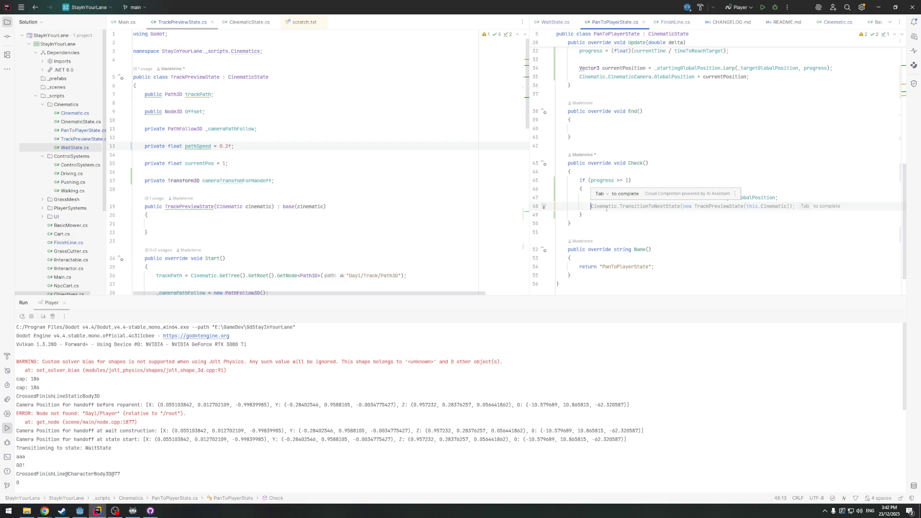
{"action": "scroll", "coordinate": [606, 208], "scroll_direction": "up", "scroll_amount": 3}
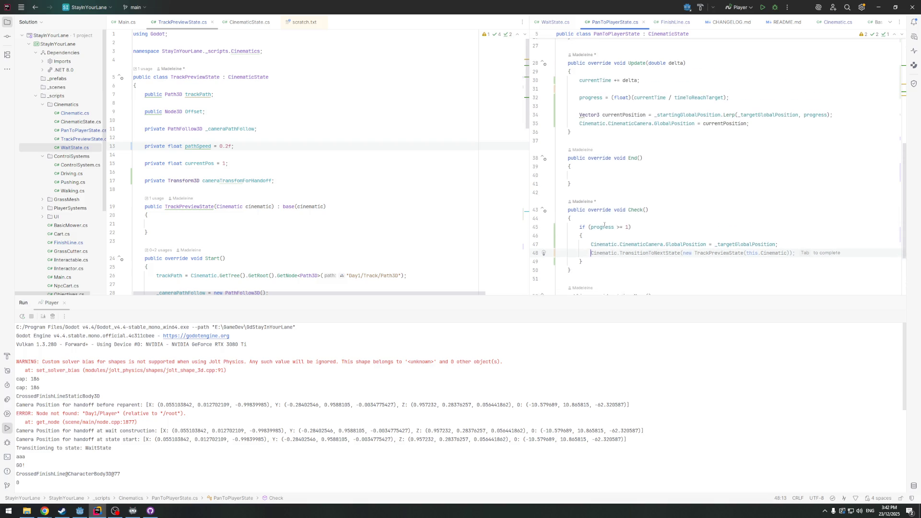
{"action": "scroll", "coordinate": [603, 230], "scroll_direction": "down", "scroll_amount": 2}
{"action": "scroll", "coordinate": [603, 229], "scroll_direction": "up", "scroll_amount": 4}
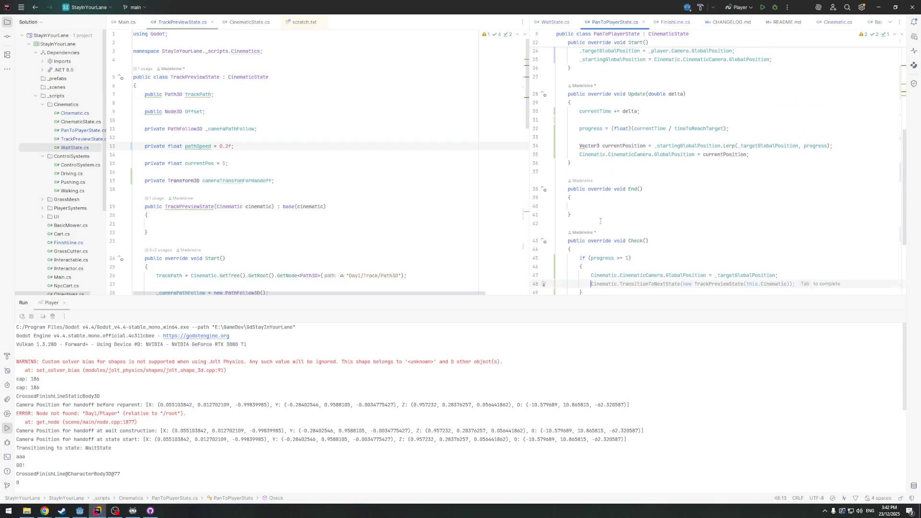
{"action": "scroll", "coordinate": [603, 230], "scroll_direction": "down", "scroll_amount": 2}
Delete the empty TrackPreview method from Cinematic.cs
{"action": "left_click", "coordinate": [638, 232], "text": "ctrl"}
{"action": "scroll", "coordinate": [624, 199], "scroll_direction": "down", "scroll_amount": 1}
{"action": "left_click", "coordinate": [589, 204]}
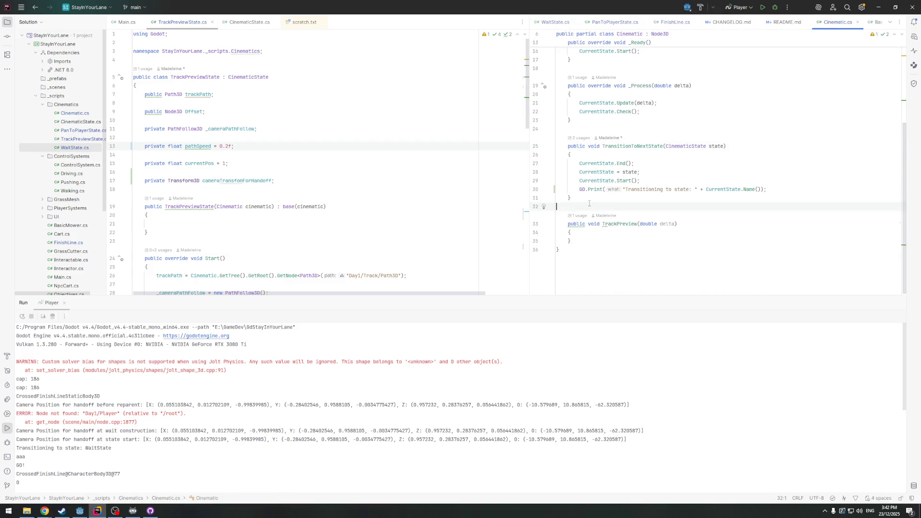
{"action": "left_click_drag", "start_coordinate": [579, 238], "coordinate": [568, 223]}
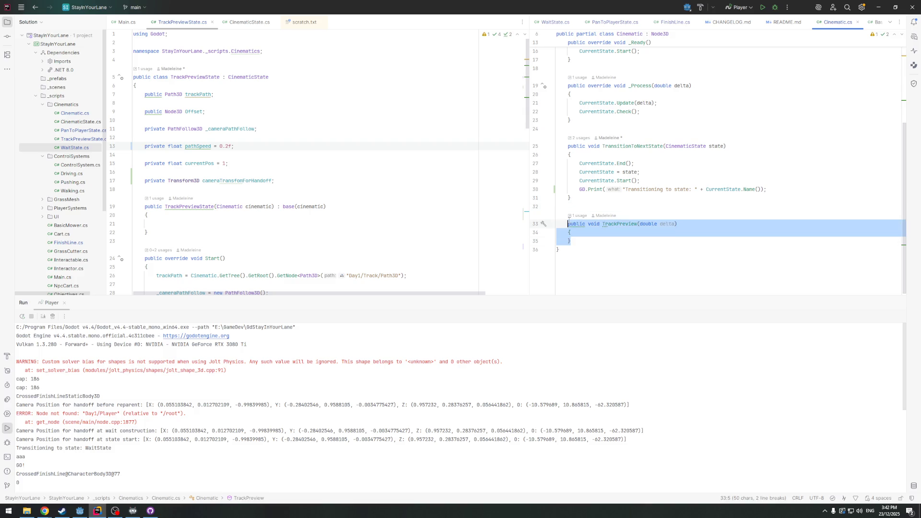
{"action": "key", "text": "BackSpace"}
{"action": "scroll", "coordinate": [720, 144], "scroll_direction": "up", "scroll_amount": 2}
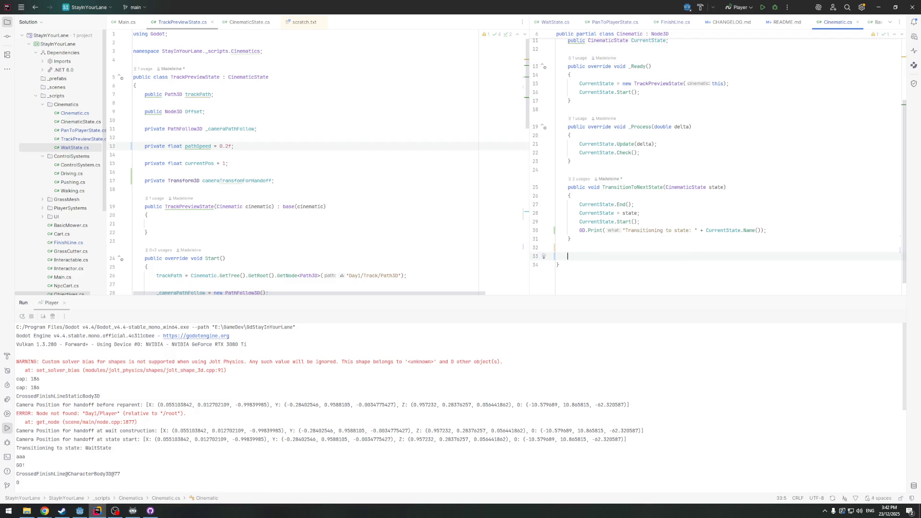
Write public void FinishCinematic() whose body calls CurrentState.End()
{"action": "type", "text": "public "}
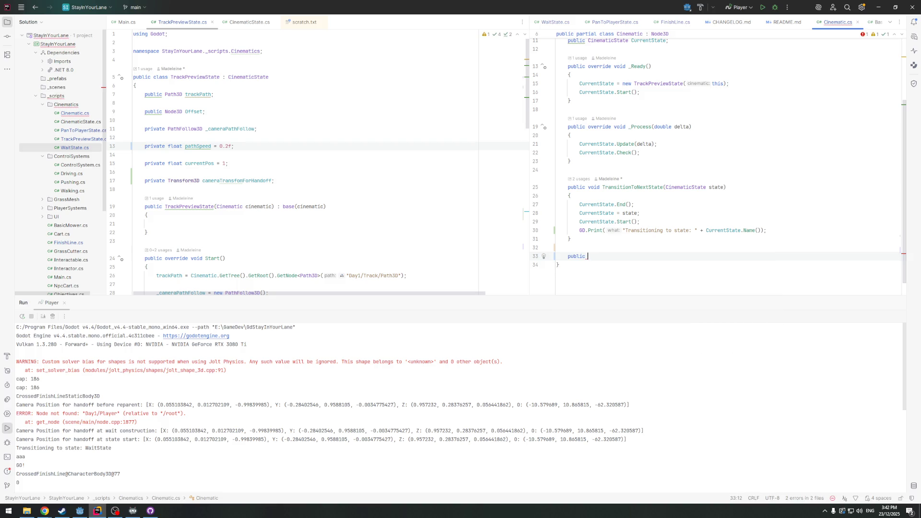
{"action": "type", "text": "void "}
{"action": "type", "text": "Finsi"}
{"action": "key", "text": "BackSpace"}
{"action": "key", "text": "BackSpace"}
{"action": "type", "text": "ish"}
{"action": "key", "text": "Tab"}
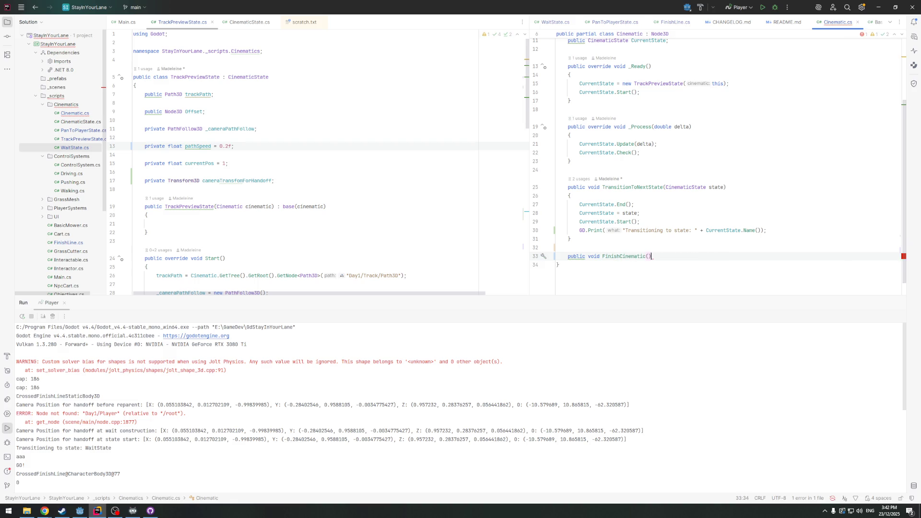
{"action": "key", "text": "Return"}
{"action": "type", "text": "{"}
{"action": "key", "text": "Return"}
{"action": "type", "text": "CurrentState.E"}
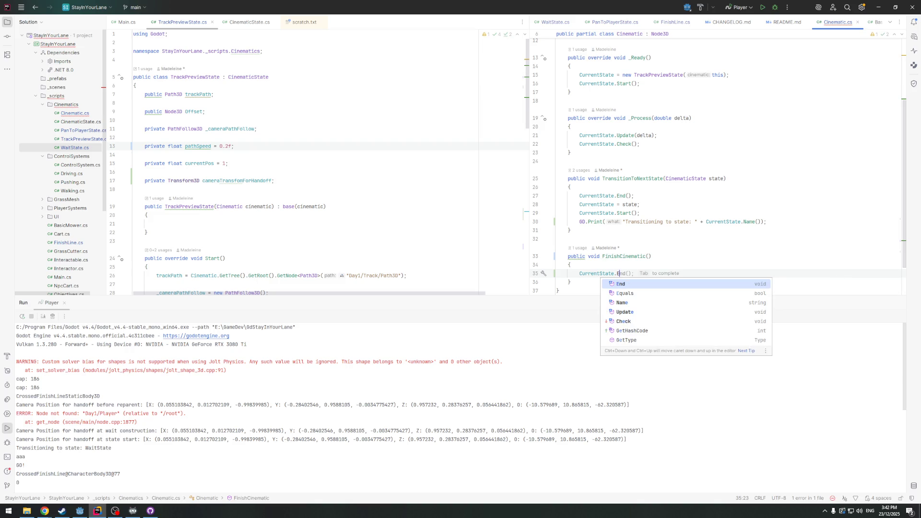
{"action": "key", "text": "Tab"}
{"action": "key", "text": "Return"}
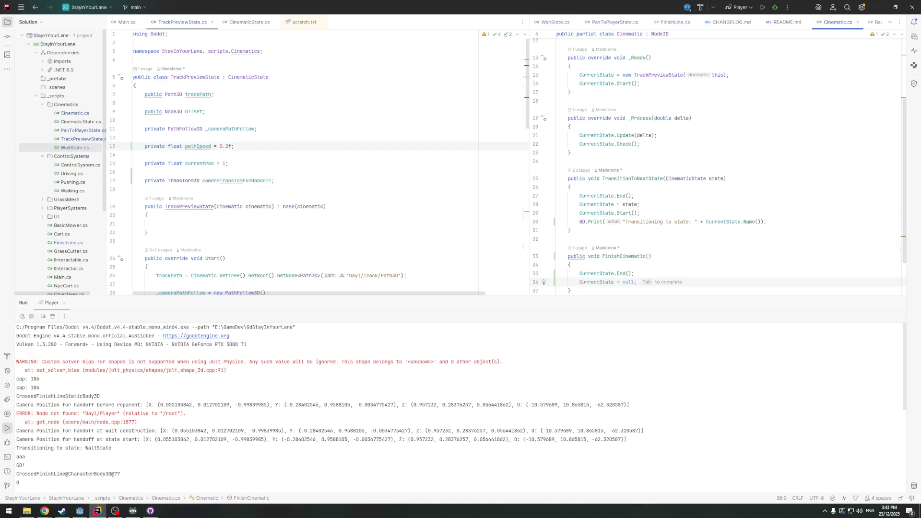
{"action": "scroll", "coordinate": [614, 122], "scroll_direction": "up", "scroll_amount": 4}
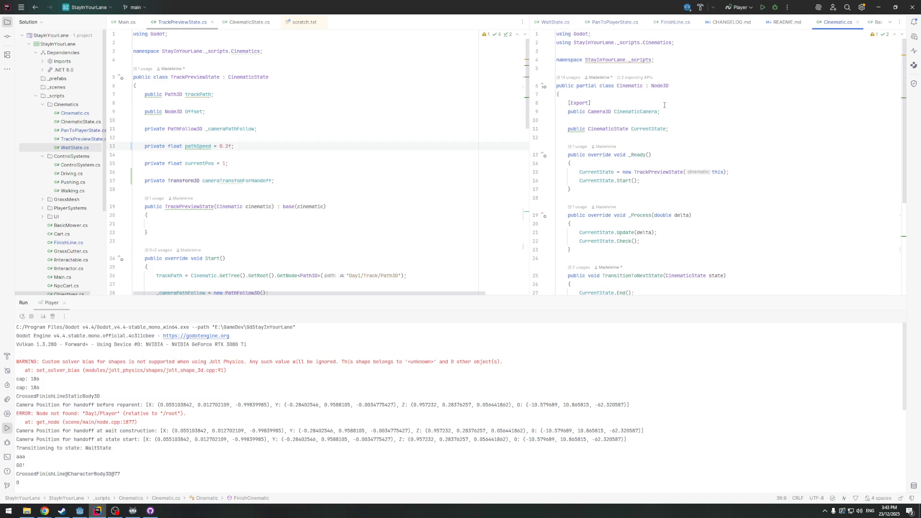
{"action": "scroll", "coordinate": [460, 106], "scroll_direction": "down", "scroll_amount": 1}
{"action": "left_click", "coordinate": [121, 23]}
Declare a public Main Main field below CurrentState in the Cinematic class
{"action": "scroll", "coordinate": [276, 193], "scroll_direction": "down", "scroll_amount": 4}
{"action": "scroll", "coordinate": [259, 190], "scroll_direction": "up", "scroll_amount": 4}
{"action": "left_click", "coordinate": [166, 234]}
{"action": "left_click", "coordinate": [226, 154]}
{"action": "scroll", "coordinate": [672, 137], "scroll_direction": "up", "scroll_amount": 4}
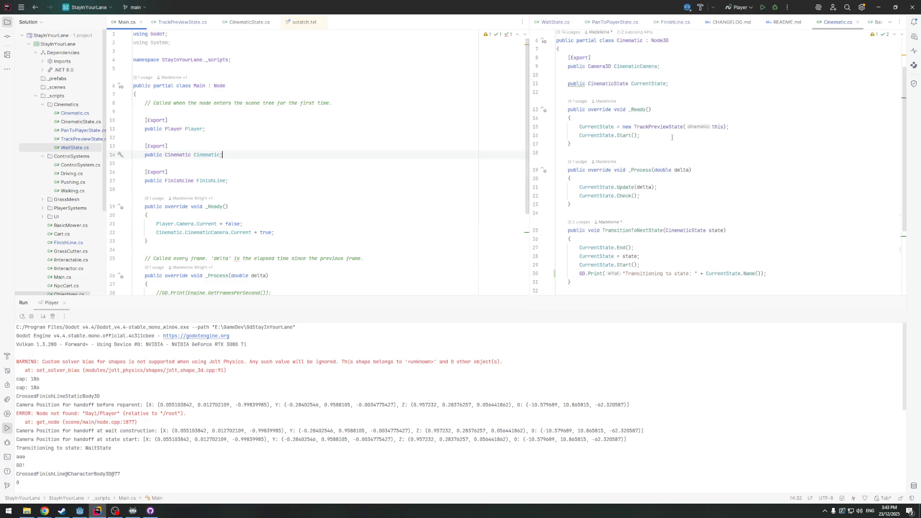
{"action": "scroll", "coordinate": [672, 138], "scroll_direction": "up", "scroll_amount": 2}
{"action": "scroll", "coordinate": [174, 197], "scroll_direction": "down", "scroll_amount": 3}
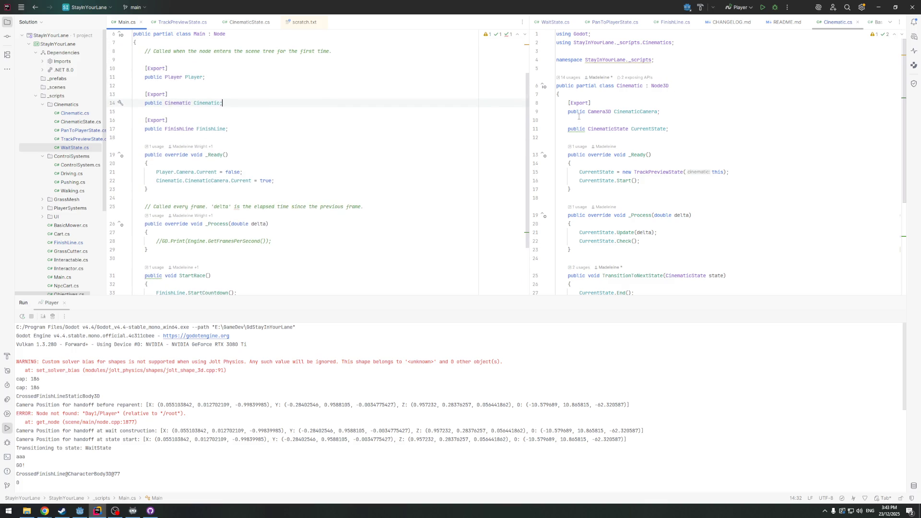
{"action": "left_click", "coordinate": [693, 127]}
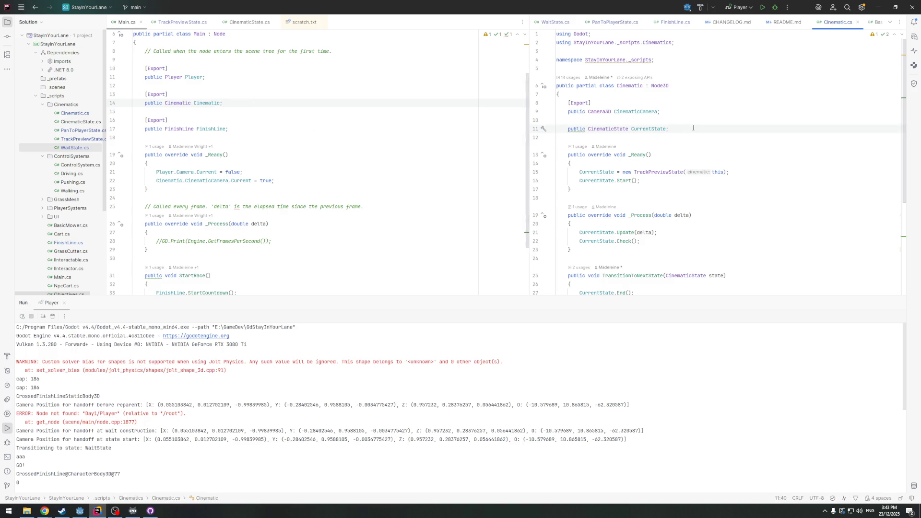
{"action": "key", "text": "Return"}
{"action": "key", "text": "Return"}
{"action": "type", "text": "public "}
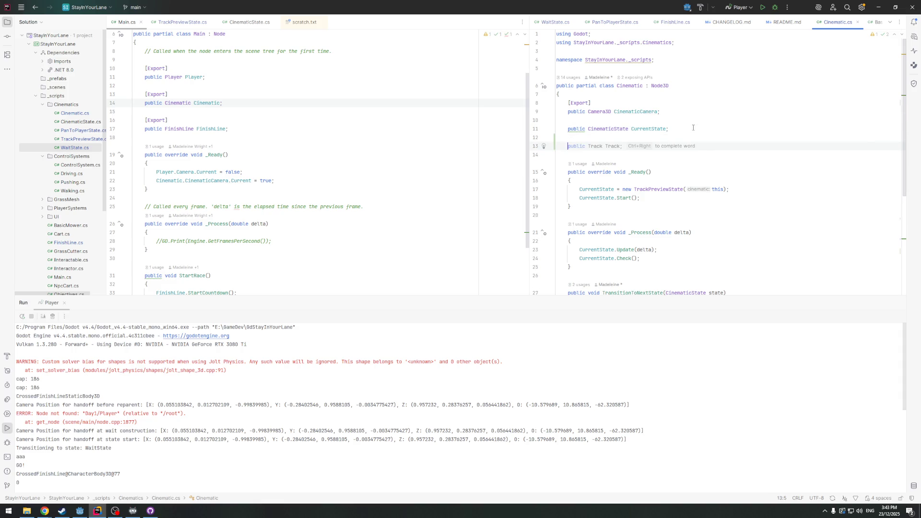
{"action": "type", "text": "Main"}
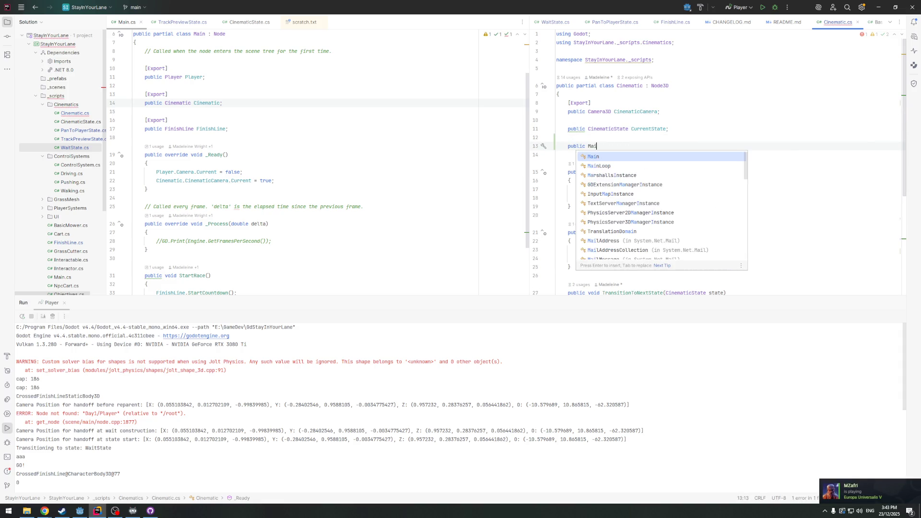
{"action": "key", "text": "Tab"}
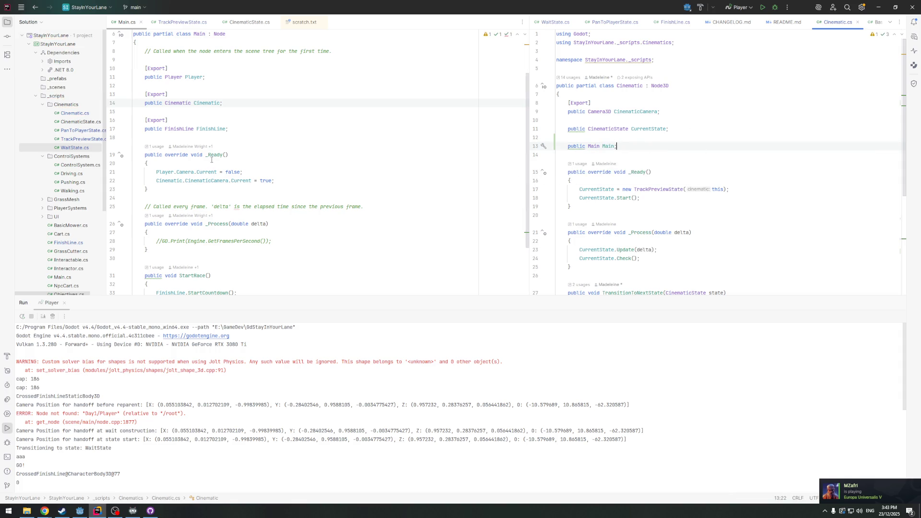
Add Cinematic.Main = this; to Main's _Ready after the camera setup
{"action": "left_click", "coordinate": [257, 173]}
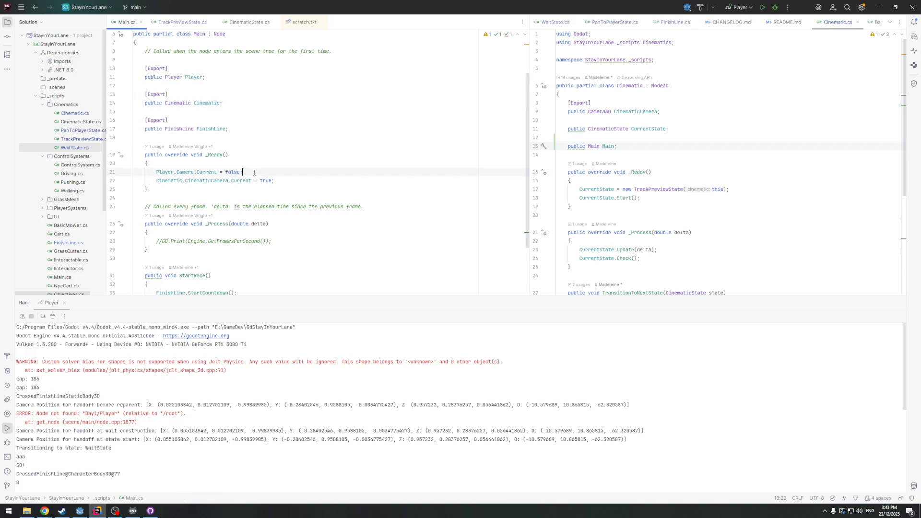
{"action": "key", "text": "Return"}
{"action": "type", "text": "C"}
{"action": "key", "text": "BackSpace"}
{"action": "key", "text": "BackSpace"}
{"action": "key", "text": "End"}
{"action": "key", "text": "Return"}
{"action": "key", "text": "Return"}
{"action": "type", "text": "Cinematic.Main "}
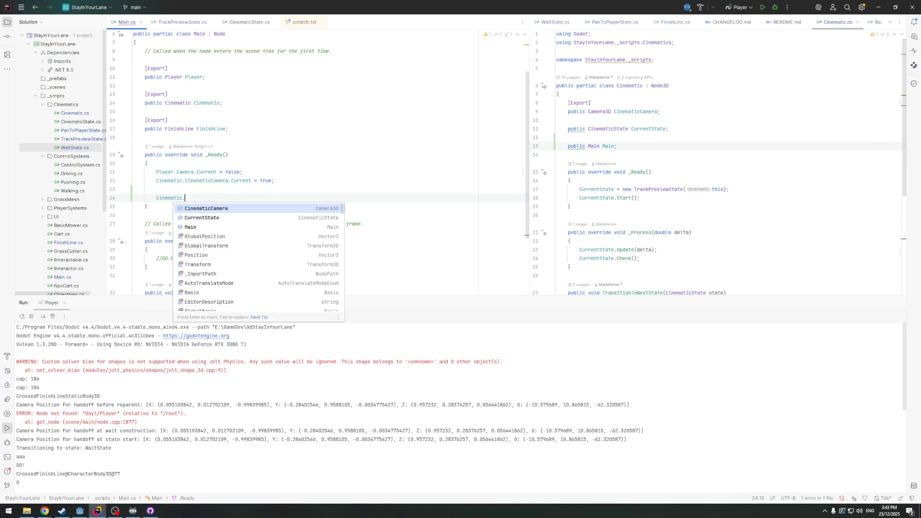
{"action": "type", "text": "= this;"}
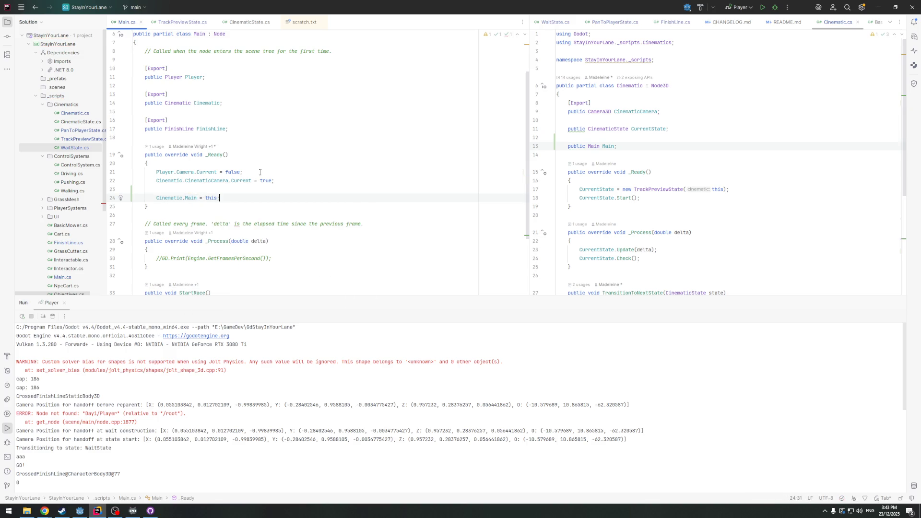
{"action": "scroll", "coordinate": [260, 172], "scroll_direction": "down", "scroll_amount": 1}
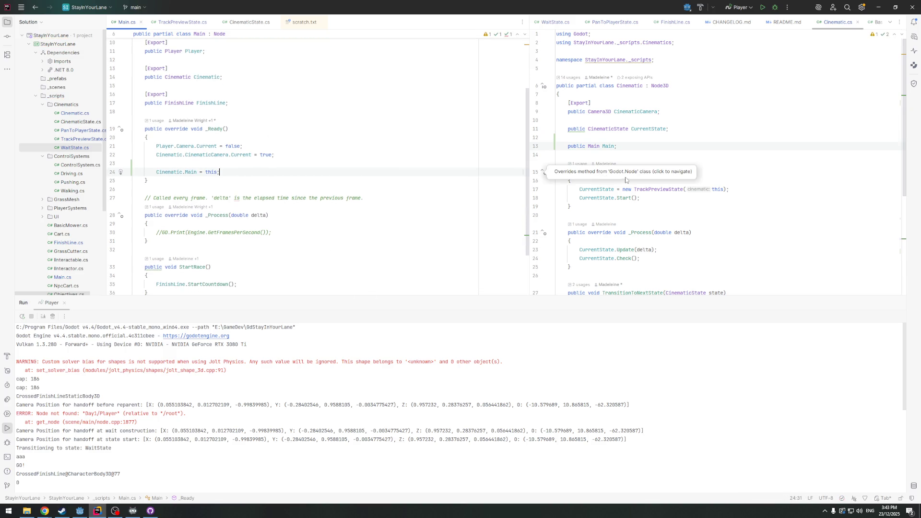
{"action": "scroll", "coordinate": [597, 239], "scroll_direction": "down", "scroll_amount": 4}
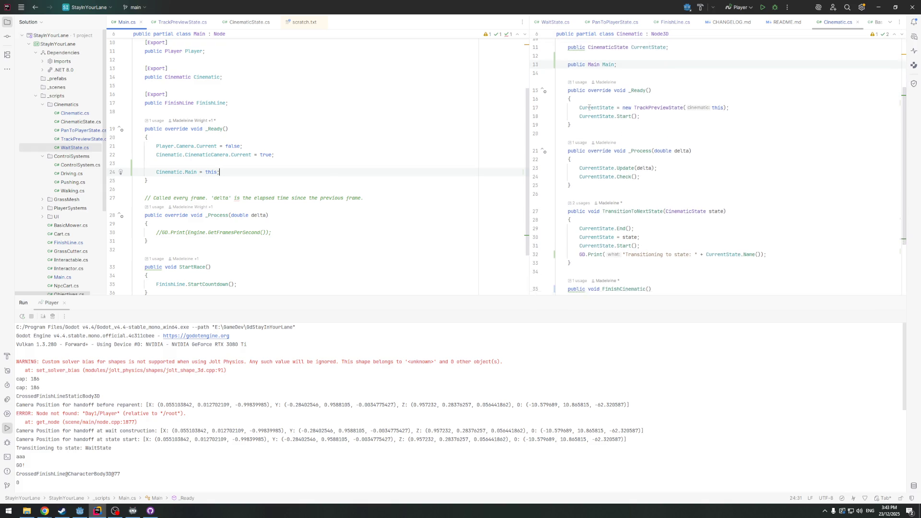
{"action": "scroll", "coordinate": [622, 208], "scroll_direction": "down", "scroll_amount": 3}
{"action": "scroll", "coordinate": [192, 225], "scroll_direction": "down", "scroll_amount": 1}
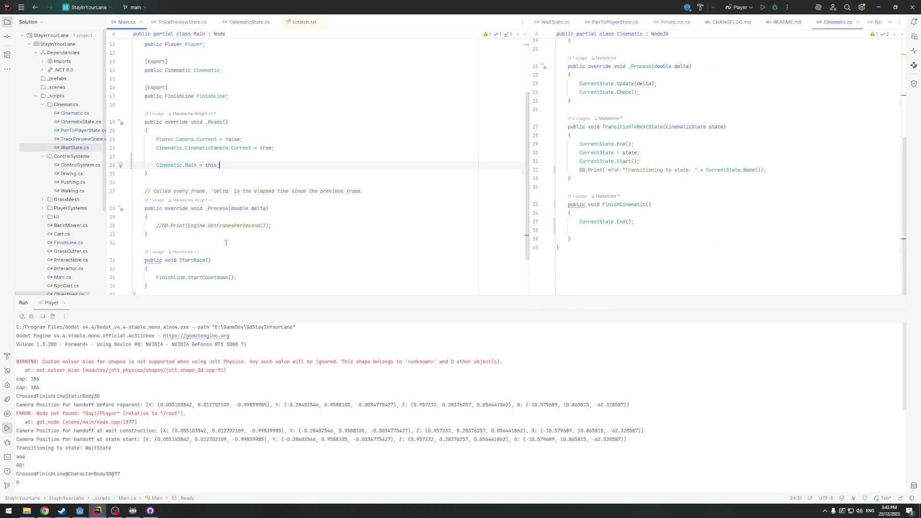
Add a HandCameraBackToPlayer method below StartRace, accepting the suggested camera handoff body
{"action": "scroll", "coordinate": [192, 226], "scroll_direction": "down", "scroll_amount": 1}
{"action": "left_click", "coordinate": [166, 228]}
{"action": "key", "text": "Return"}
{"action": "key", "text": "Return"}
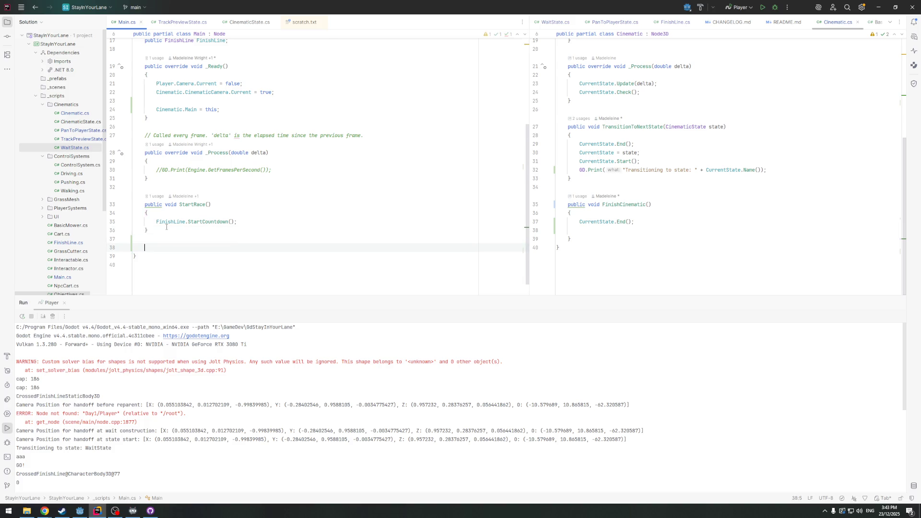
{"action": "type", "text": "public "}
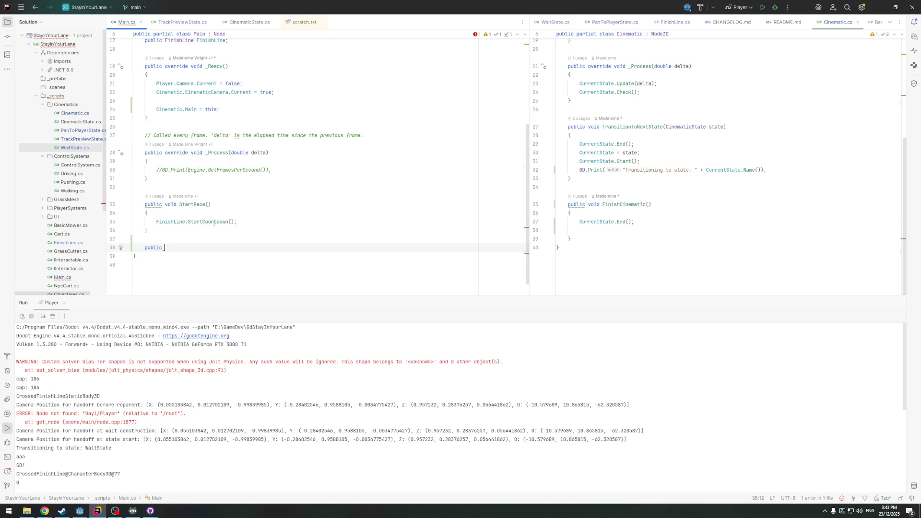
{"action": "type", "text": "void "}
{"action": "type", "text": "Hand("}
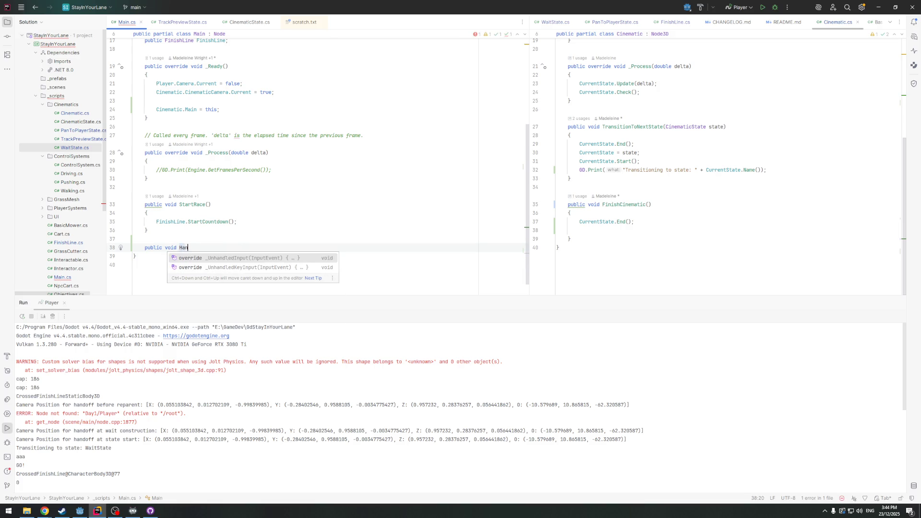
{"action": "key", "text": "BackSpace"}
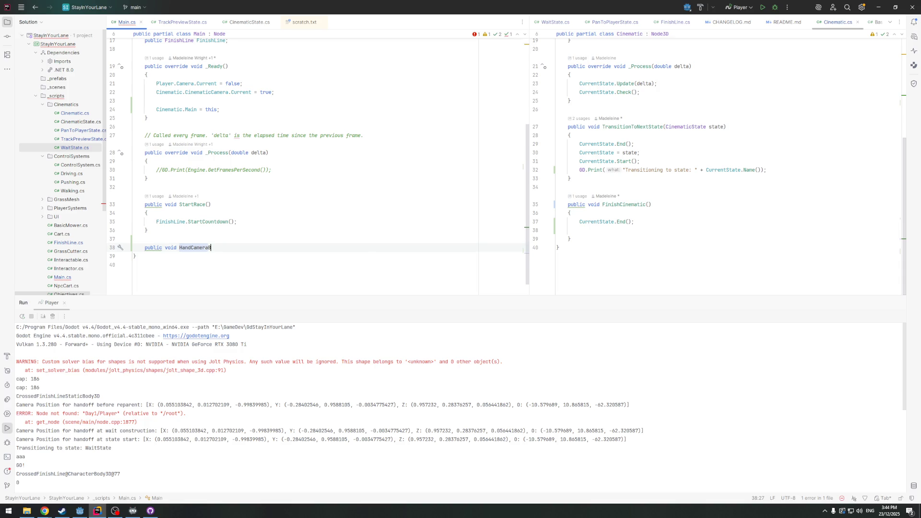
{"action": "key", "text": "BackSpace"}
{"action": "key", "text": "BackSpace"}
{"action": "key", "text": "BackSpace"}
{"action": "type", "text": "yer"}
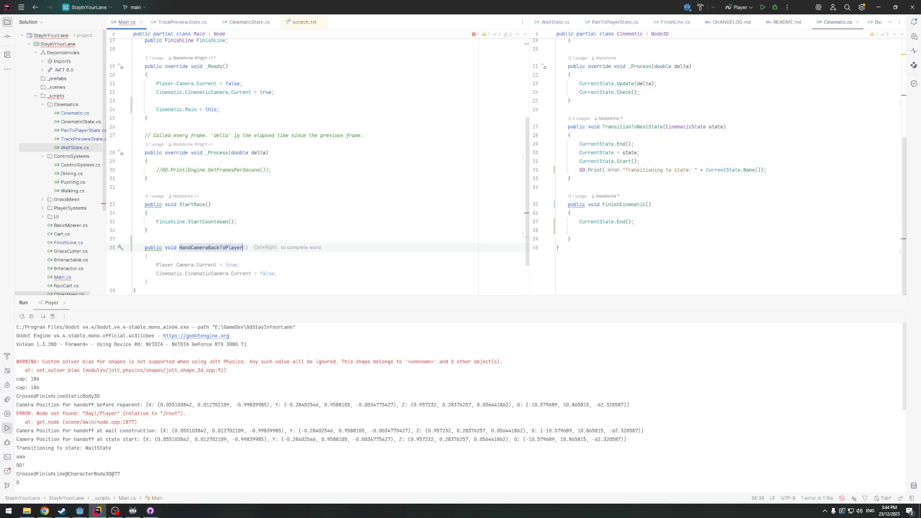
{"action": "key", "text": "Tab"}
{"action": "scroll", "coordinate": [141, 250], "scroll_direction": "down", "scroll_amount": 2}
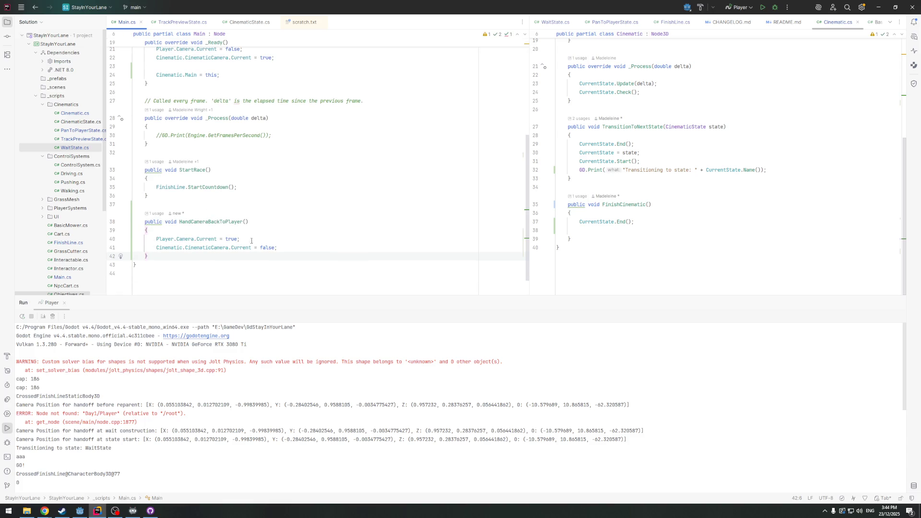
Move the cinematic camera line above the player camera line so it's disabled first
{"action": "left_click_drag", "start_coordinate": [327, 254], "coordinate": [179, 250]}
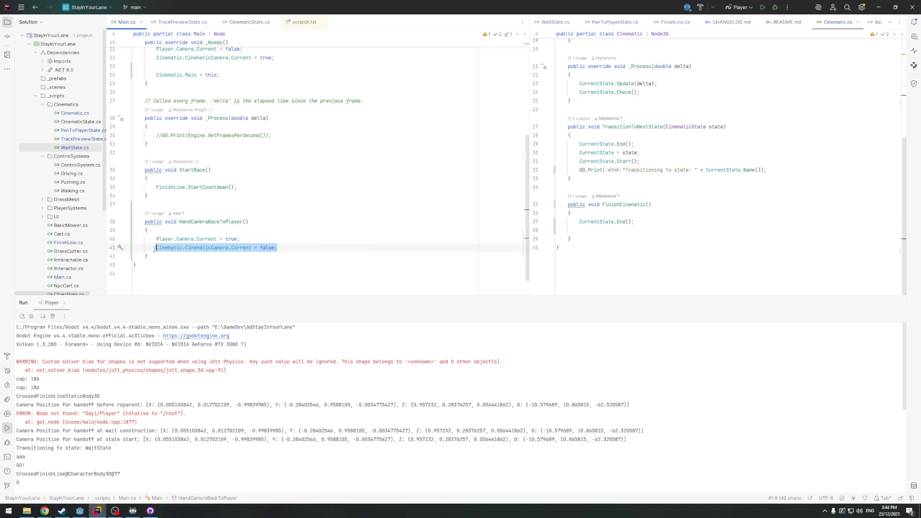
{"action": "key", "text": "ctrl+x"}
{"action": "key", "text": "BackSpace"}
{"action": "key", "text": "Up"}
{"action": "key", "text": "Return"}
{"action": "key", "text": "ctrl+v"}
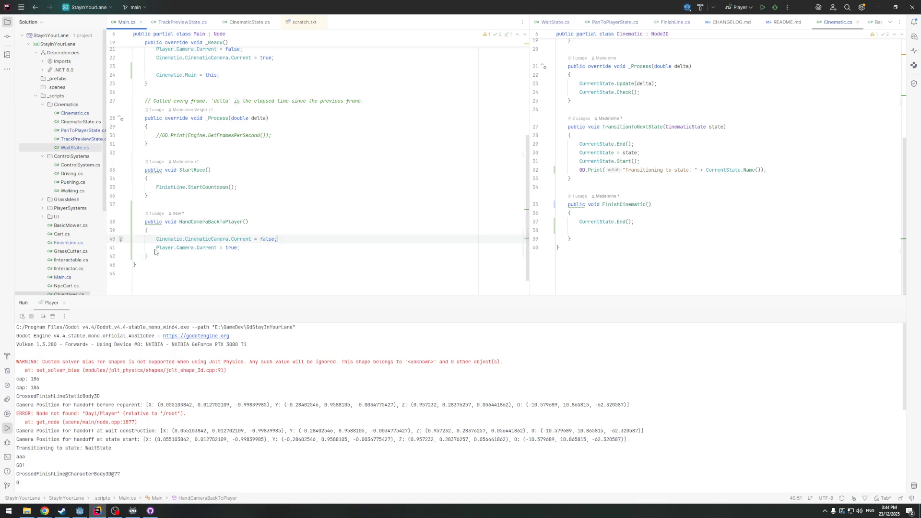
{"action": "left_click", "coordinate": [165, 252]}
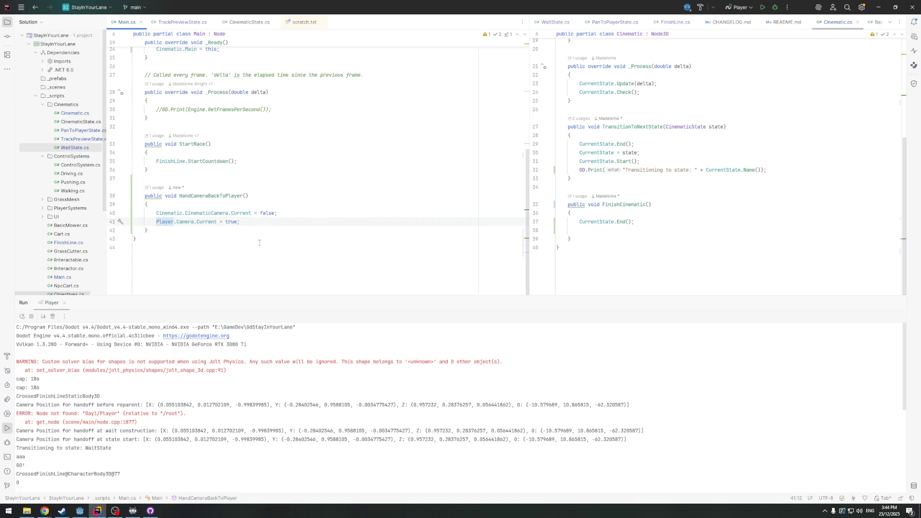
{"action": "scroll", "coordinate": [262, 245], "scroll_direction": "up", "scroll_amount": 1}
{"action": "scroll", "coordinate": [236, 238], "scroll_direction": "down", "scroll_amount": 1}
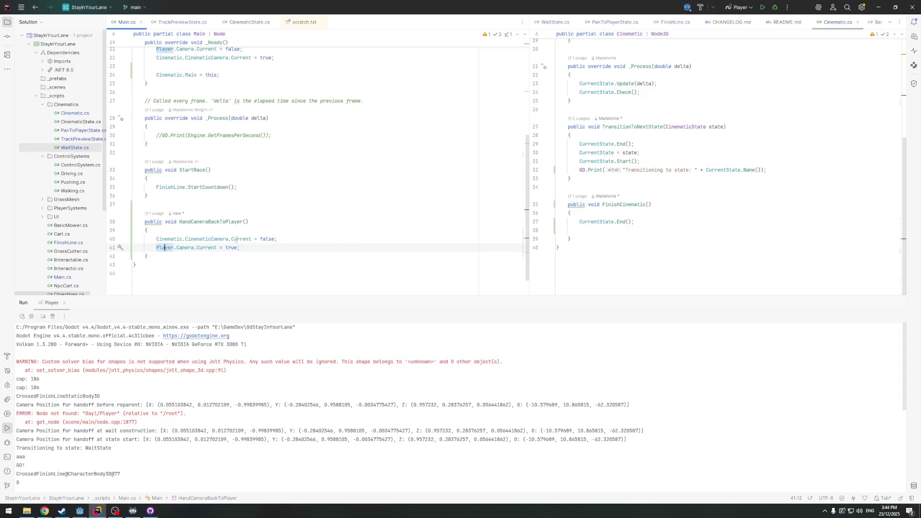
{"action": "scroll", "coordinate": [622, 249], "scroll_direction": "up", "scroll_amount": 1}
{"action": "left_click", "coordinate": [606, 258]}
Call Main.HandCameraBackToPlayer() after CurrentState.End() in FinishCinematic, then switch to Godot
{"action": "key", "text": "BackSpace"}
{"action": "key", "text": "Return"}
{"action": "type", "text": "M"}
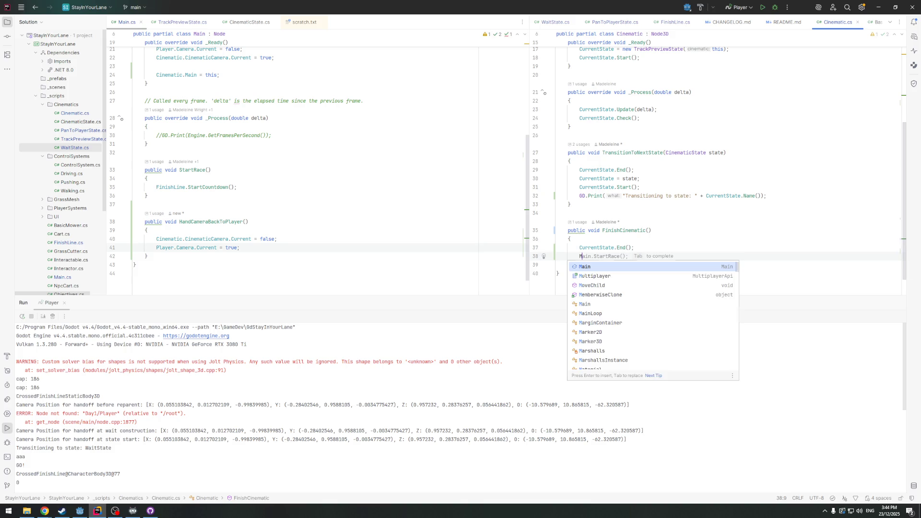
{"action": "type", "text": "ain."}
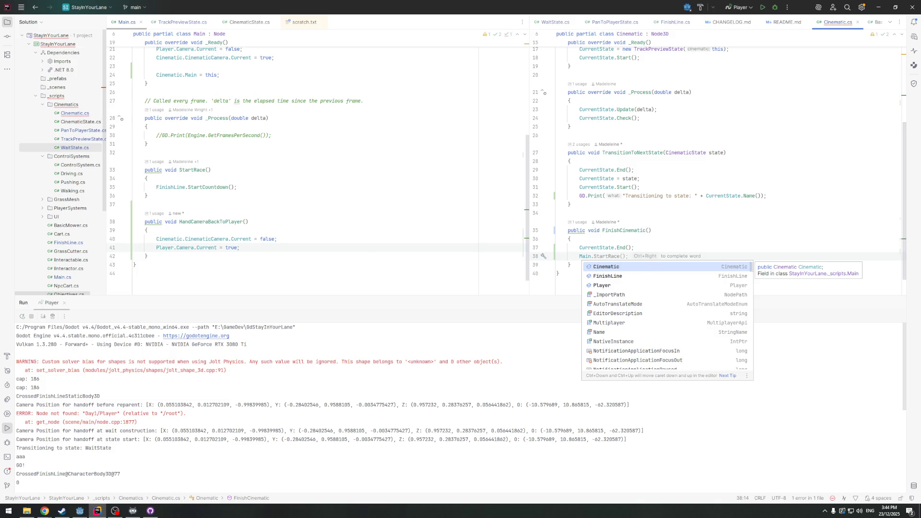
{"action": "type", "text": "Hand"}
{"action": "key", "text": "Return"}
{"action": "scroll", "coordinate": [312, 192], "scroll_direction": "down", "scroll_amount": 1}
{"action": "scroll", "coordinate": [746, 215], "scroll_direction": "up", "scroll_amount": 3}
{"action": "scroll", "coordinate": [746, 214], "scroll_direction": "down", "scroll_amount": 3}
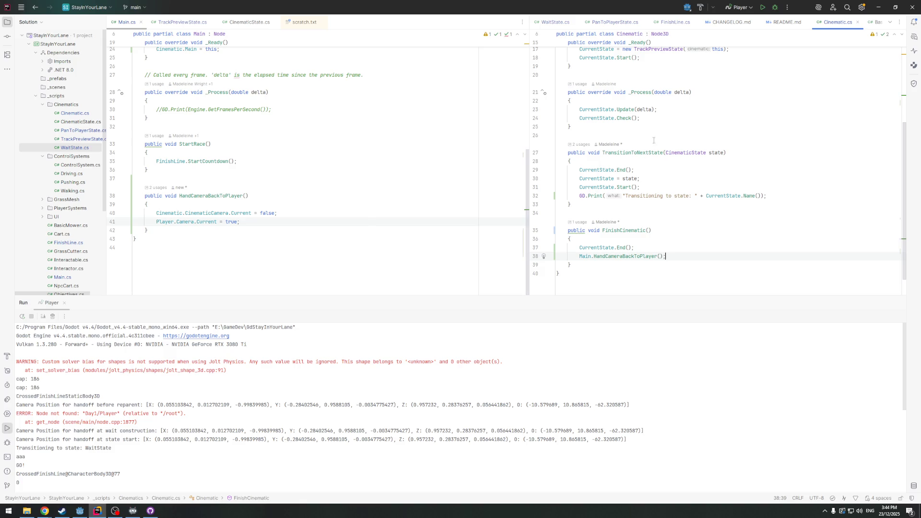
{"action": "key", "text": "alt+Tab"}
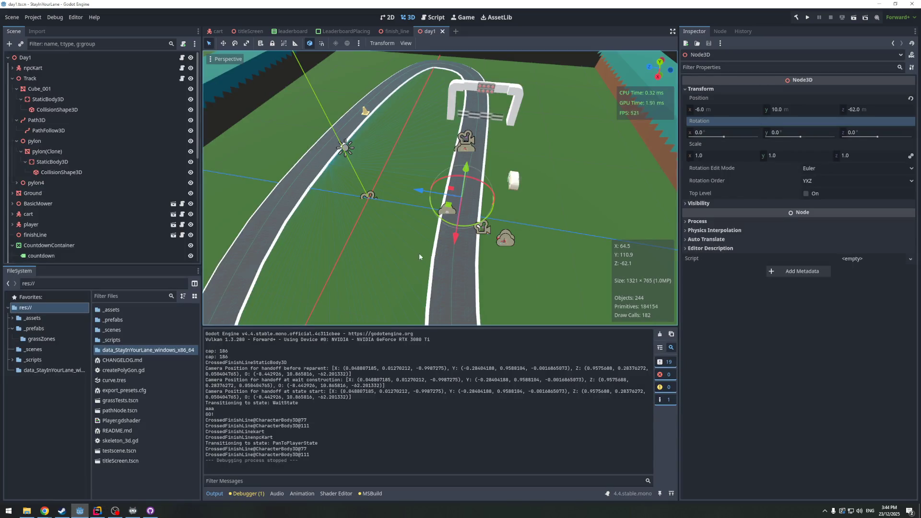
Run the game to check the camera handoff after the cinematic, stop it, and return to Rider
{"action": "left_click", "coordinate": [806, 18]}
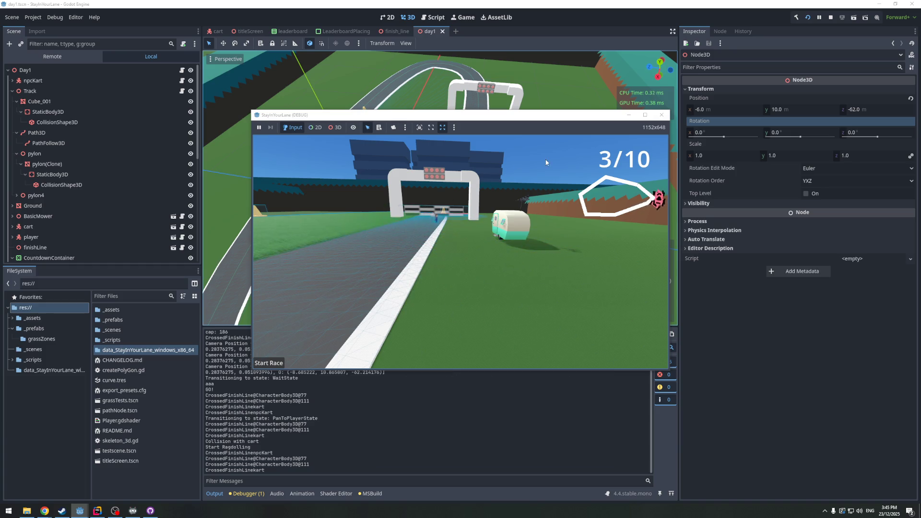
{"action": "left_click", "coordinate": [662, 115]}
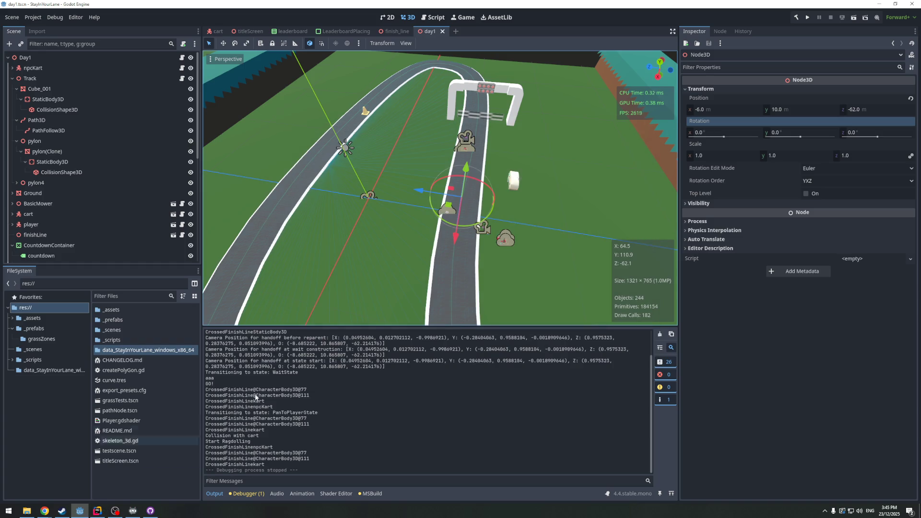
{"action": "left_click", "coordinate": [98, 510]}
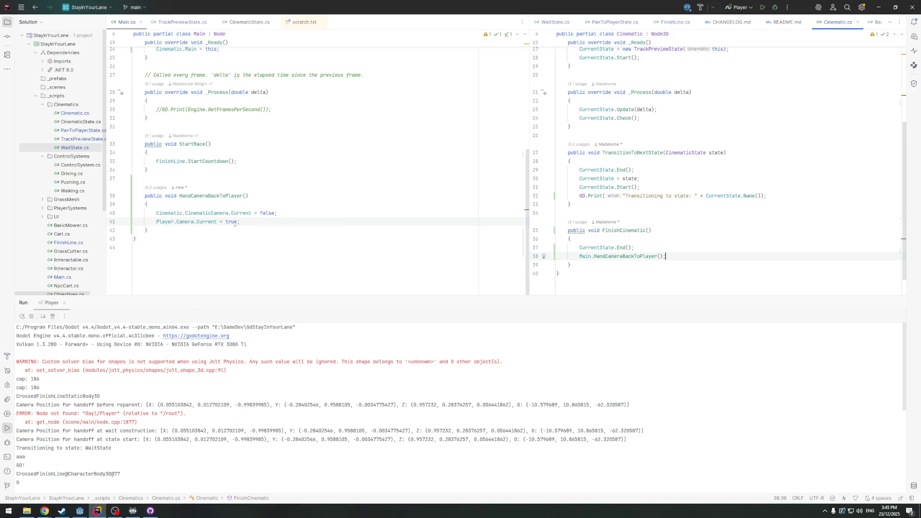
Make PanToPlayerState's Check call Cinematic.FinishCinematic(); when progress completes
{"action": "scroll", "coordinate": [203, 213], "scroll_direction": "up", "scroll_amount": 2}
{"action": "left_click", "coordinate": [622, 236]}
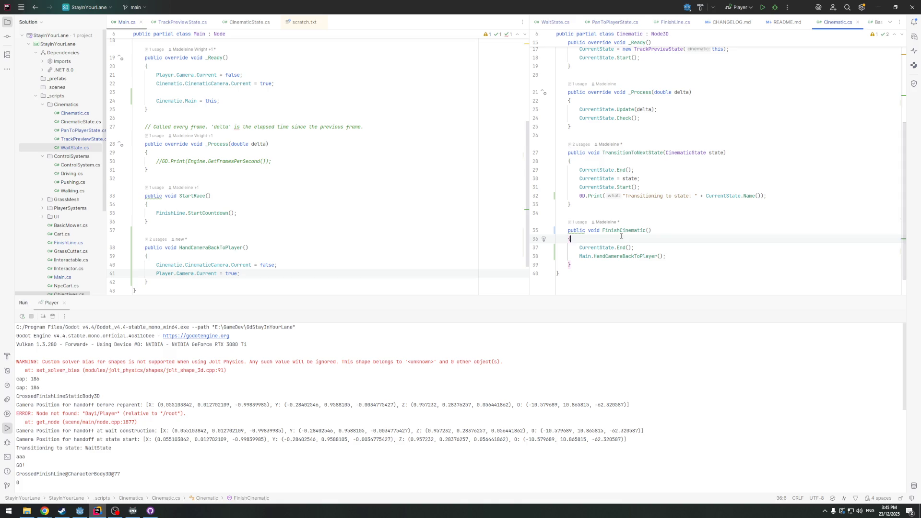
{"action": "left_click", "coordinate": [614, 22]}
{"action": "scroll", "coordinate": [634, 244], "scroll_direction": "down", "scroll_amount": 2}
{"action": "scroll", "coordinate": [646, 231], "scroll_direction": "up", "scroll_amount": 2}
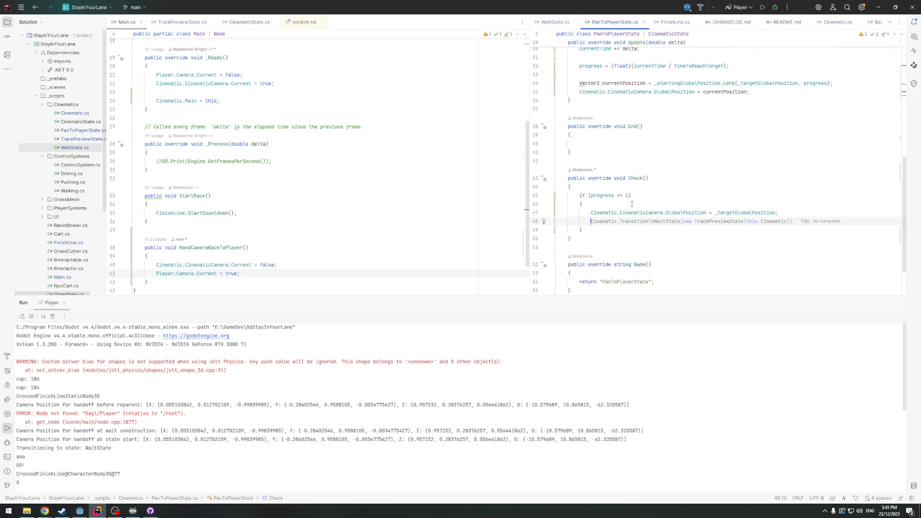
{"action": "type", "text": "C"}
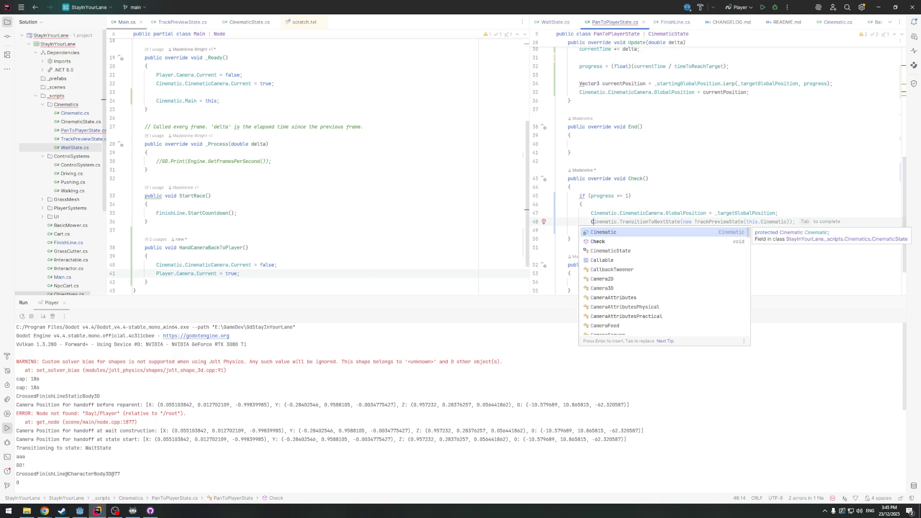
{"action": "key", "text": "Return"}
{"action": "type", "text": "."}
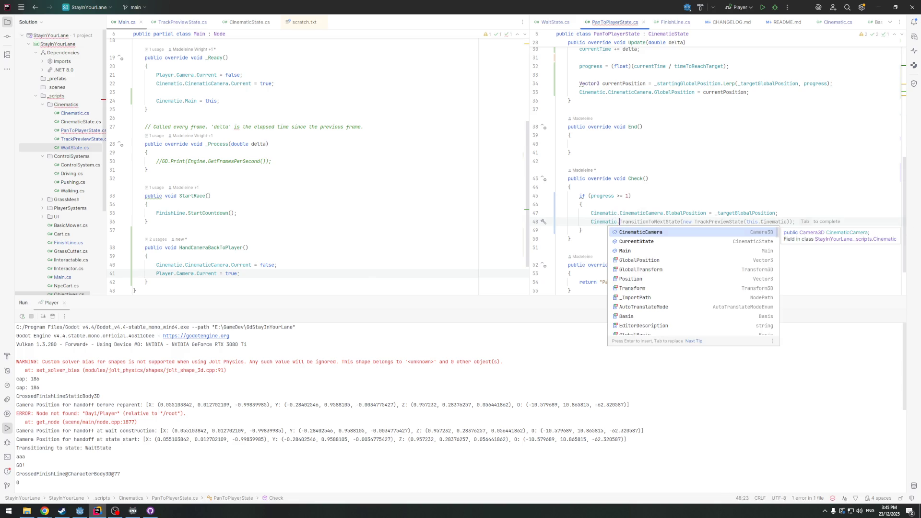
{"action": "key", "text": "Down"}
{"action": "key", "text": "Down"}
{"action": "key", "text": "Up"}
{"action": "key", "text": "Down"}
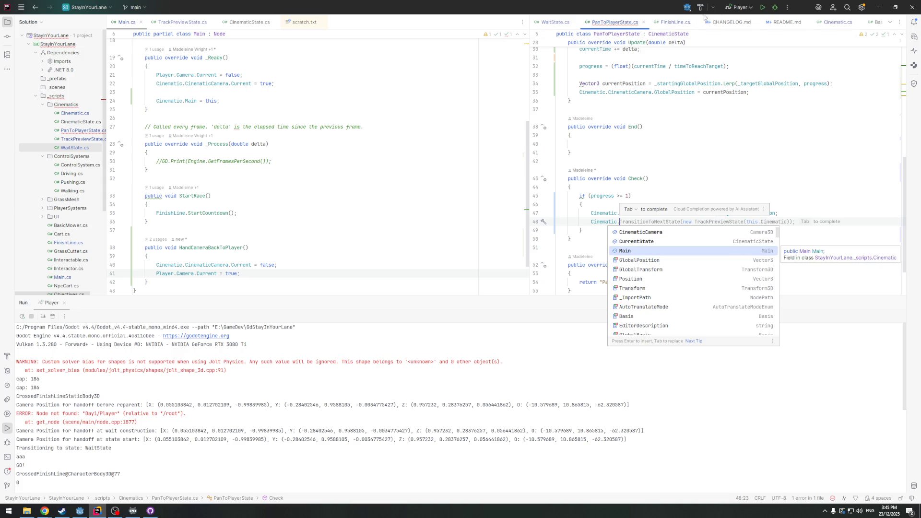
{"action": "left_click", "coordinate": [838, 22]}
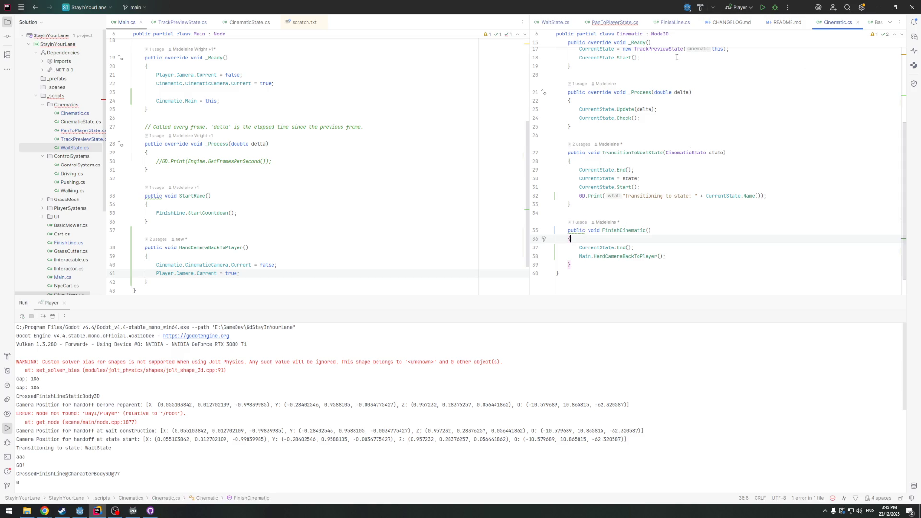
{"action": "left_click", "coordinate": [615, 22]}
{"action": "type", "text": "F"}
{"action": "key", "text": "Return"}
{"action": "type", "text": ";"}
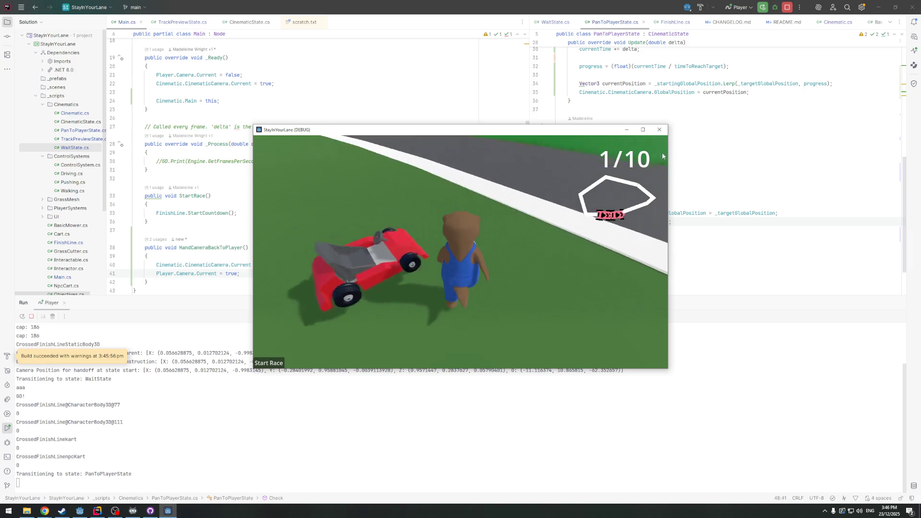
Close the running test game and go back to the Godot editor
{"action": "left_click", "coordinate": [659, 130]}
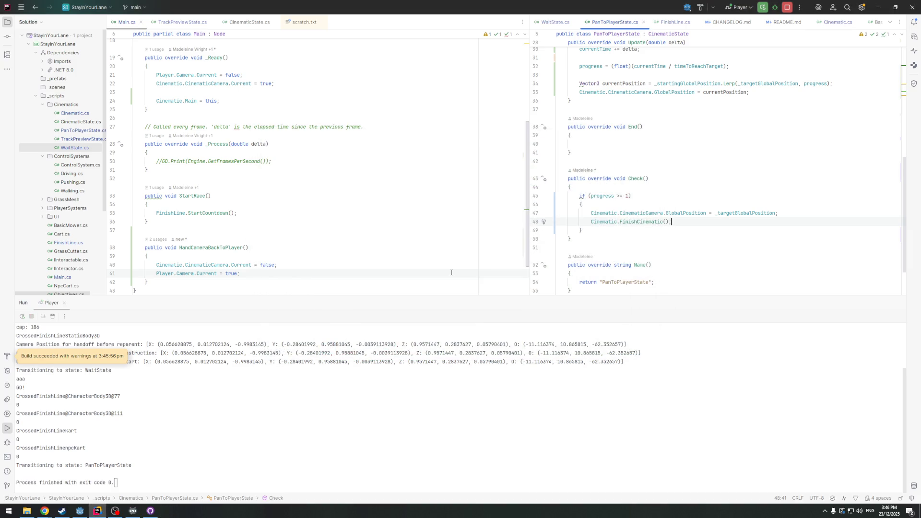
{"action": "scroll", "coordinate": [419, 253], "scroll_direction": "down", "scroll_amount": 2}
{"action": "scroll", "coordinate": [274, 254], "scroll_direction": "up", "scroll_amount": 3}
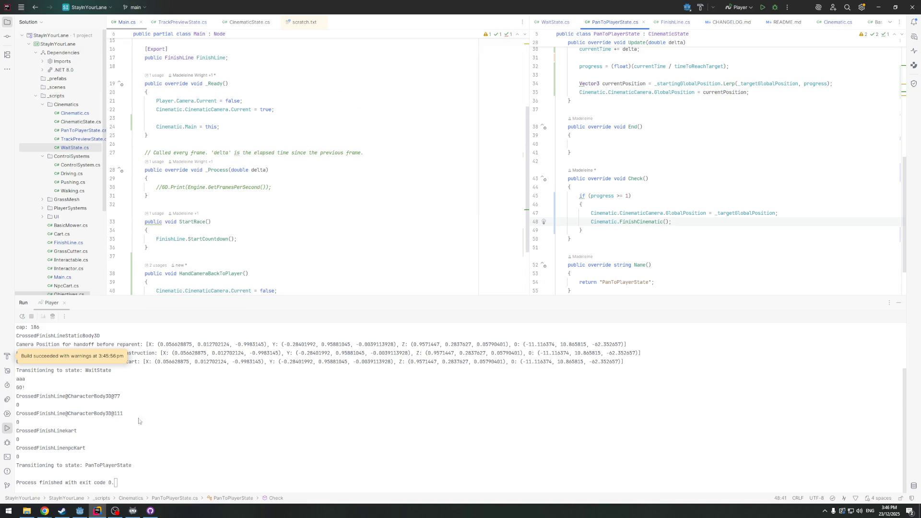
{"action": "left_click", "coordinate": [79, 511]}
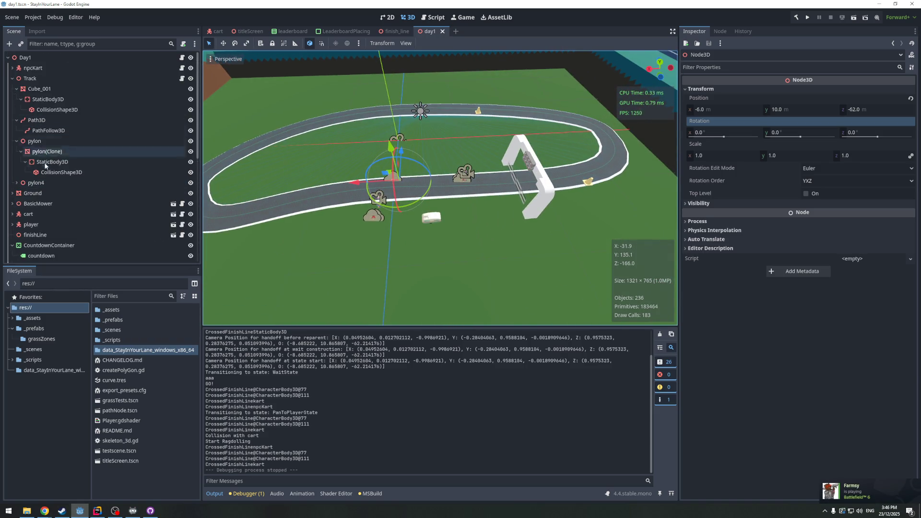
Inspect the Track, Path3D, finishLine, Objectives and npcKart nodes in the Scene tree
{"action": "left_click", "coordinate": [43, 78]}
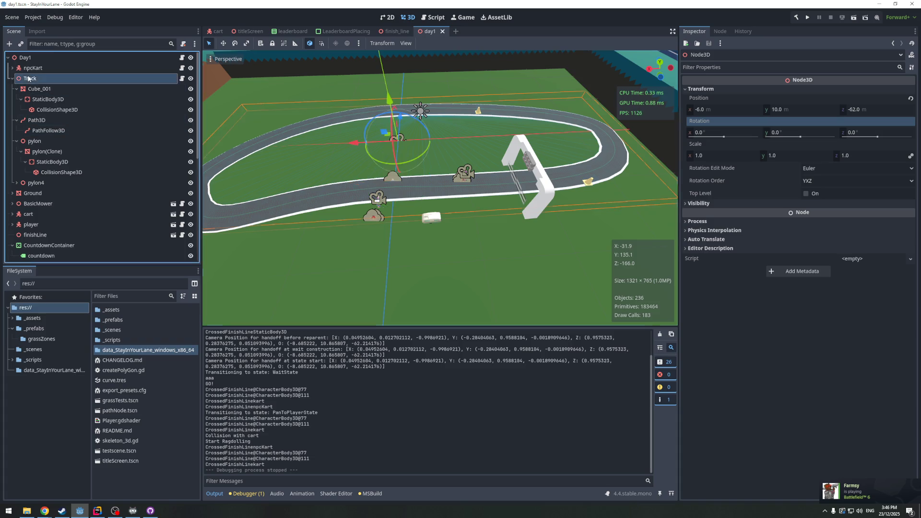
{"action": "left_click", "coordinate": [46, 121]}
{"action": "scroll", "coordinate": [409, 211], "scroll_direction": "up", "scroll_amount": 5}
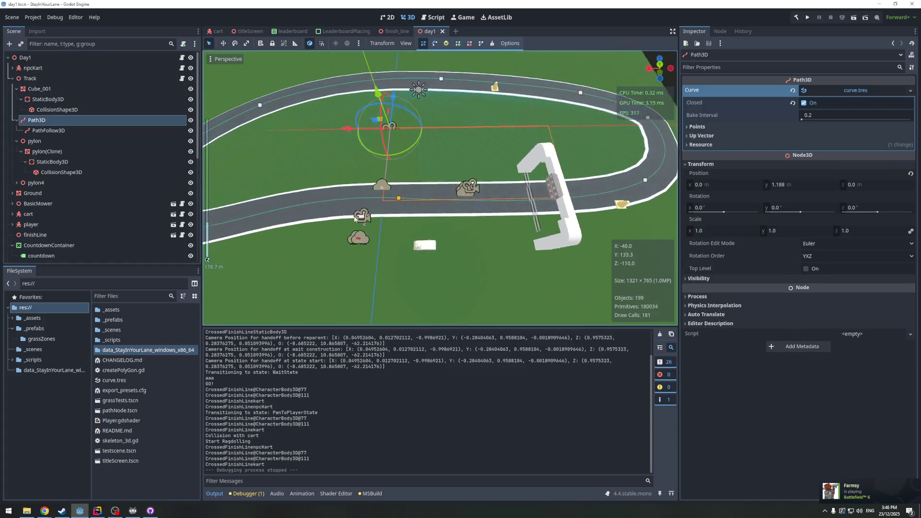
{"action": "scroll", "coordinate": [465, 226], "scroll_direction": "up", "scroll_amount": 4}
{"action": "scroll", "coordinate": [493, 234], "scroll_direction": "down", "scroll_amount": 2}
{"action": "scroll", "coordinate": [493, 234], "scroll_direction": "down", "scroll_amount": 3}
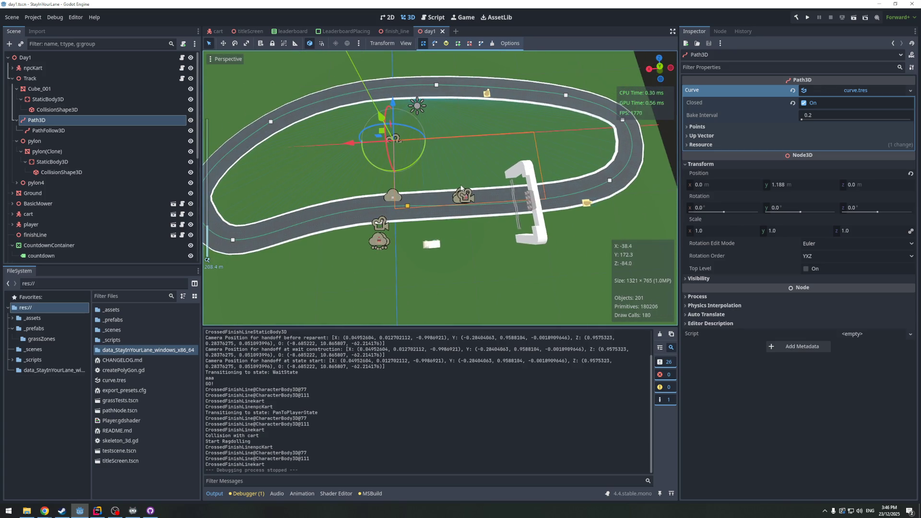
{"action": "left_click", "coordinate": [528, 173]}
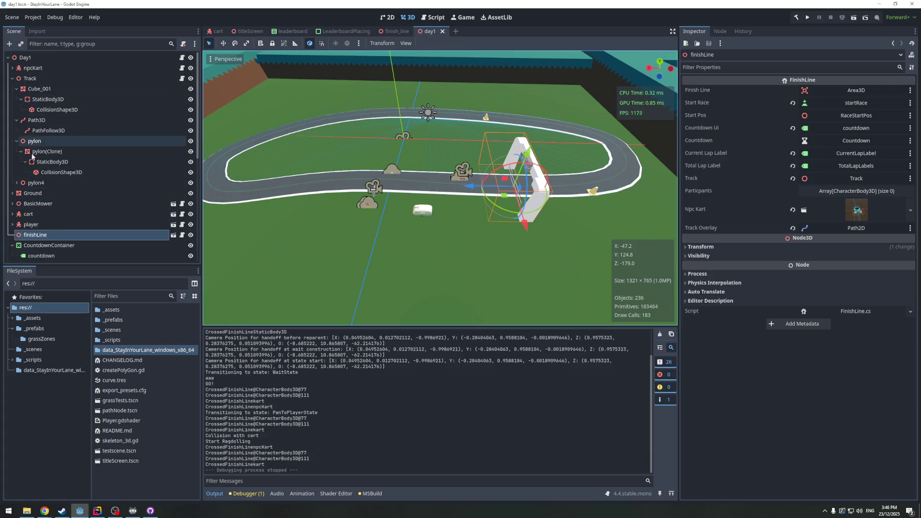
{"action": "left_click", "coordinate": [12, 78]}
{"action": "scroll", "coordinate": [47, 216], "scroll_direction": "down", "scroll_amount": 5}
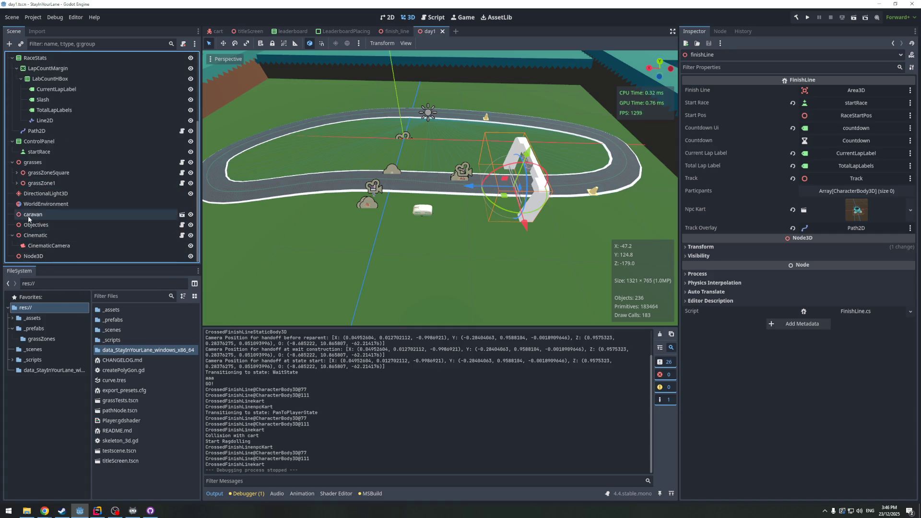
{"action": "left_click", "coordinate": [31, 226]}
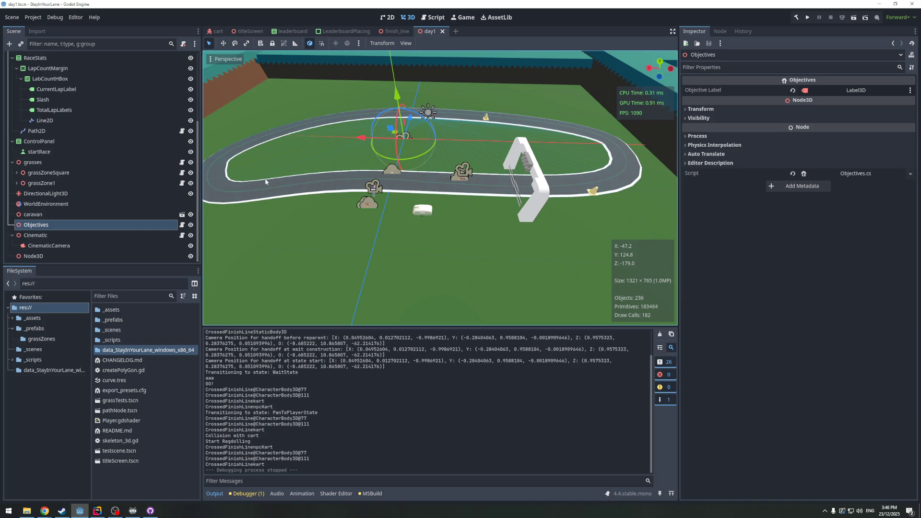
{"action": "scroll", "coordinate": [416, 174], "scroll_direction": "up", "scroll_amount": 5}
{"action": "scroll", "coordinate": [505, 173], "scroll_direction": "down", "scroll_amount": 5}
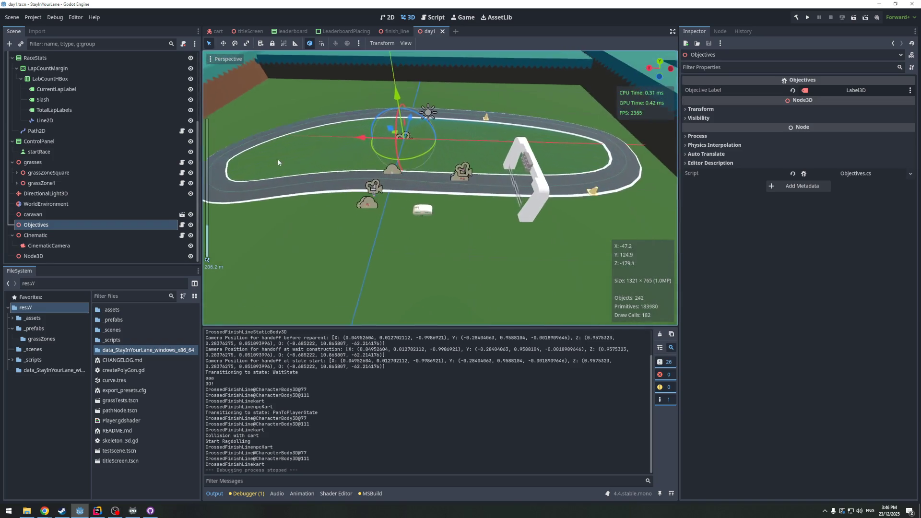
{"action": "scroll", "coordinate": [102, 143], "scroll_direction": "up", "scroll_amount": 5}
{"action": "left_click", "coordinate": [33, 79]}
{"action": "left_click", "coordinate": [33, 67]}
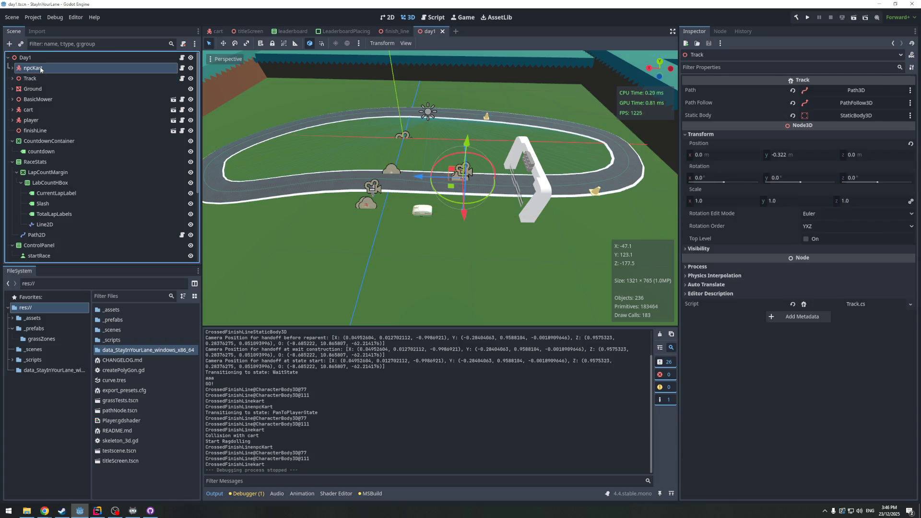
{"action": "scroll", "coordinate": [438, 183], "scroll_direction": "up", "scroll_amount": 2}
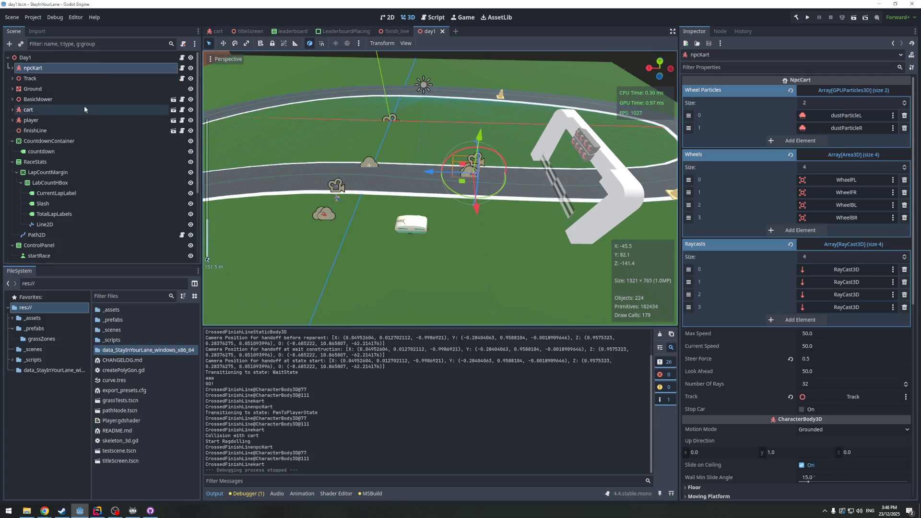
Move the finishLine arch left along the track, save the scene, and shift npcKart beside it
{"action": "double_click", "coordinate": [35, 130]}
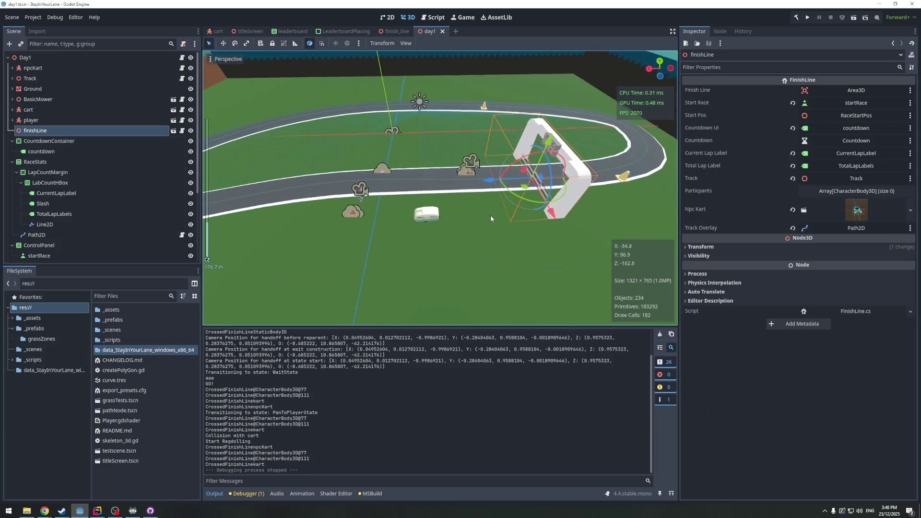
{"action": "left_click_drag", "start_coordinate": [494, 182], "coordinate": [431, 182]}
{"action": "key", "text": "ctrl+s"}
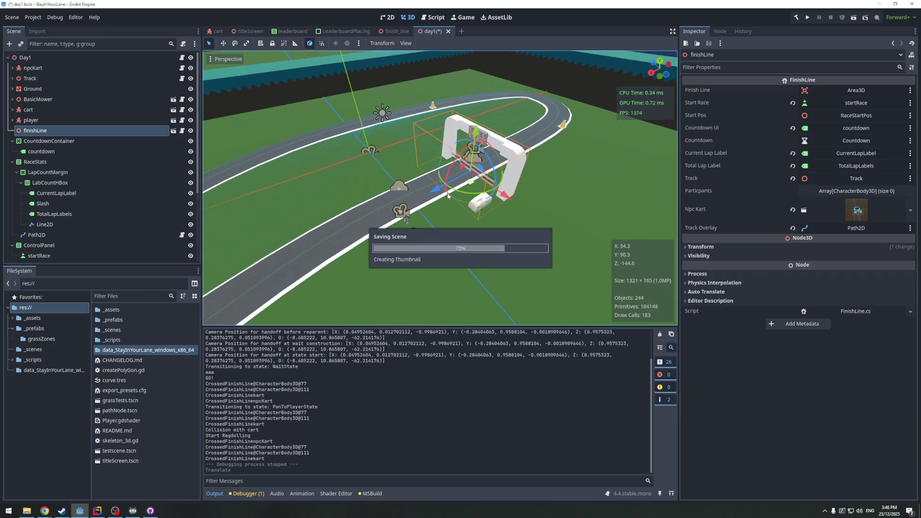
{"action": "left_click", "coordinate": [32, 68]}
{"action": "left_click_drag", "start_coordinate": [456, 165], "coordinate": [342, 158]}
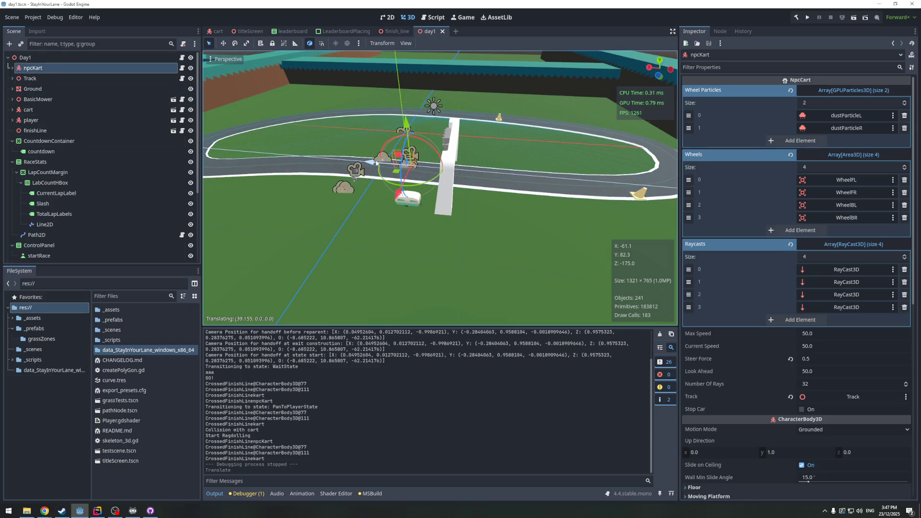
{"action": "key", "text": "ctrl+s"}
{"action": "left_click", "coordinate": [808, 18]}
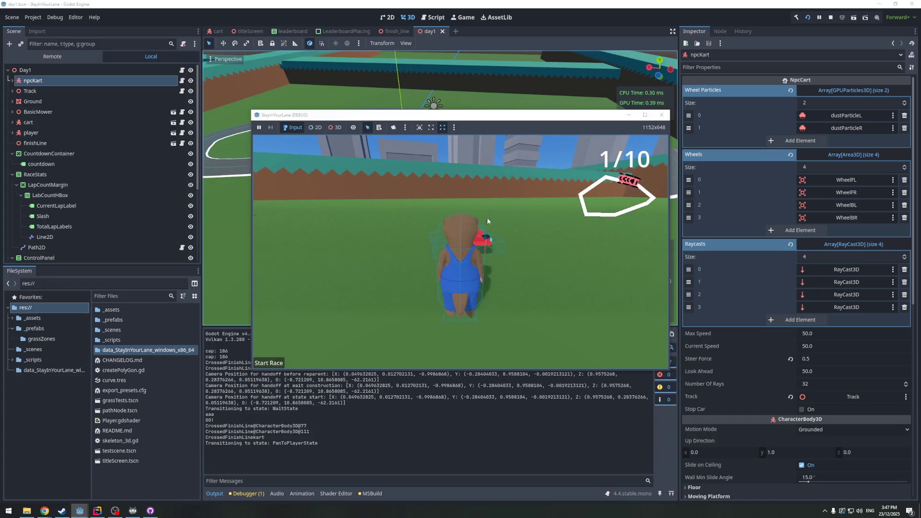
{"action": "key", "text": "F8"}
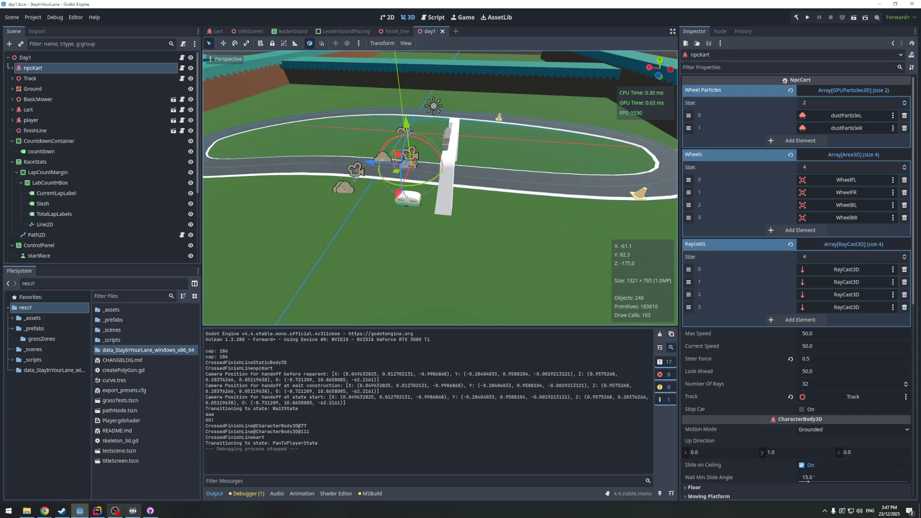
{"action": "left_click", "coordinate": [99, 512]}
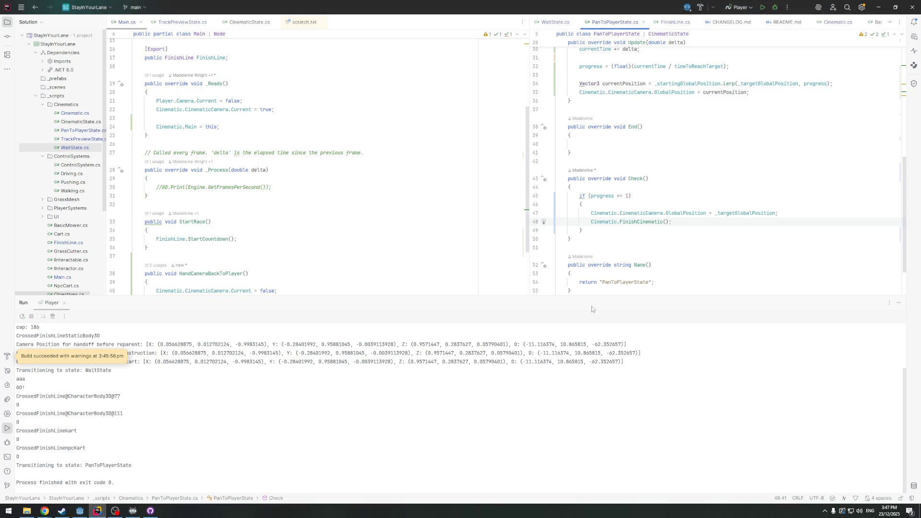
Start a 'private Vector3' field after PanToPlayerState's starting position field, then check the Godot docs
{"action": "scroll", "coordinate": [666, 267], "scroll_direction": "up", "scroll_amount": 5}
{"action": "scroll", "coordinate": [608, 266], "scroll_direction": "up", "scroll_amount": 5}
{"action": "left_click", "coordinate": [598, 114]}
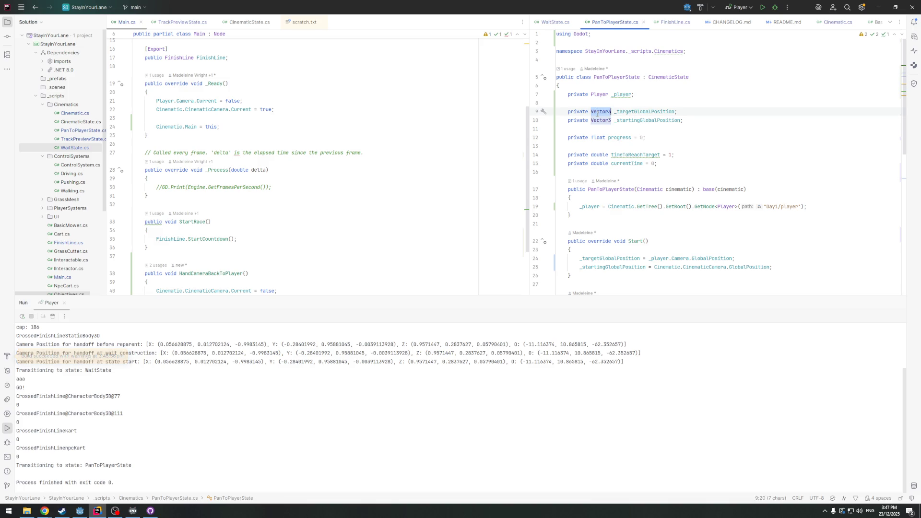
{"action": "scroll", "coordinate": [725, 155], "scroll_direction": "down", "scroll_amount": 4}
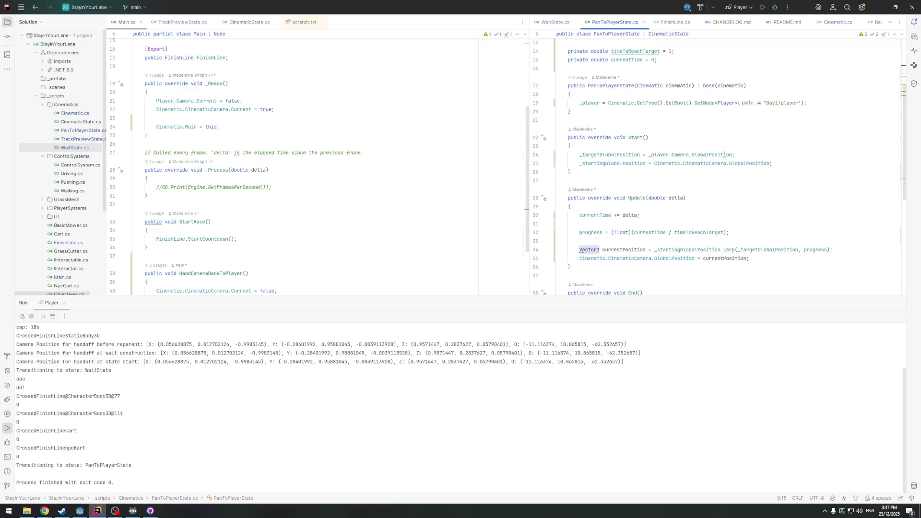
{"action": "scroll", "coordinate": [725, 154], "scroll_direction": "up", "scroll_amount": 3}
{"action": "scroll", "coordinate": [726, 152], "scroll_direction": "up", "scroll_amount": 2}
{"action": "left_click", "coordinate": [701, 118]}
{"action": "key", "text": "Return"}
{"action": "key", "text": "Return"}
{"action": "type", "text": "private "}
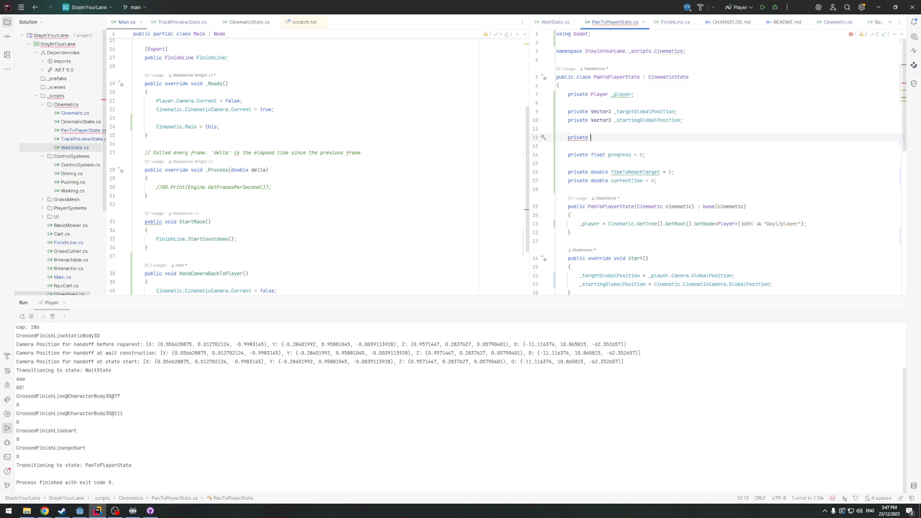
{"action": "type", "text": "Vecto"}
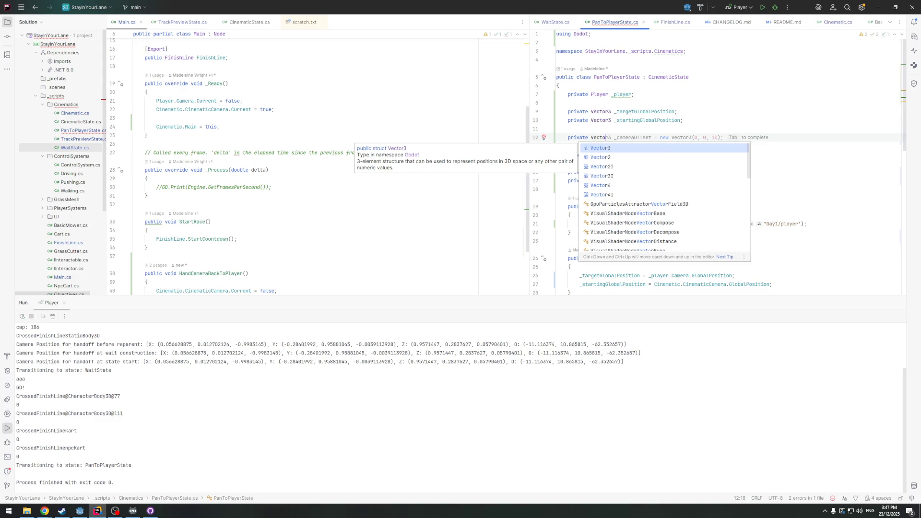
{"action": "type", "text": "r3"}
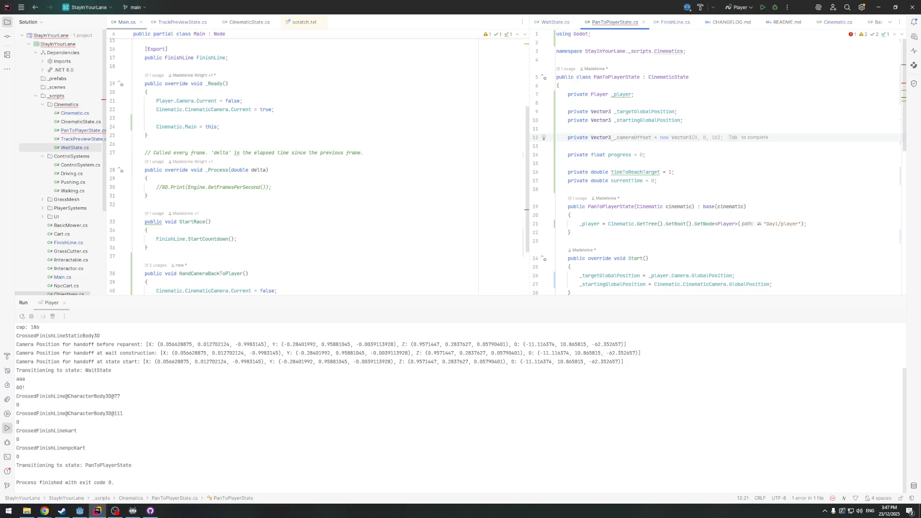
{"action": "key", "text": "alt+Tab"}
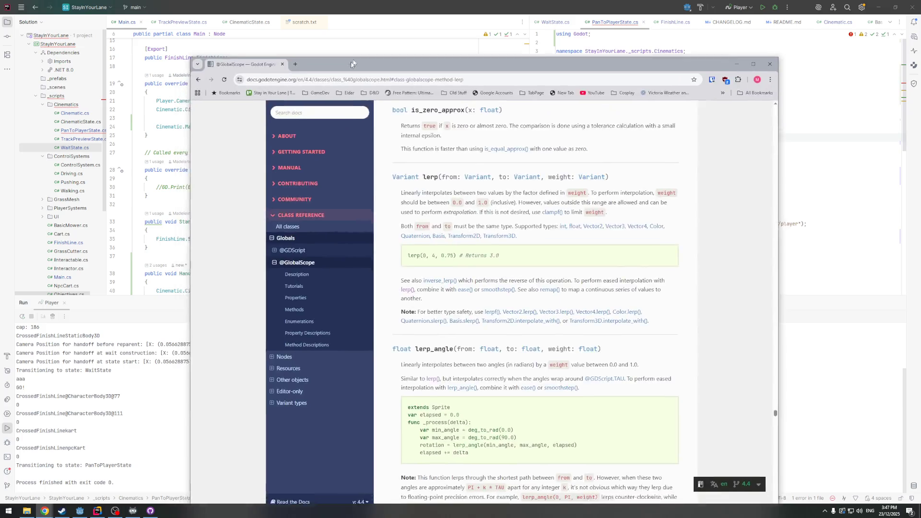
Search Google for 'godot4 lerp a transform' and open the Godot Interpolation docs result in a new tab
{"action": "left_click", "coordinate": [302, 56]}
{"action": "type", "text": "godo"}
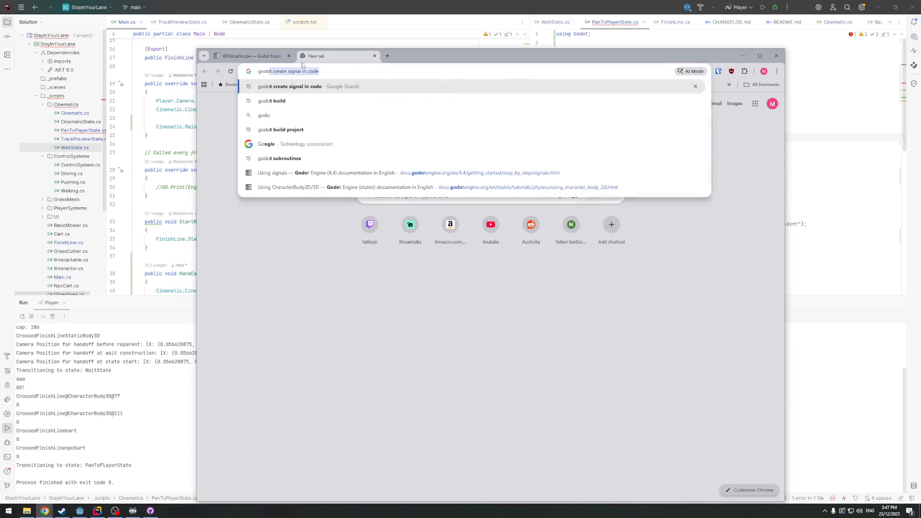
{"action": "type", "text": "t3 lerp "}
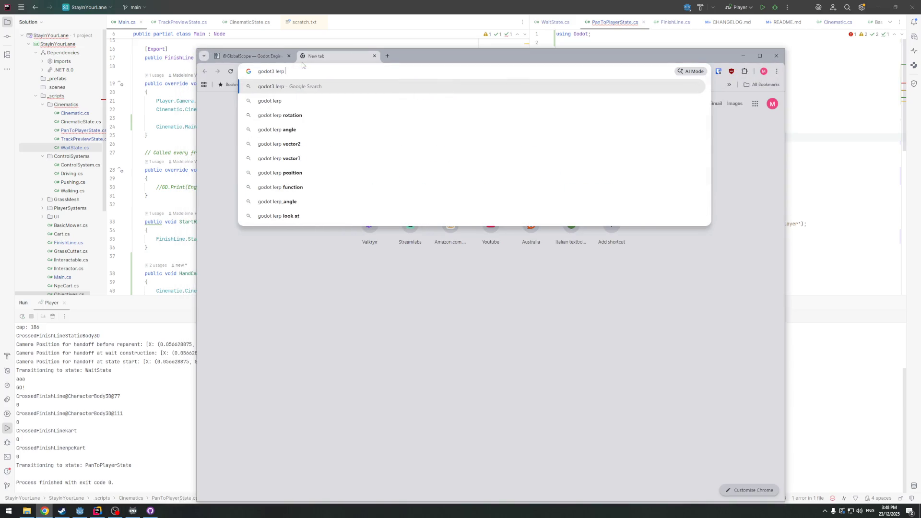
{"action": "type", "text": "a tran"}
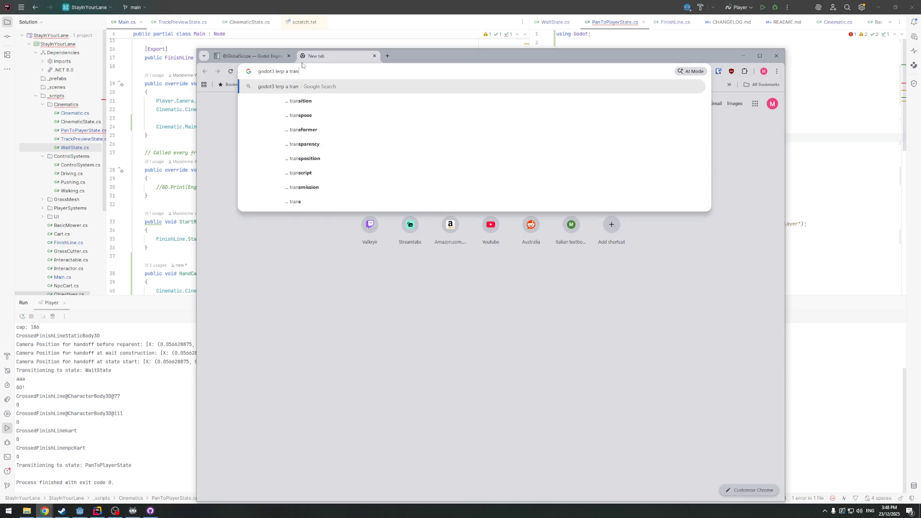
{"action": "type", "text": "sform"}
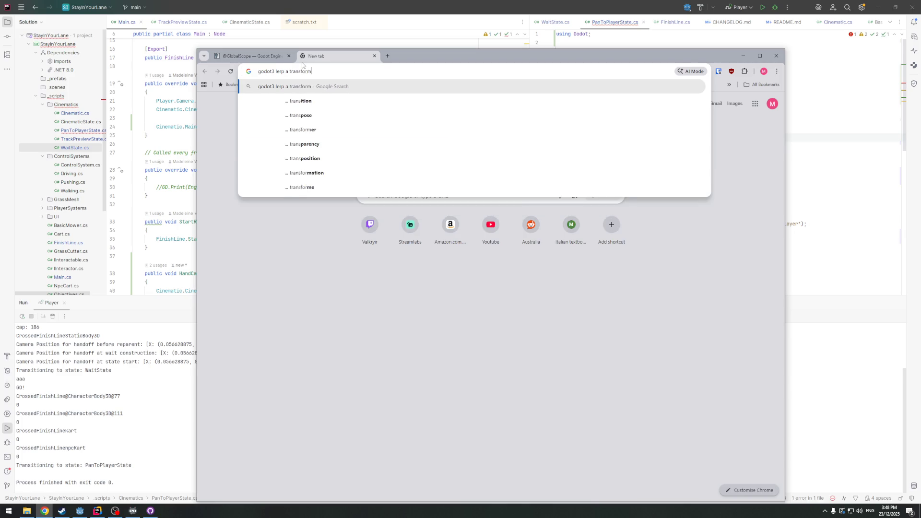
{"action": "key", "text": "Return"}
{"action": "left_click", "coordinate": [296, 110]}
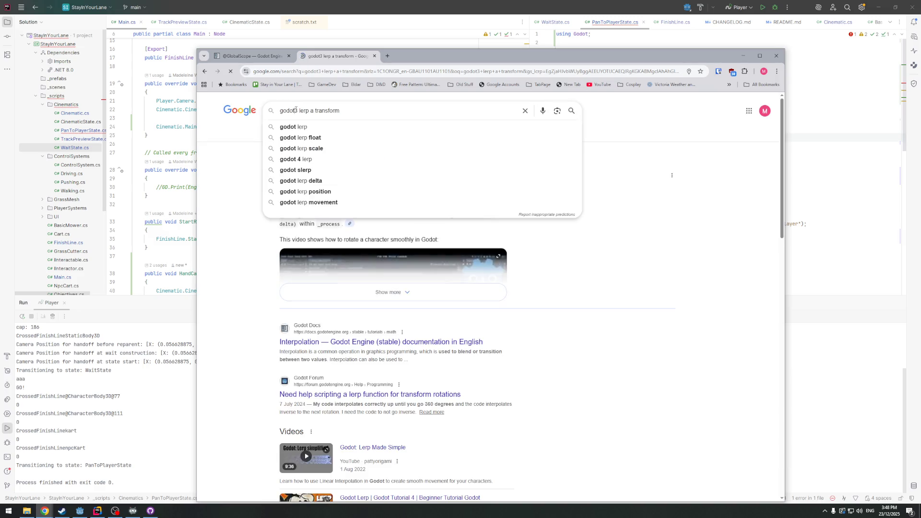
{"action": "key", "text": "BackSpace"}
{"action": "type", "text": "4"}
{"action": "key", "text": "Return"}
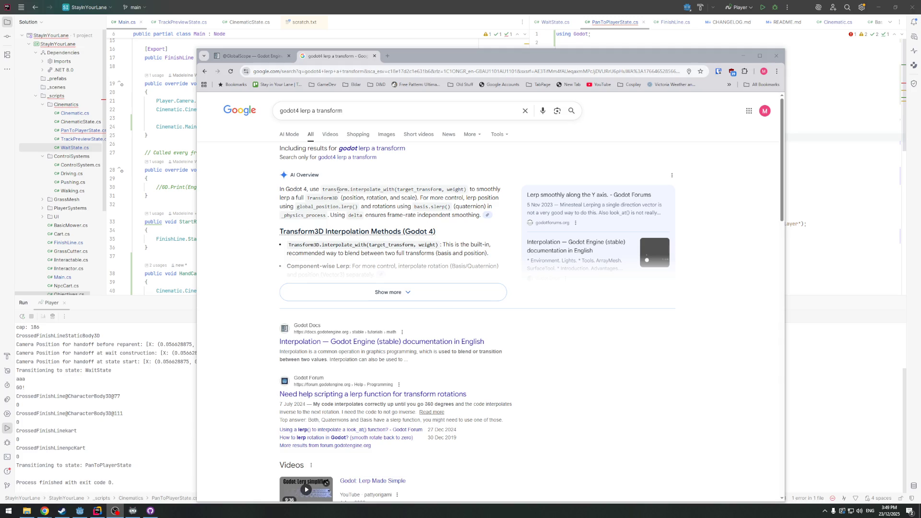
{"action": "scroll", "coordinate": [389, 189], "scroll_direction": "down", "scroll_amount": 3}
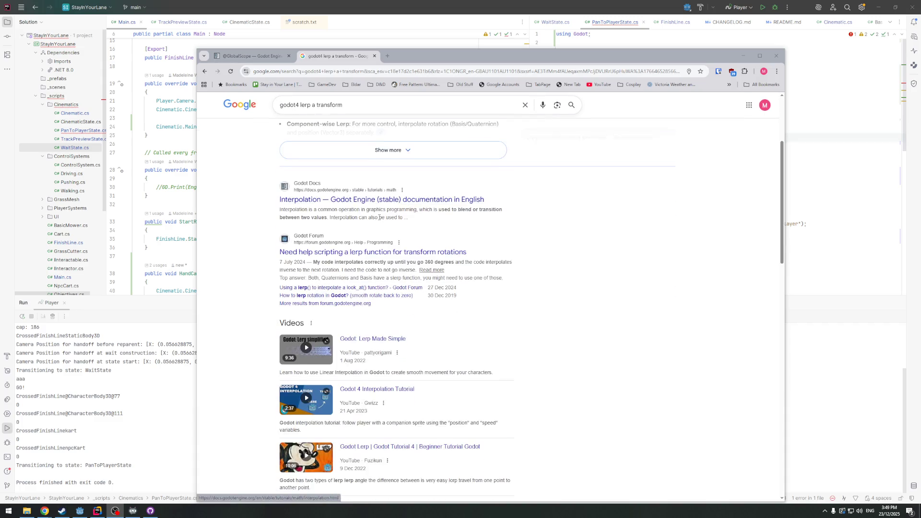
{"action": "middle_click", "coordinate": [369, 199]}
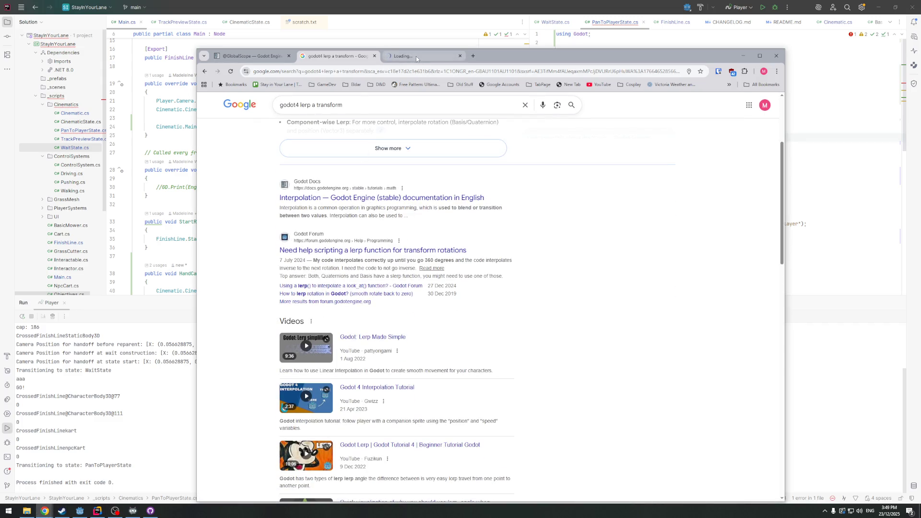
Show the C# version of the Transform interpolation example on the Interpolation page, then return to Rider
{"action": "left_click", "coordinate": [416, 57]}
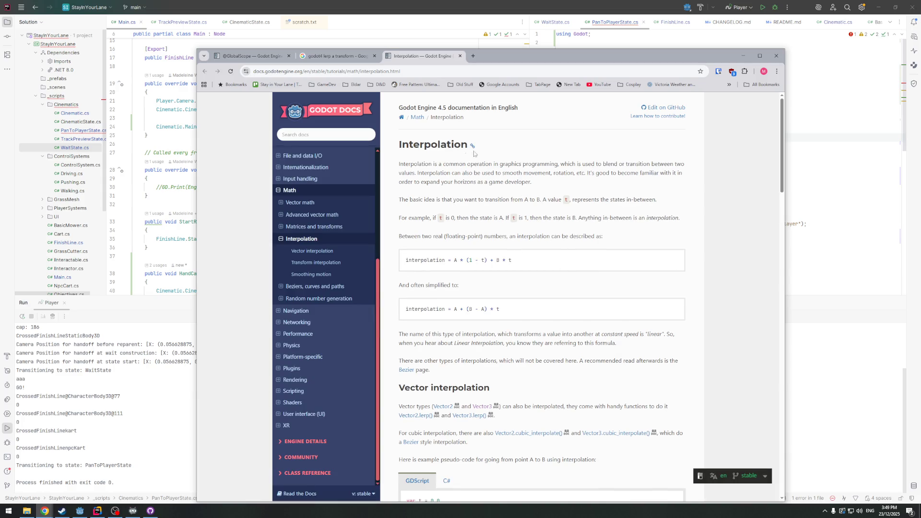
{"action": "scroll", "coordinate": [499, 201], "scroll_direction": "down", "scroll_amount": 1}
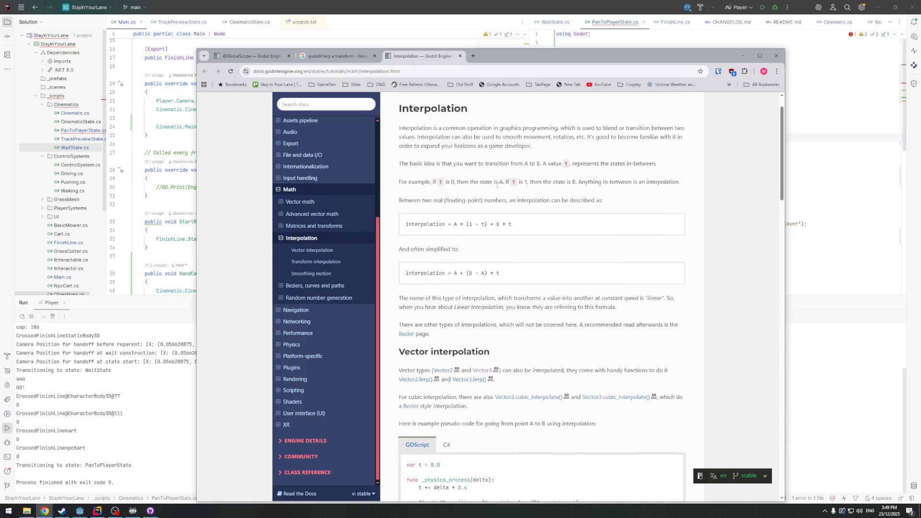
{"action": "scroll", "coordinate": [500, 204], "scroll_direction": "down", "scroll_amount": 5}
{"action": "scroll", "coordinate": [466, 249], "scroll_direction": "down", "scroll_amount": 3}
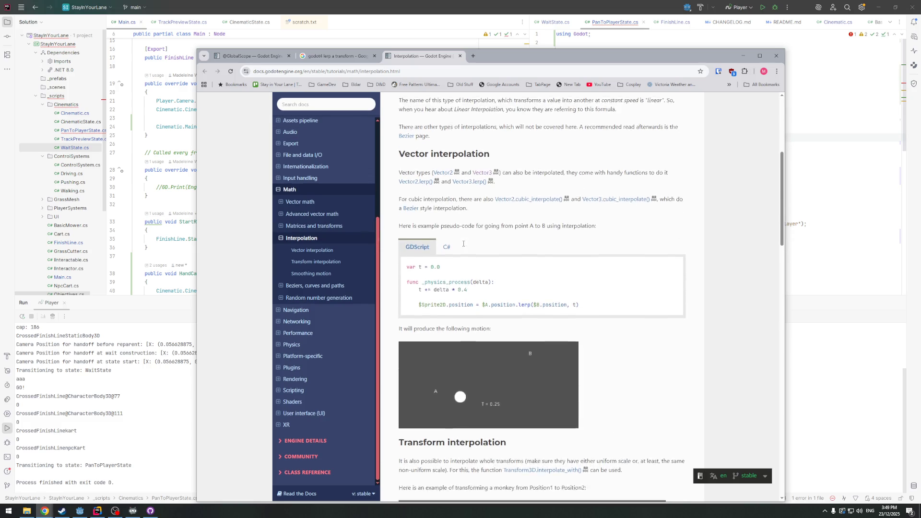
{"action": "scroll", "coordinate": [466, 248], "scroll_direction": "down", "scroll_amount": 4}
{"action": "scroll", "coordinate": [392, 191], "scroll_direction": "up", "scroll_amount": 3}
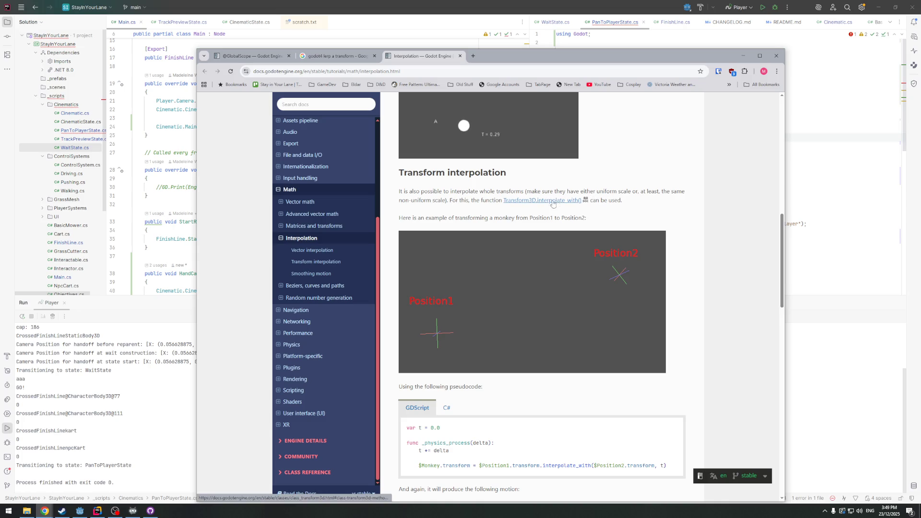
{"action": "scroll", "coordinate": [445, 377], "scroll_direction": "down", "scroll_amount": 1}
{"action": "left_click", "coordinate": [445, 377]}
{"action": "scroll", "coordinate": [450, 408], "scroll_direction": "down", "scroll_amount": 1}
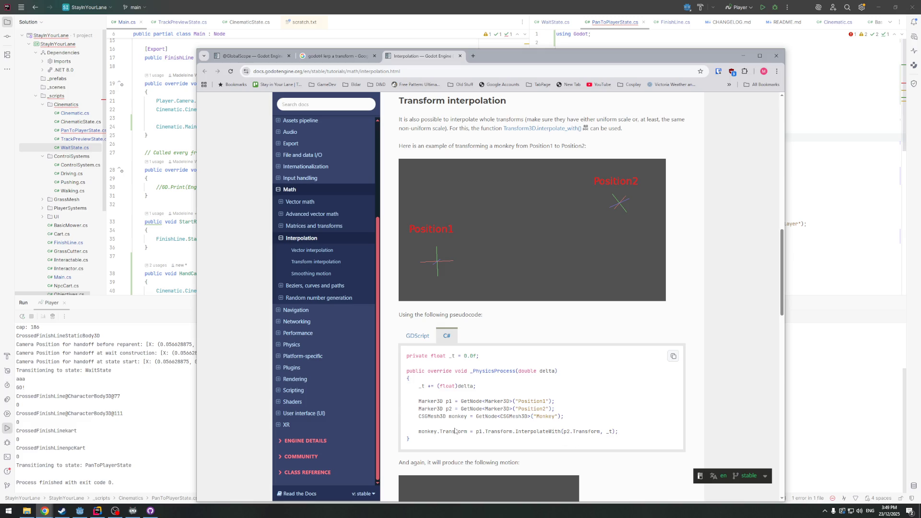
{"action": "scroll", "coordinate": [451, 396], "scroll_direction": "down", "scroll_amount": 1}
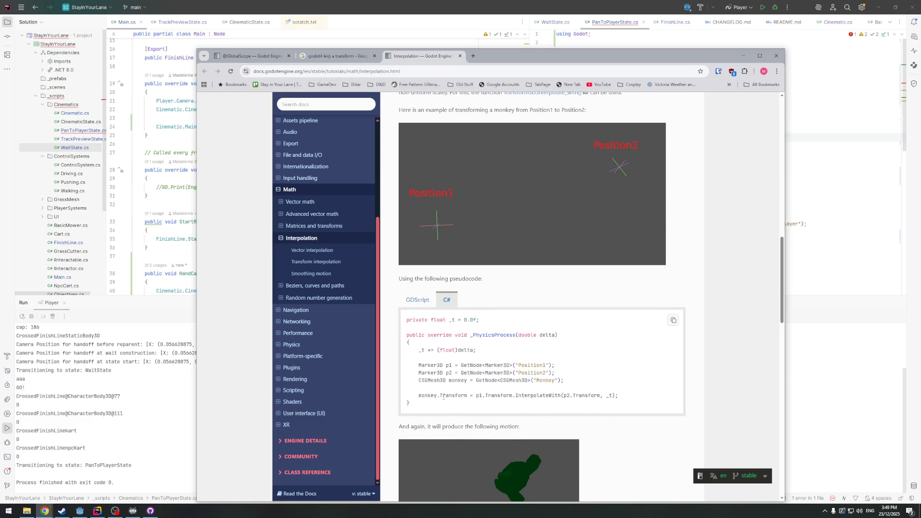
{"action": "scroll", "coordinate": [445, 391], "scroll_direction": "down", "scroll_amount": 2}
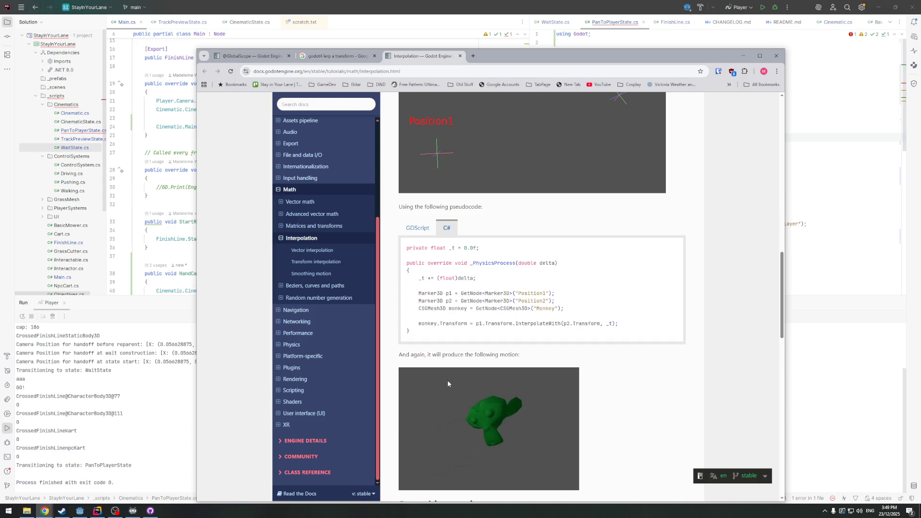
{"action": "scroll", "coordinate": [448, 384], "scroll_direction": "down", "scroll_amount": 1}
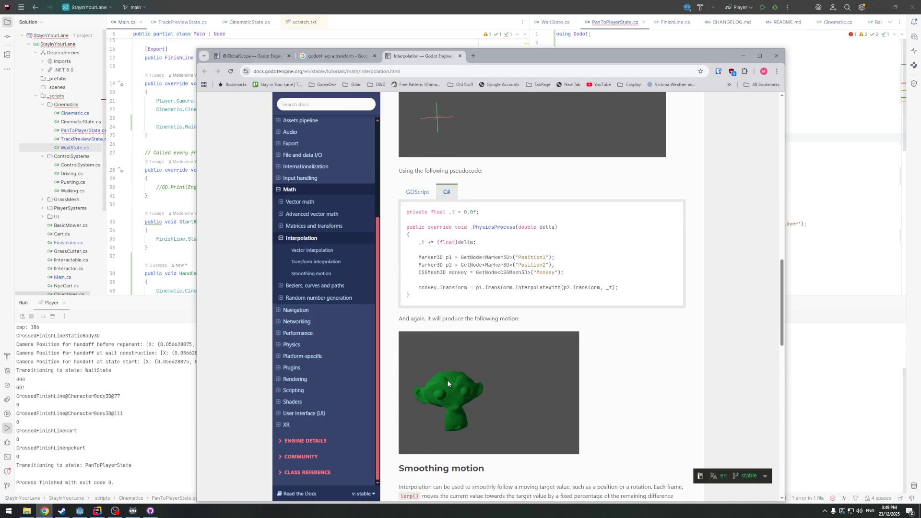
{"action": "scroll", "coordinate": [457, 375], "scroll_direction": "up", "scroll_amount": 1}
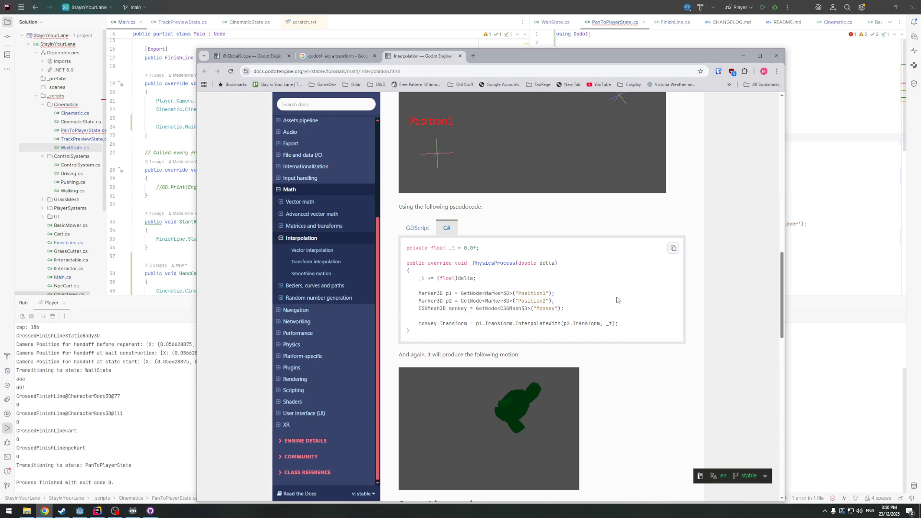
{"action": "key", "text": "alt+Tab"}
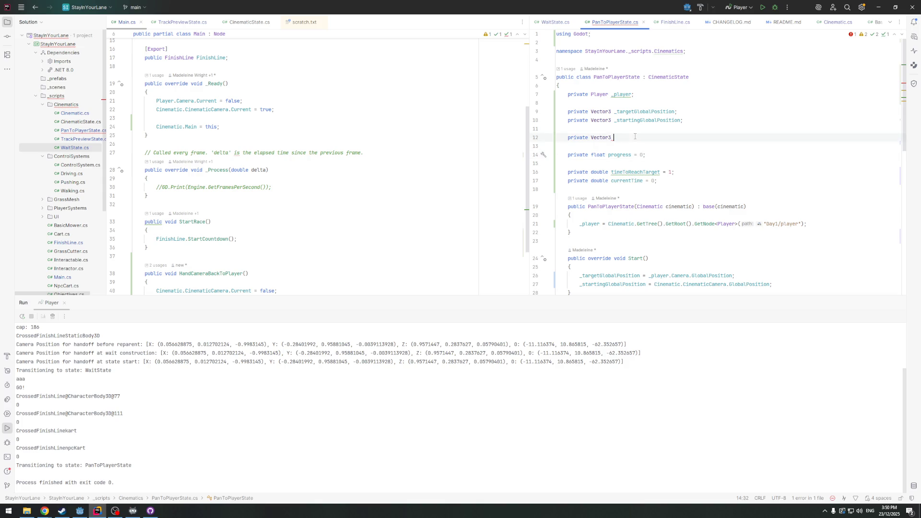
Replace the unfinished Vector3 field with a private Transform3D _targetTransform field
{"action": "left_click_drag", "start_coordinate": [614, 138], "coordinate": [508, 131]}
{"action": "key", "text": "BackSpace"}
{"action": "key", "text": "Return"}
{"action": "type", "text": "pr"}
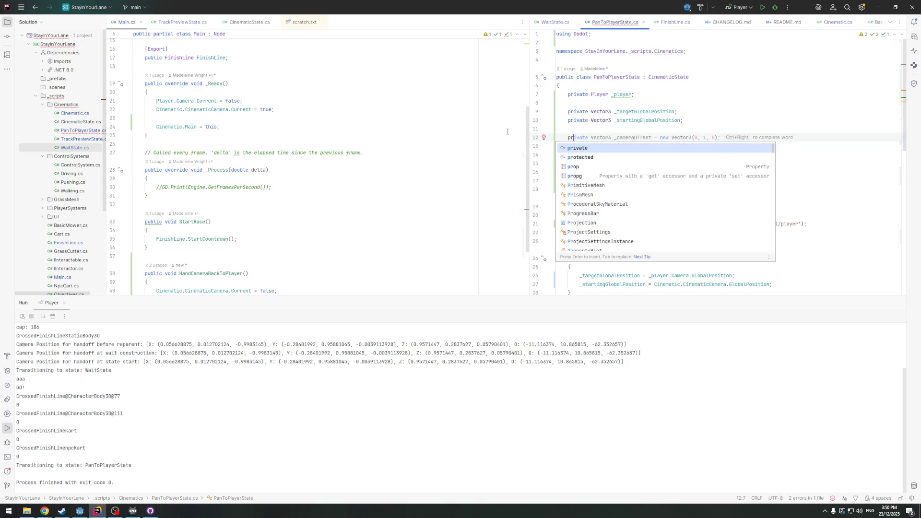
{"action": "key", "text": "Return"}
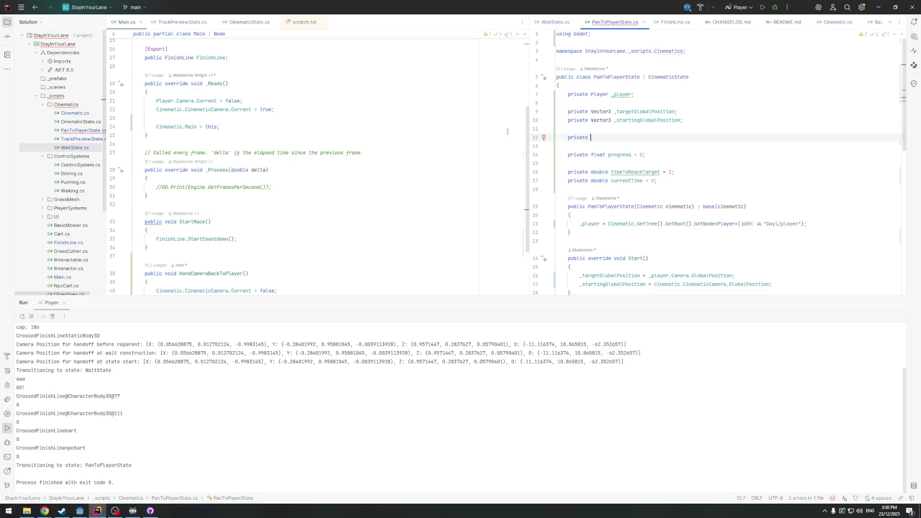
{"action": "type", "text": "Tra"}
{"action": "key", "text": "Return"}
{"action": "type", "text": "_"}
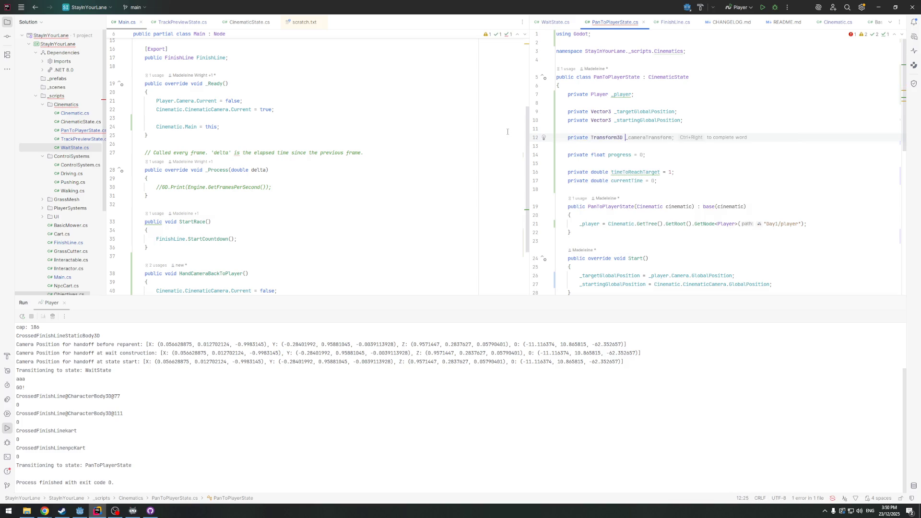
{"action": "type", "text": "target"}
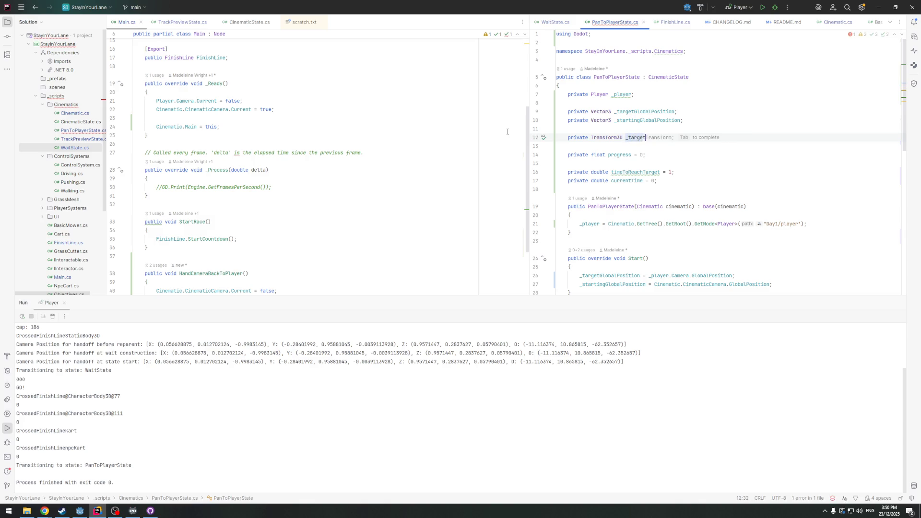
{"action": "key", "text": "Tab"}
Add a private Transform3D _startingTransform field below it
{"action": "key", "text": "Return"}
{"action": "type", "text": "pr"}
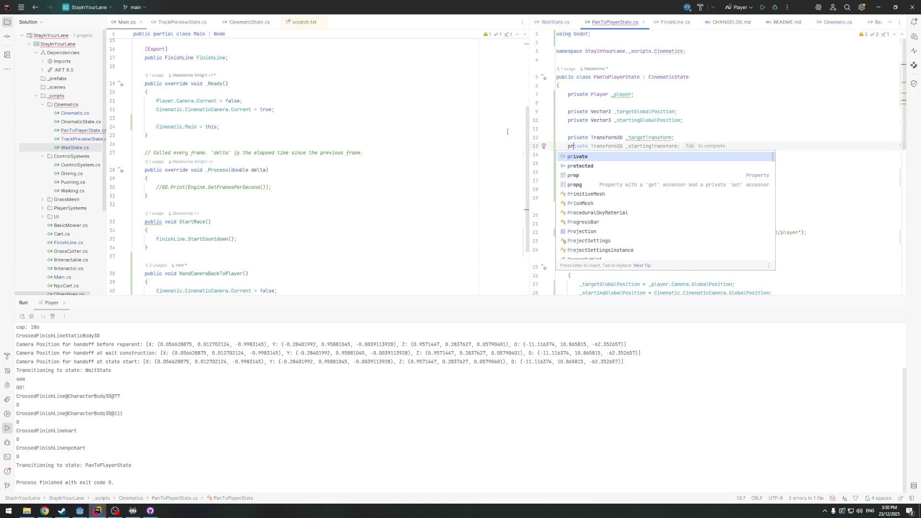
{"action": "key", "text": "Return"}
{"action": "type", "text": "Tra"}
{"action": "key", "text": "Return"}
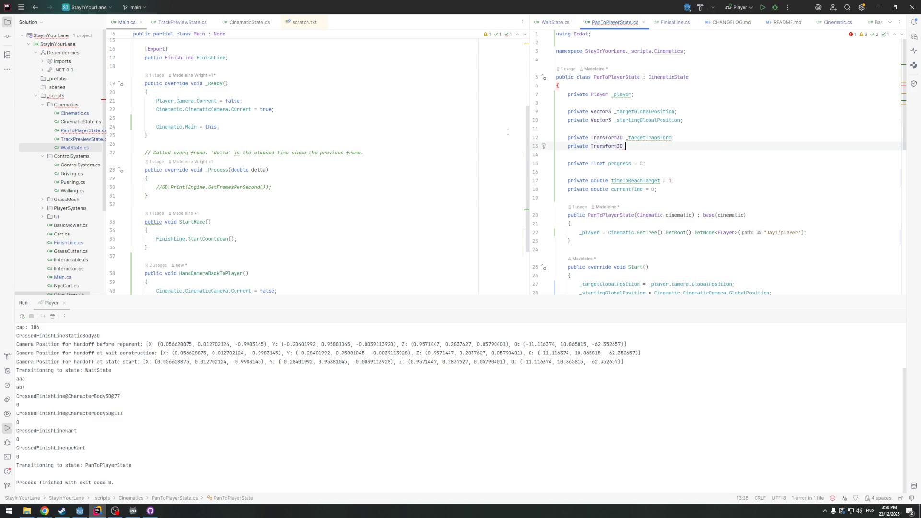
{"action": "type", "text": "_s"}
{"action": "key", "text": "Tab"}
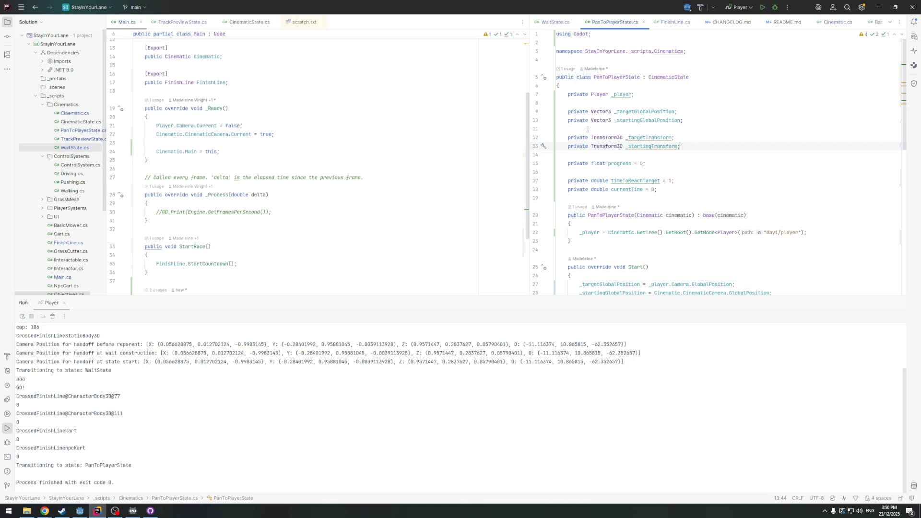
In Start(), assign _targetTransform from the player camera's GlobalTransform
{"action": "scroll", "coordinate": [645, 144], "scroll_direction": "down", "scroll_amount": 3}
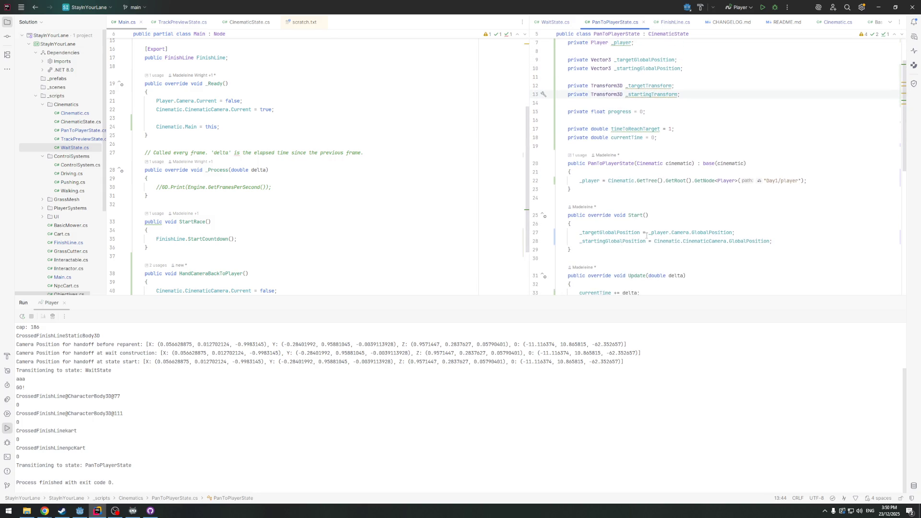
{"action": "left_click", "coordinate": [772, 245]}
{"action": "key", "text": "Return"}
{"action": "key", "text": "Return"}
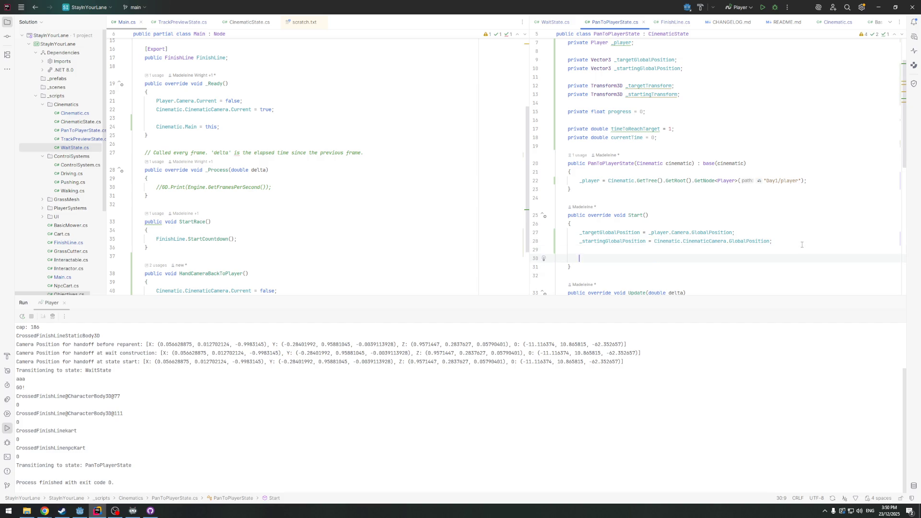
{"action": "type", "text": "_t"}
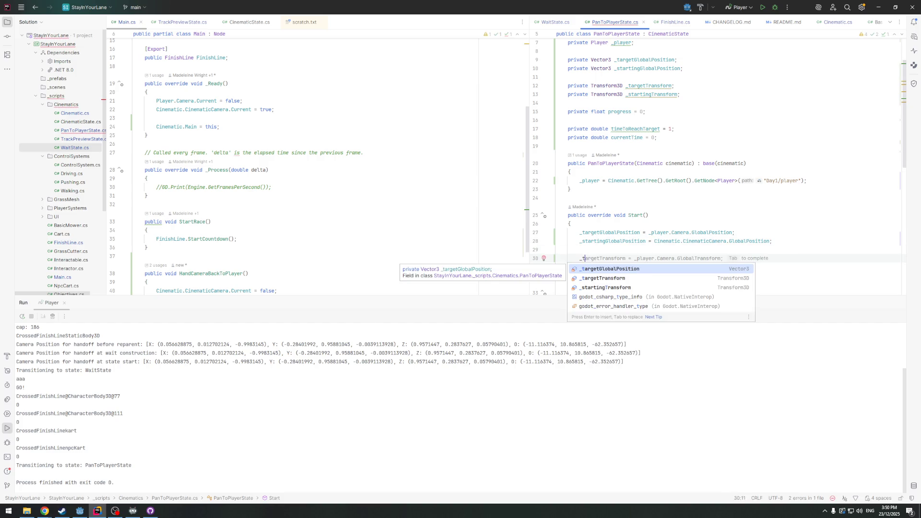
{"action": "key", "text": "Down"}
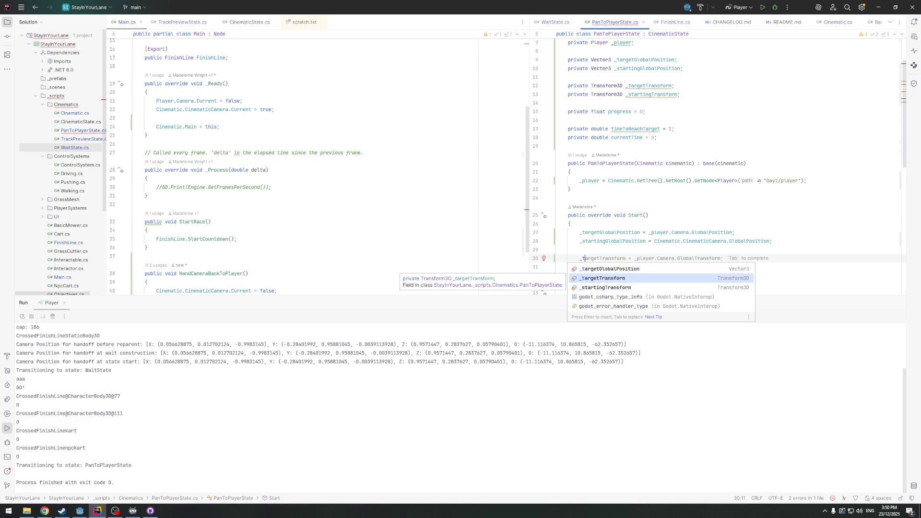
{"action": "key", "text": "Return"}
{"action": "type", "text": "= _"}
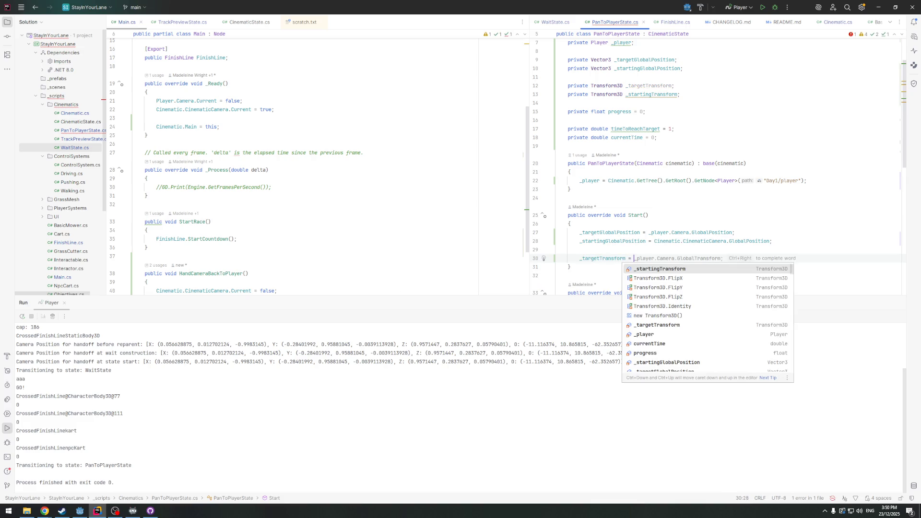
{"action": "key", "text": "Tab"}
Assign _startingTransform from Cinematic.CinematicCamera.GlobalTransform in Start()
{"action": "key", "text": "Return"}
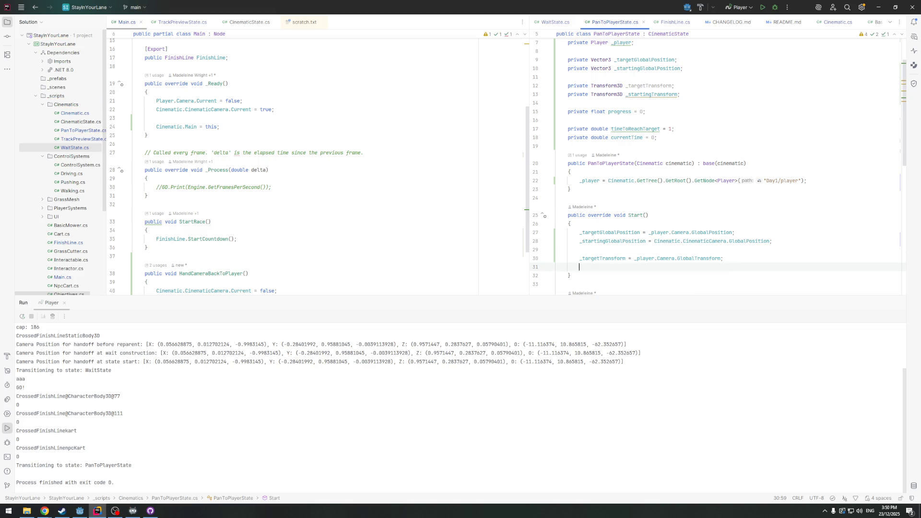
{"action": "type", "text": "_st"}
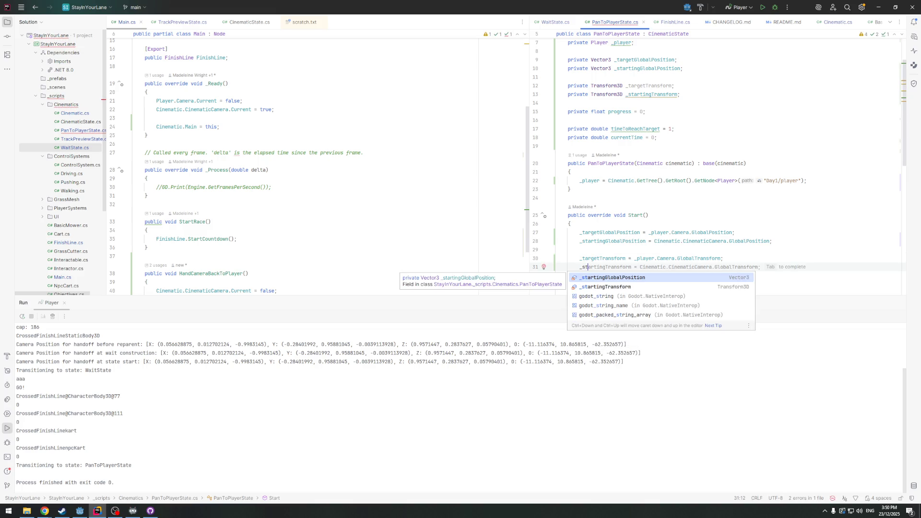
{"action": "key", "text": "Down"}
{"action": "key", "text": "Return"}
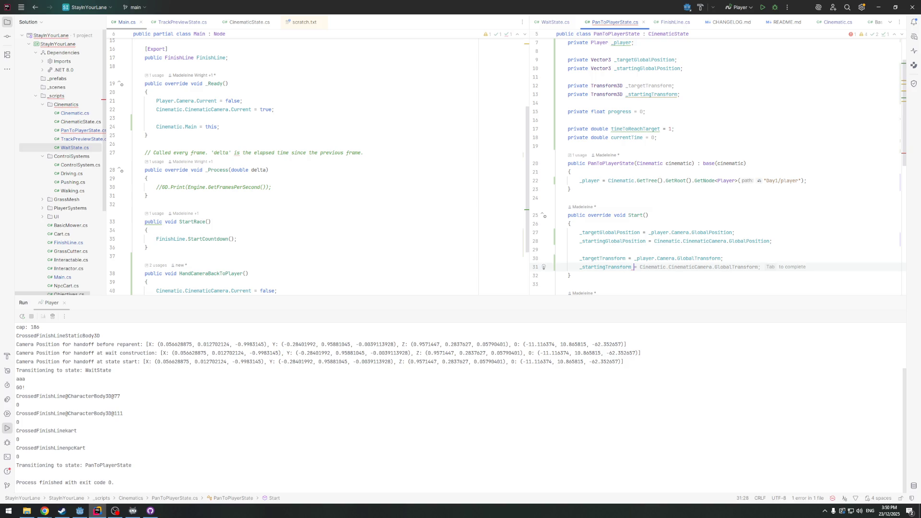
{"action": "type", "text": "="}
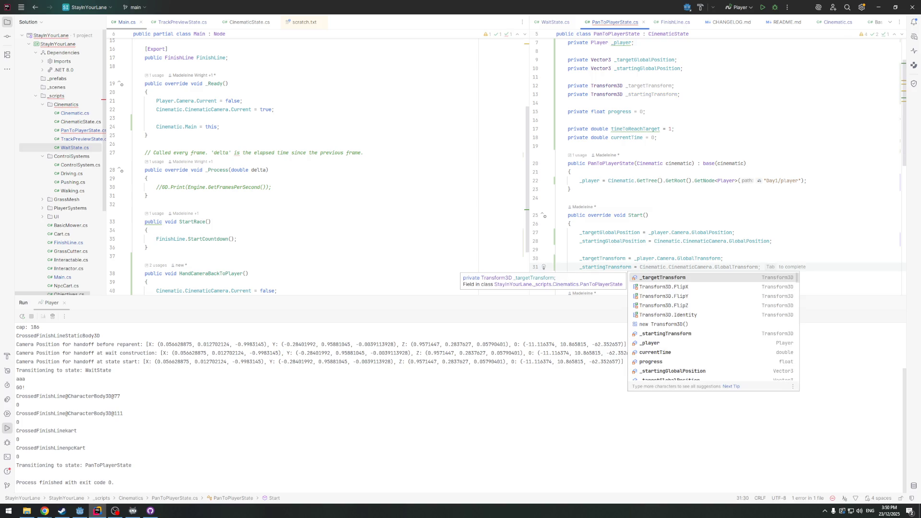
{"action": "key", "text": "Tab"}
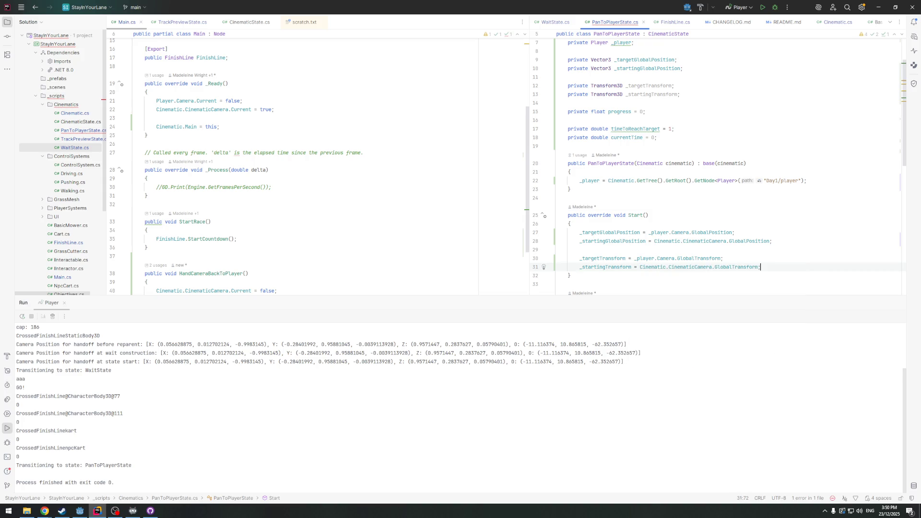
{"action": "scroll", "coordinate": [711, 201], "scroll_direction": "down", "scroll_amount": 6}
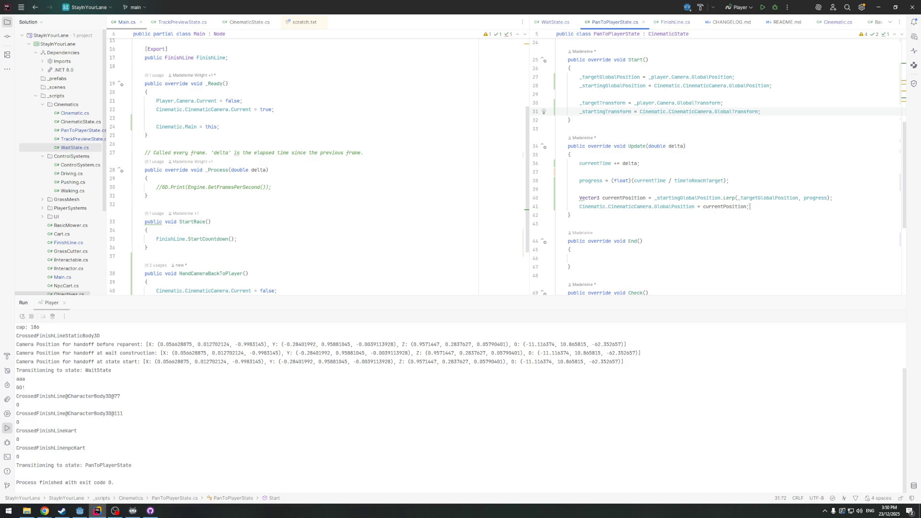
{"action": "left_click", "coordinate": [765, 208]}
In Update(), InterpolateWith _startingTransform to _targetTransform by progress and apply it to the cinematic camera
{"action": "key", "text": "Return"}
{"action": "key", "text": "Return"}
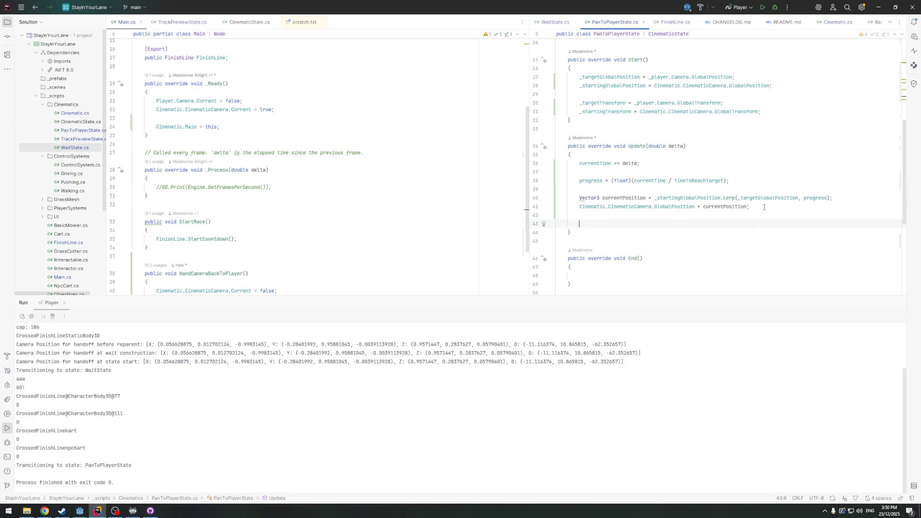
{"action": "type", "text": "Transform3D "}
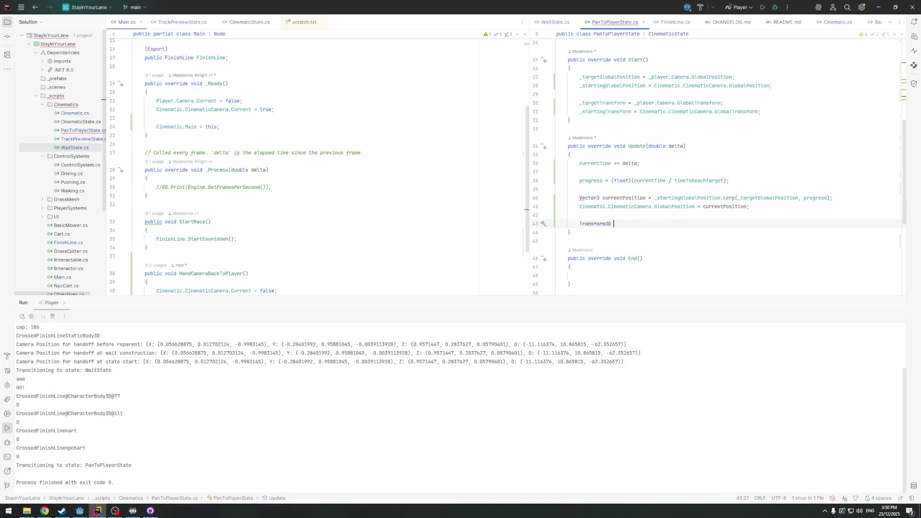
{"action": "type", "text": "cur"}
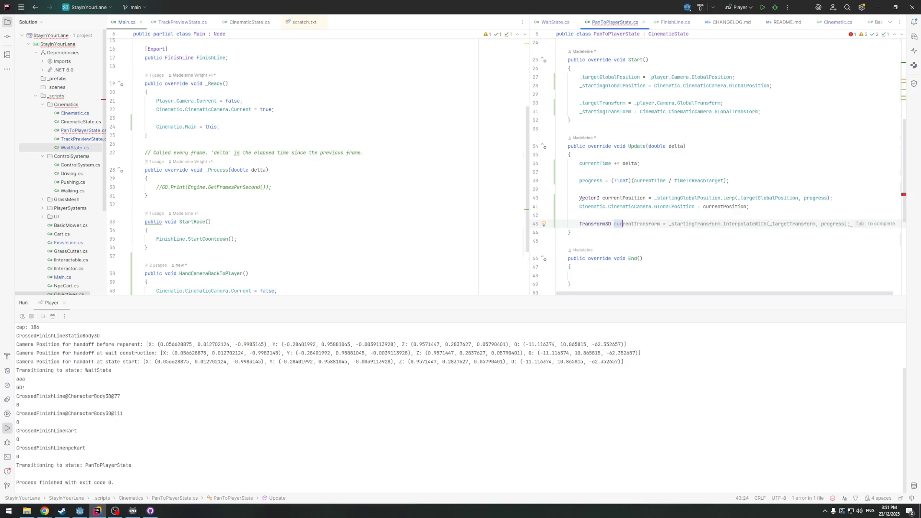
{"action": "key", "text": "Tab"}
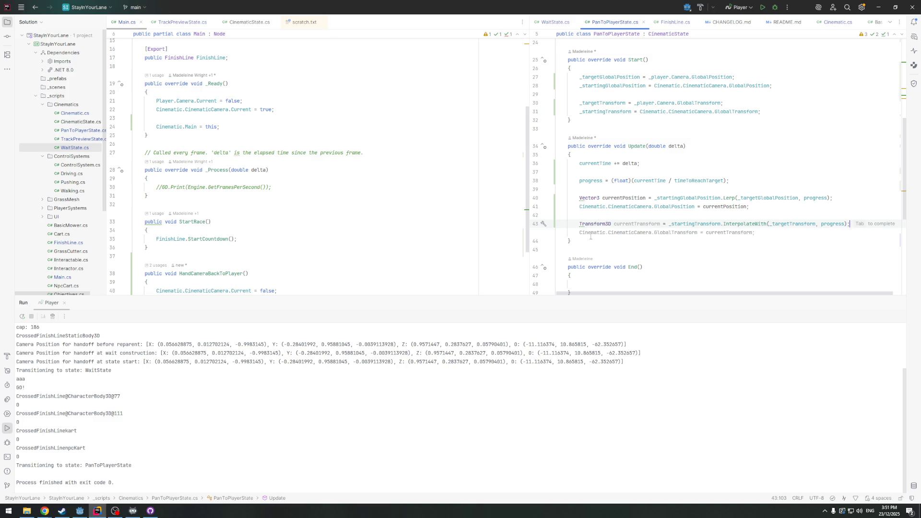
{"action": "key", "text": "Escape"}
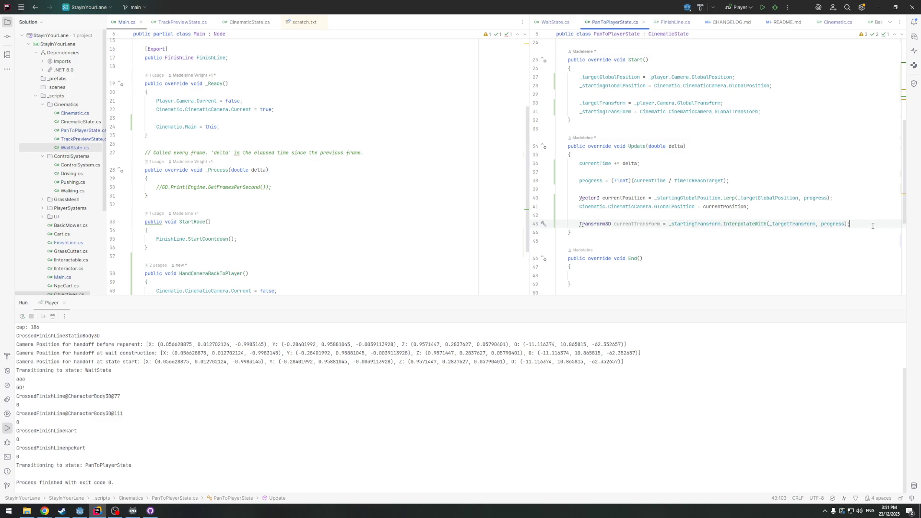
{"action": "key", "text": "Return"}
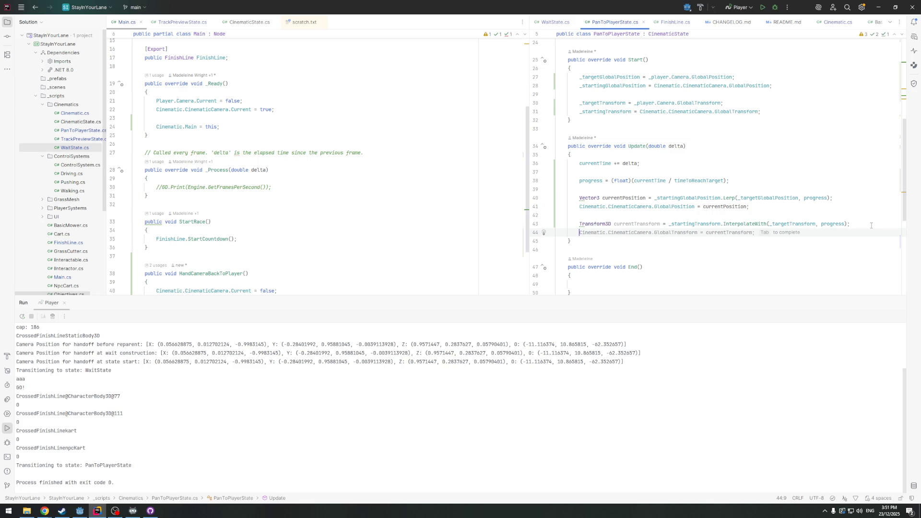
{"action": "key", "text": "Tab"}
Delete the old Vector3 position lines from Update(), Start() and the field declarations
{"action": "left_click_drag", "start_coordinate": [756, 206], "coordinate": [534, 192]}
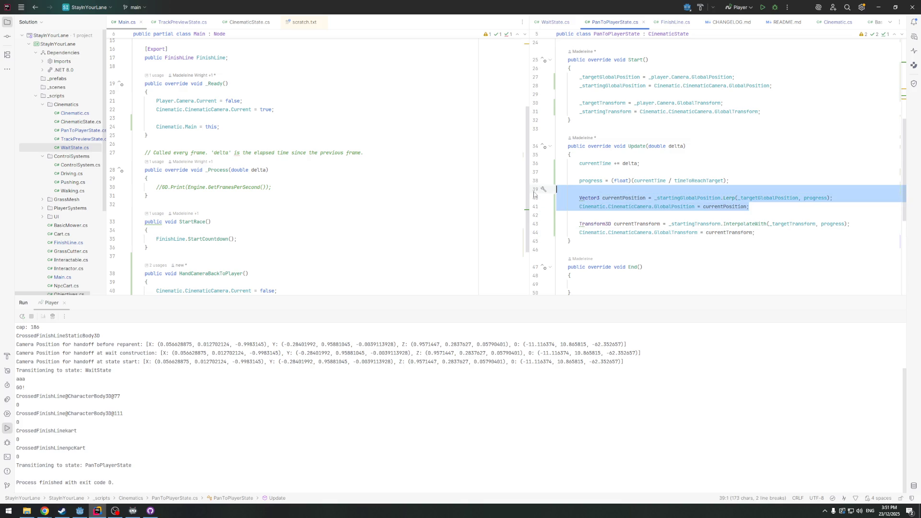
{"action": "key", "text": "BackSpace"}
{"action": "scroll", "coordinate": [631, 115], "scroll_direction": "up", "scroll_amount": 2}
{"action": "left_click_drag", "start_coordinate": [581, 146], "coordinate": [510, 128]}
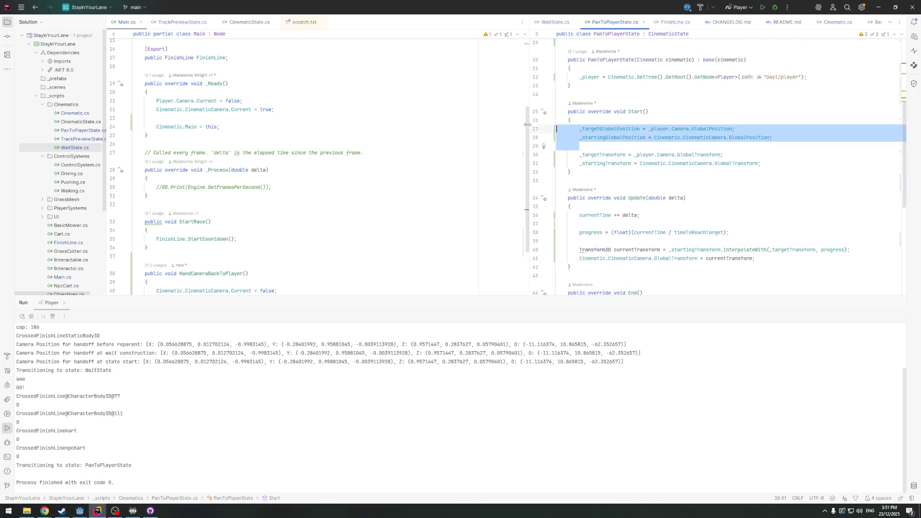
{"action": "key", "text": "BackSpace"}
{"action": "key", "text": "BackSpace"}
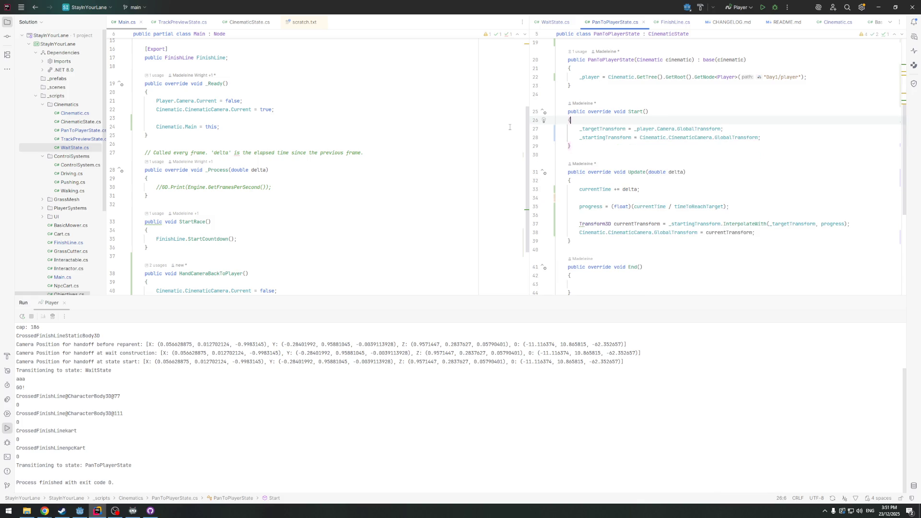
{"action": "scroll", "coordinate": [510, 127], "scroll_direction": "up", "scroll_amount": 3}
{"action": "scroll", "coordinate": [653, 138], "scroll_direction": "up", "scroll_amount": 6}
{"action": "left_click_drag", "start_coordinate": [690, 125], "coordinate": [643, 95]}
{"action": "key", "text": "BackSpace"}
{"action": "scroll", "coordinate": [709, 198], "scroll_direction": "down", "scroll_amount": 10}
{"action": "scroll", "coordinate": [708, 198], "scroll_direction": "up", "scroll_amount": 3}
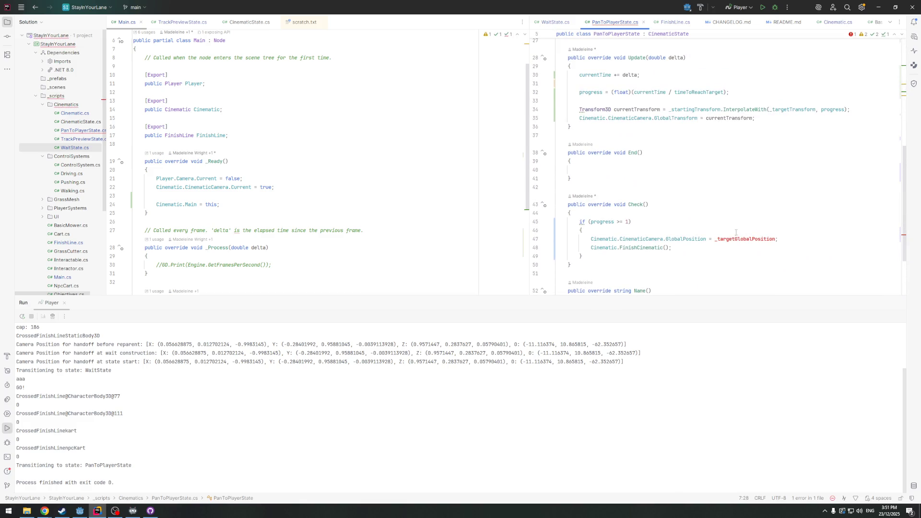
{"action": "scroll", "coordinate": [687, 239], "scroll_direction": "down", "scroll_amount": 2}
{"action": "scroll", "coordinate": [685, 258], "scroll_direction": "up", "scroll_amount": 5}
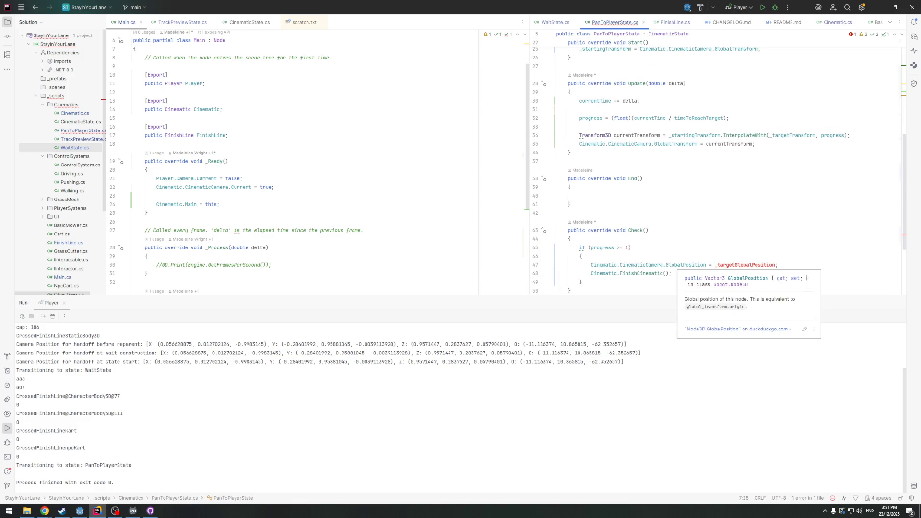
Make Check() set the camera's GlobalTransform to _targetTransform, then run the game in Godot
{"action": "double_click", "coordinate": [688, 262]}
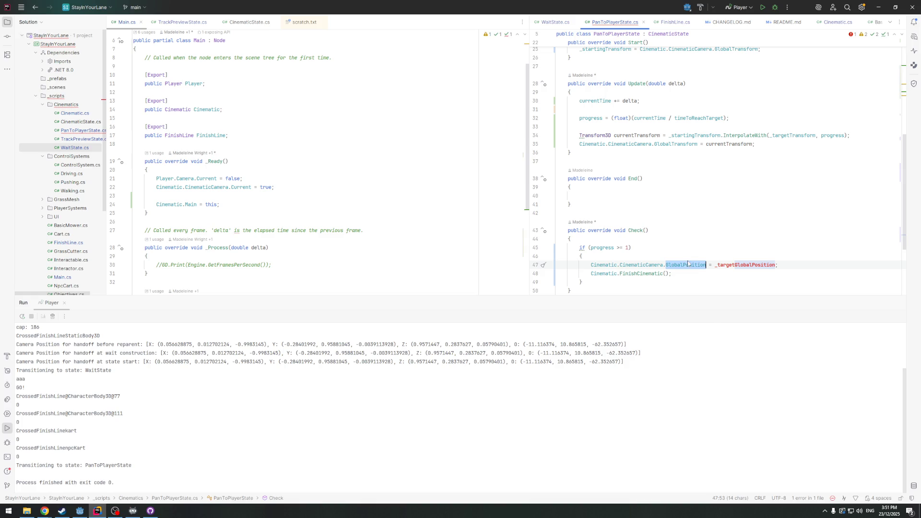
{"action": "type", "text": "Gl"}
{"action": "key", "text": "Down"}
{"action": "key", "text": "Return"}
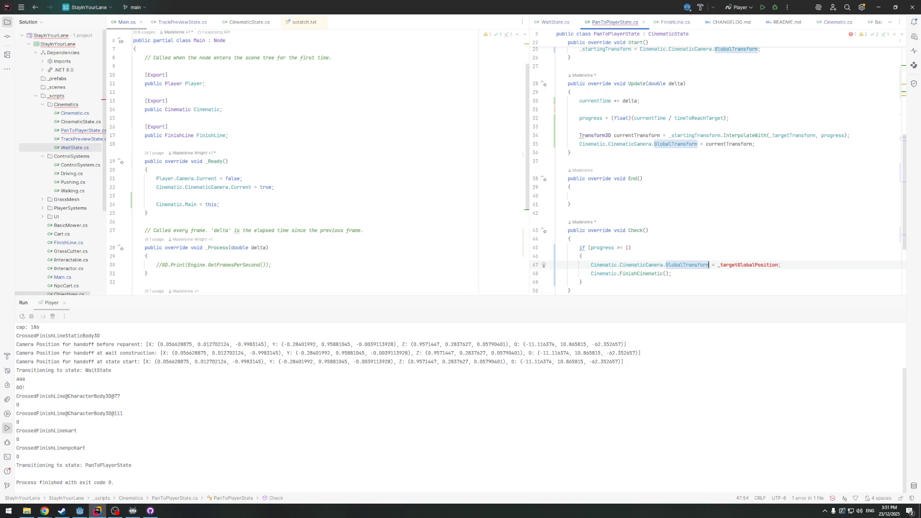
{"action": "double_click", "coordinate": [736, 264]}
{"action": "type", "text": "_t"}
{"action": "key", "text": "Down"}
{"action": "key", "text": "Return"}
{"action": "key", "text": "Up"}
{"action": "key", "text": "Up"}
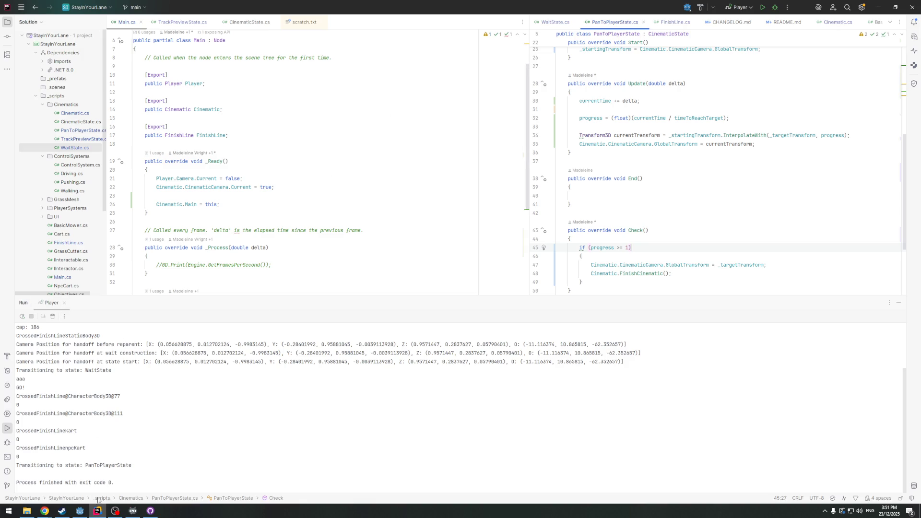
{"action": "left_click", "coordinate": [80, 511]}
{"action": "left_click", "coordinate": [807, 16]}
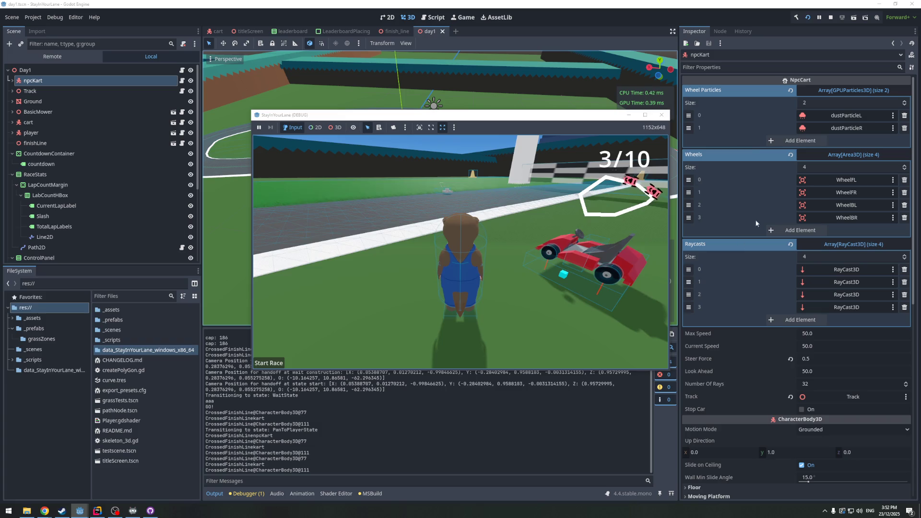
Stop the playtest with F8 and orbit the viewport around npcKart and the finish gate
{"action": "key", "text": "F8"}
{"action": "scroll", "coordinate": [430, 204], "scroll_direction": "up", "scroll_amount": 5}
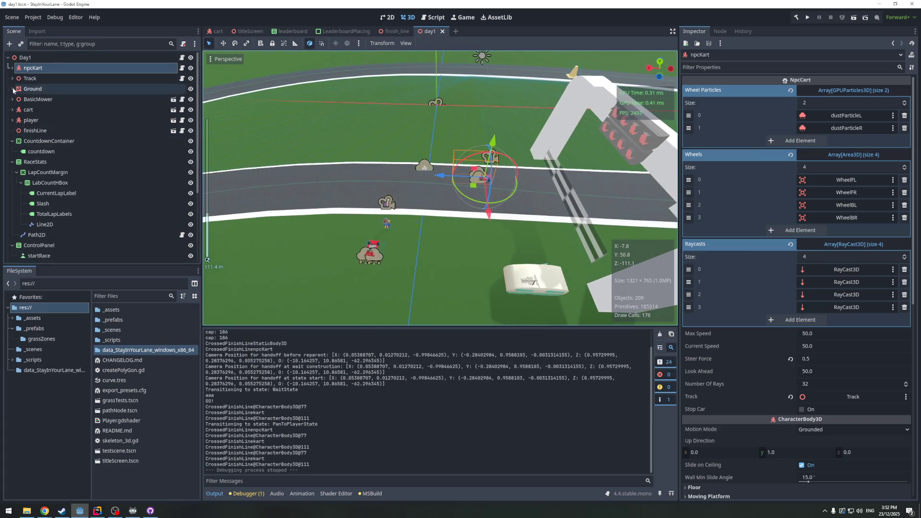
{"action": "scroll", "coordinate": [533, 176], "scroll_direction": "up", "scroll_amount": 2}
{"action": "scroll", "coordinate": [533, 175], "scroll_direction": "down", "scroll_amount": 2}
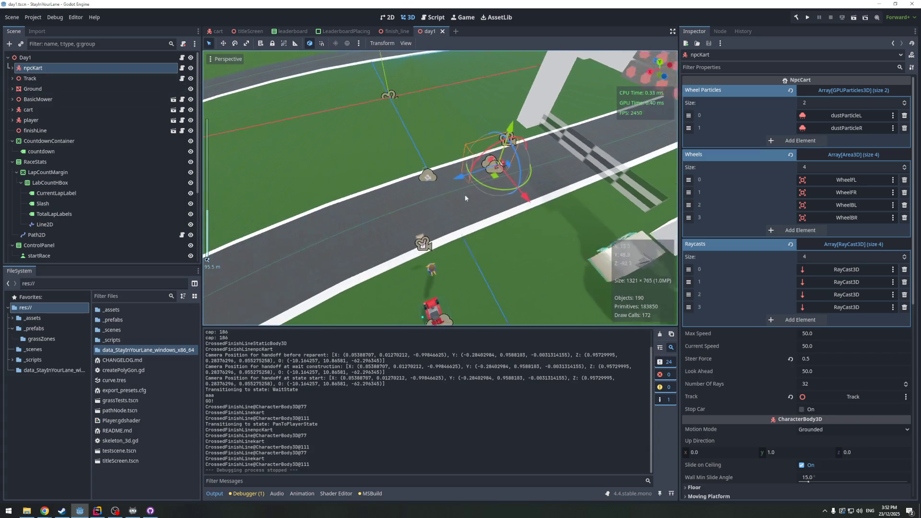
{"action": "left_click_drag", "start_coordinate": [499, 194], "coordinate": [348, 222]}
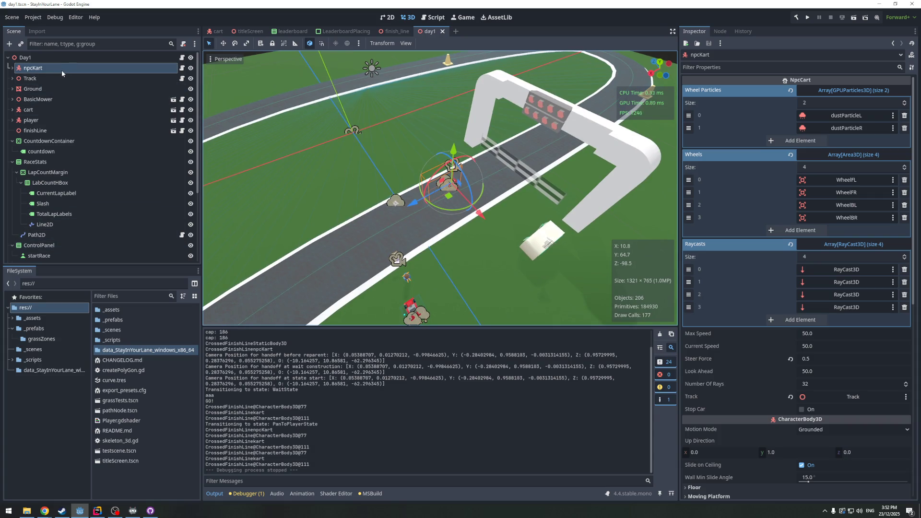
{"action": "left_click_drag", "start_coordinate": [367, 226], "coordinate": [320, 306]}
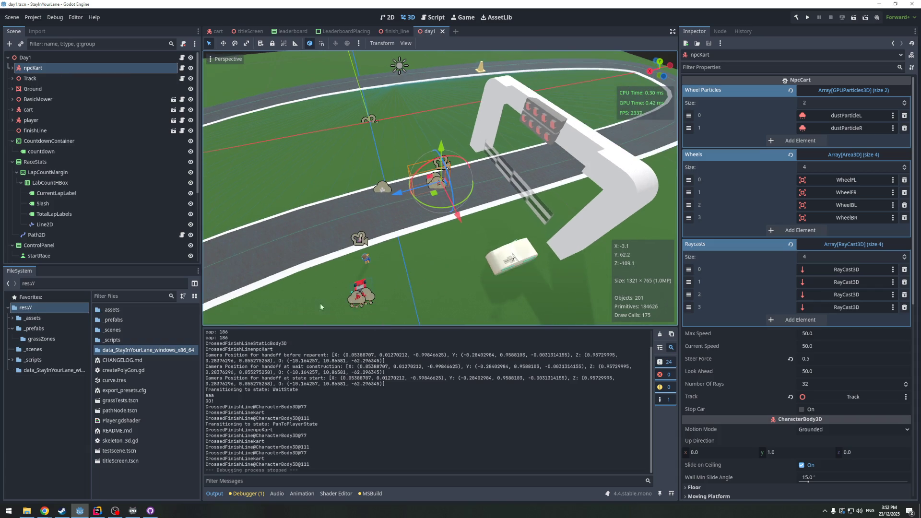
{"action": "scroll", "coordinate": [305, 414], "scroll_direction": "up", "scroll_amount": 2}
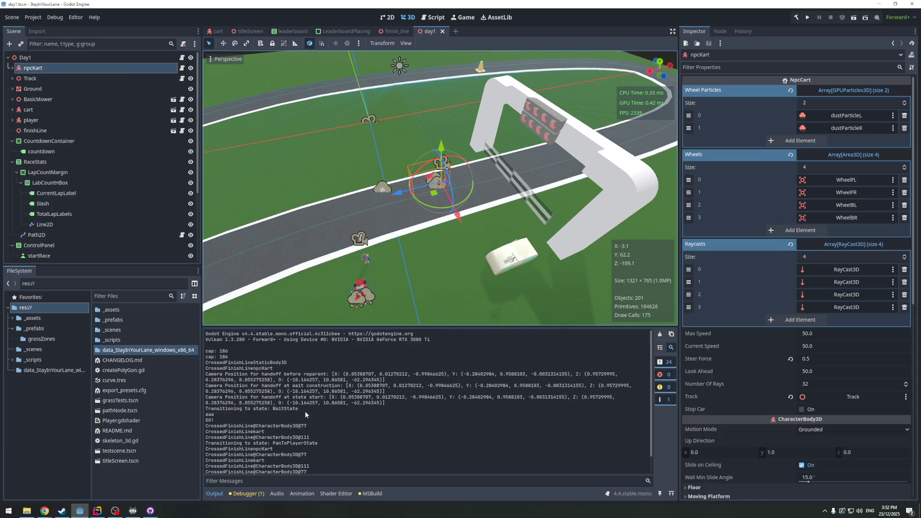
Back in Rider, look through the WaitState, PanToPlayerState and FinishLine scripts for debug prints
{"action": "left_click", "coordinate": [98, 510]}
{"action": "scroll", "coordinate": [646, 193], "scroll_direction": "up", "scroll_amount": 8}
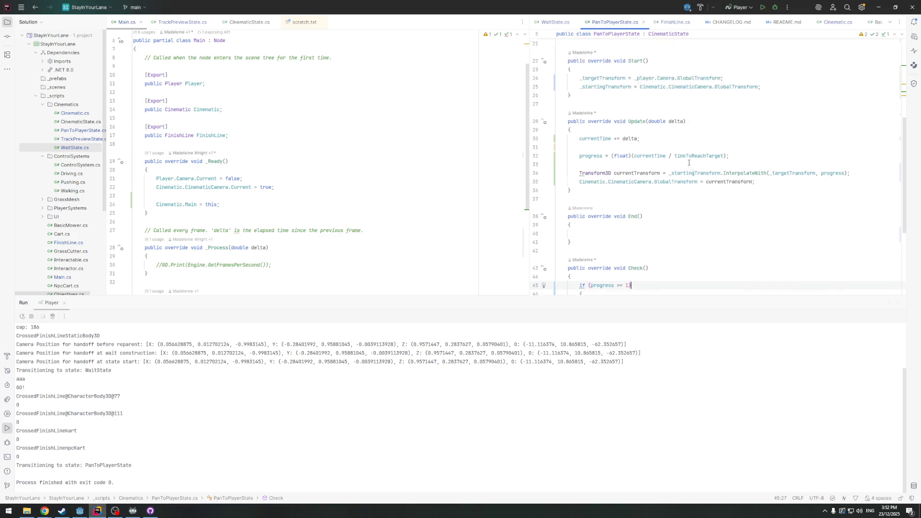
{"action": "key", "text": "ctrl+Tab"}
{"action": "scroll", "coordinate": [646, 194], "scroll_direction": "down", "scroll_amount": 1}
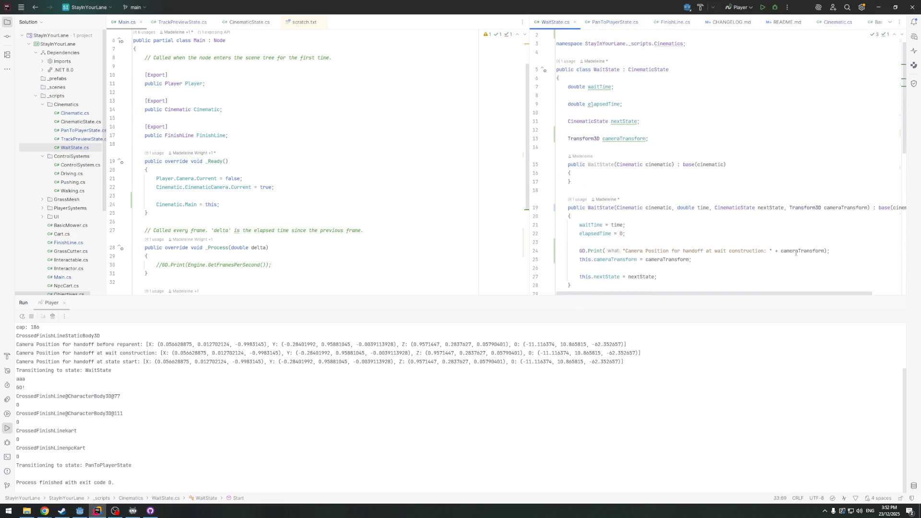
{"action": "left_click", "coordinate": [544, 251]}
{"action": "key", "text": "Delete"}
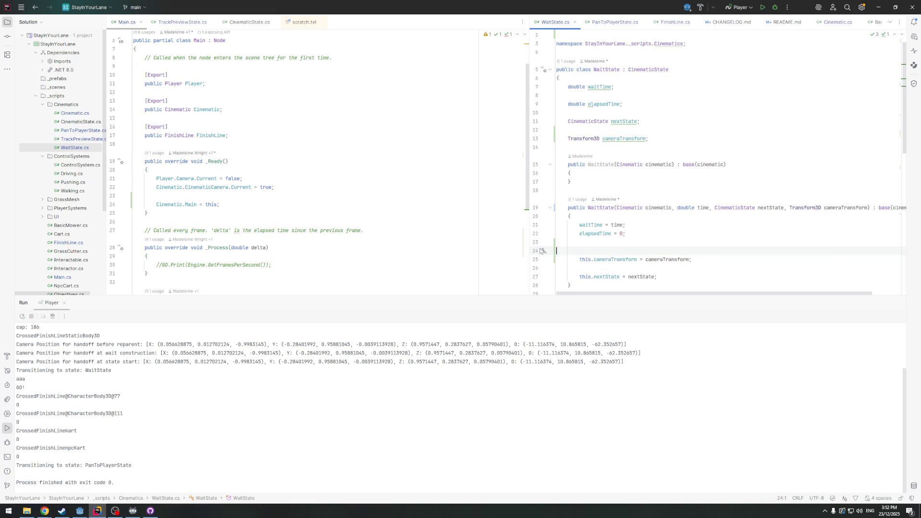
{"action": "key", "text": "ctrl+Tab"}
{"action": "scroll", "coordinate": [608, 102], "scroll_direction": "down", "scroll_amount": 5}
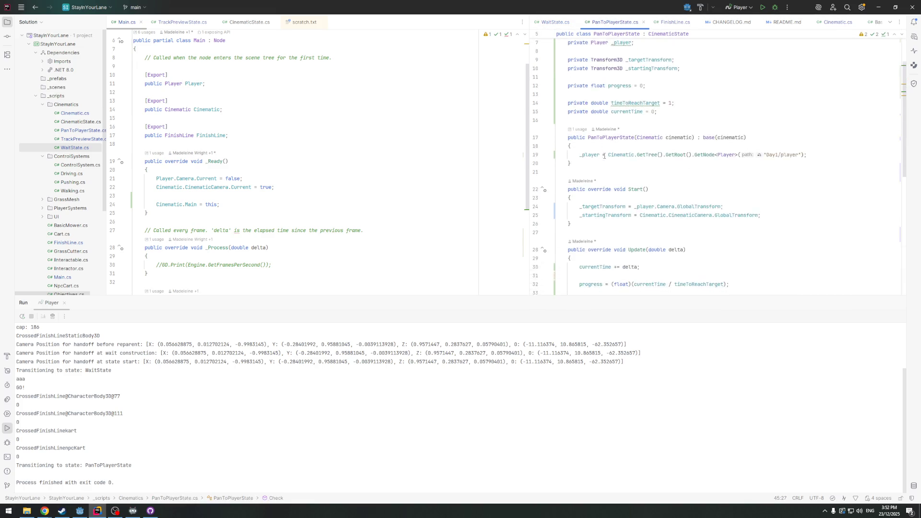
{"action": "key", "text": "alt+Right"}
{"action": "scroll", "coordinate": [645, 145], "scroll_direction": "down", "scroll_amount": 10}
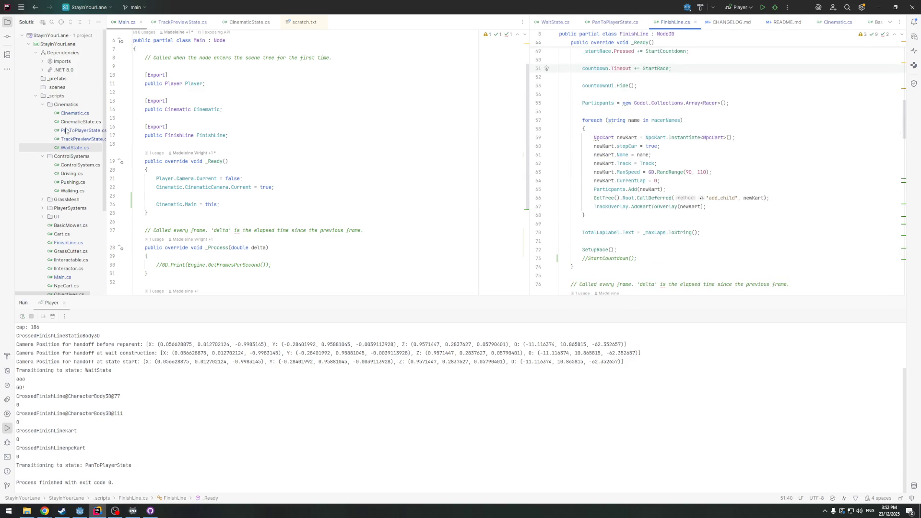
{"action": "scroll", "coordinate": [191, 206], "scroll_direction": "up", "scroll_amount": 2}
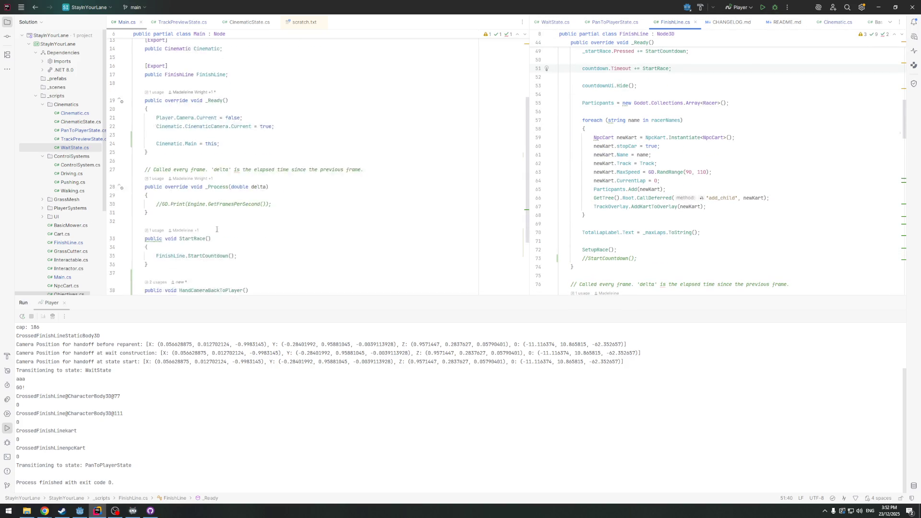
Open TrackPreviewState.cs and delete the handoff camera-position GD.Print line from Check
{"action": "double_click", "coordinate": [71, 131]}
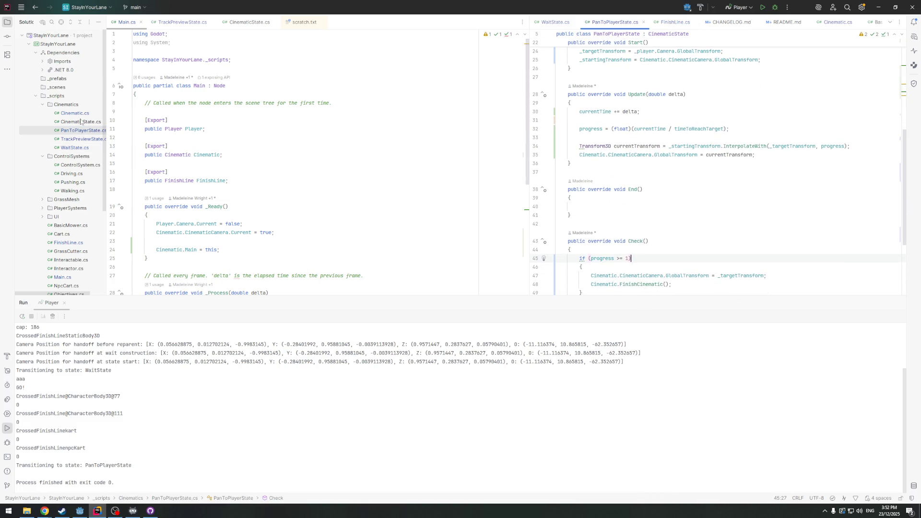
{"action": "double_click", "coordinate": [72, 139]}
{"action": "scroll", "coordinate": [258, 187], "scroll_direction": "down", "scroll_amount": 5}
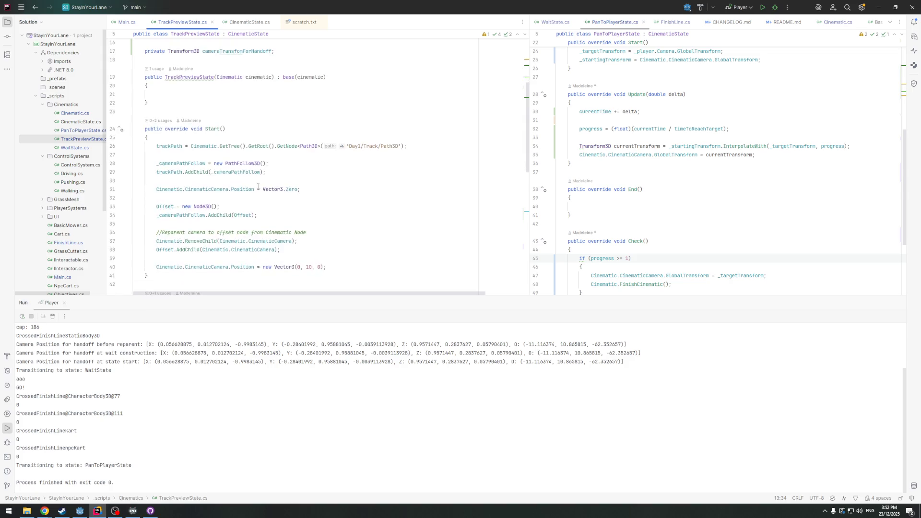
{"action": "scroll", "coordinate": [264, 187], "scroll_direction": "down", "scroll_amount": 5}
{"action": "scroll", "coordinate": [222, 190], "scroll_direction": "down", "scroll_amount": 3}
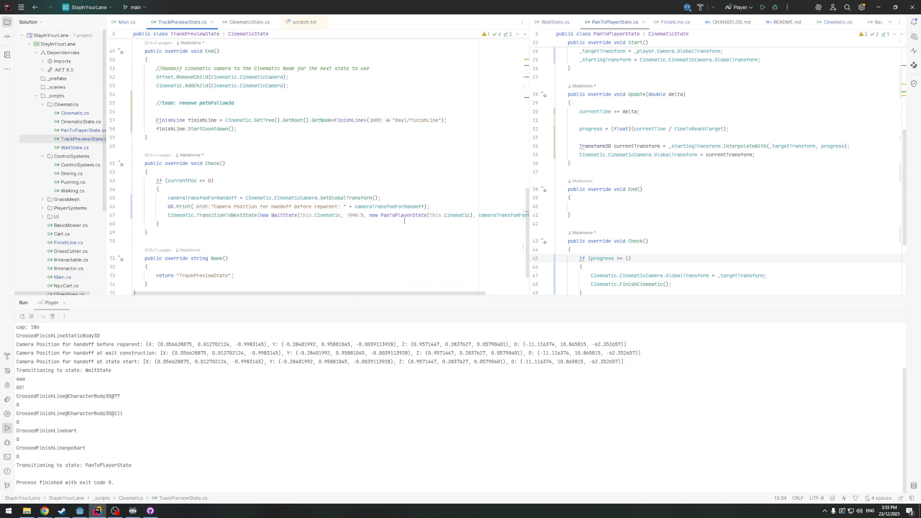
{"action": "left_click_drag", "start_coordinate": [431, 206], "coordinate": [133, 206]}
{"action": "key", "text": "BackSpace"}
{"action": "key", "text": "BackSpace"}
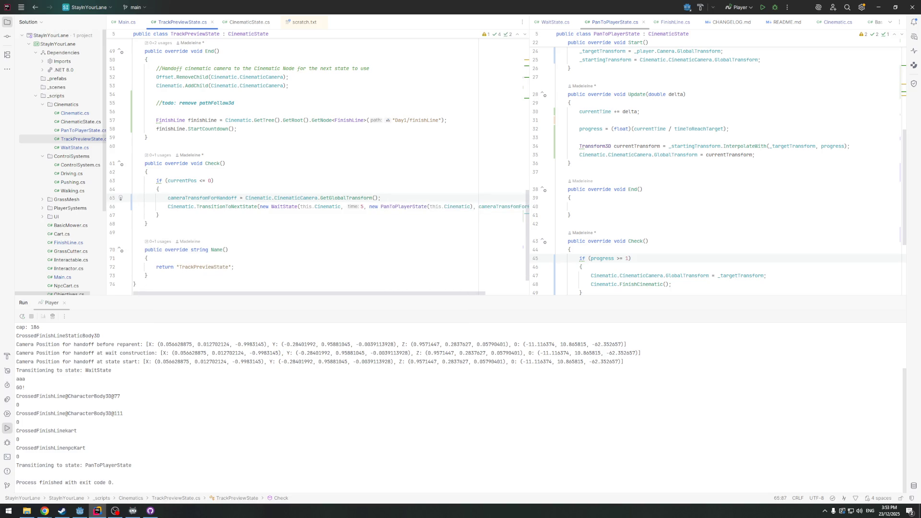
{"action": "left_click", "coordinate": [283, 218]}
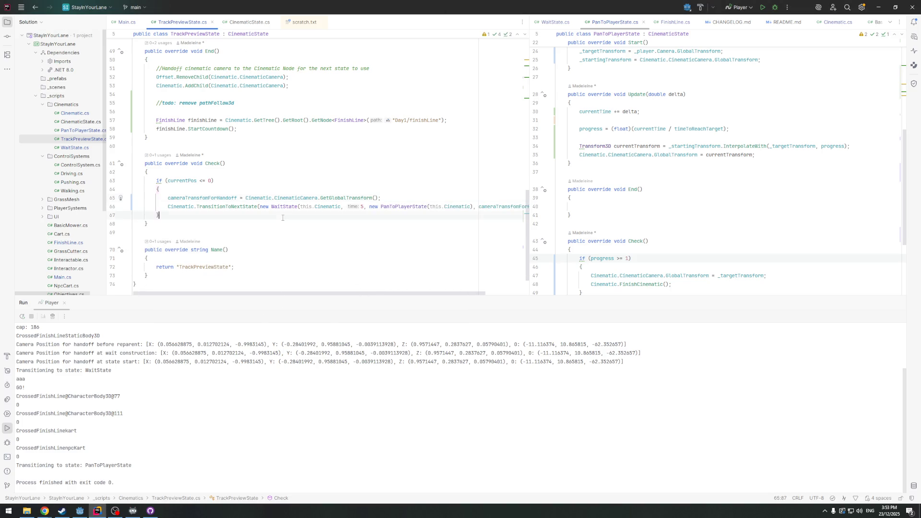
Give the code editors more vertical room and delete the GD.Print line from WaitState's Start
{"action": "scroll", "coordinate": [156, 286], "scroll_direction": "up", "scroll_amount": 1}
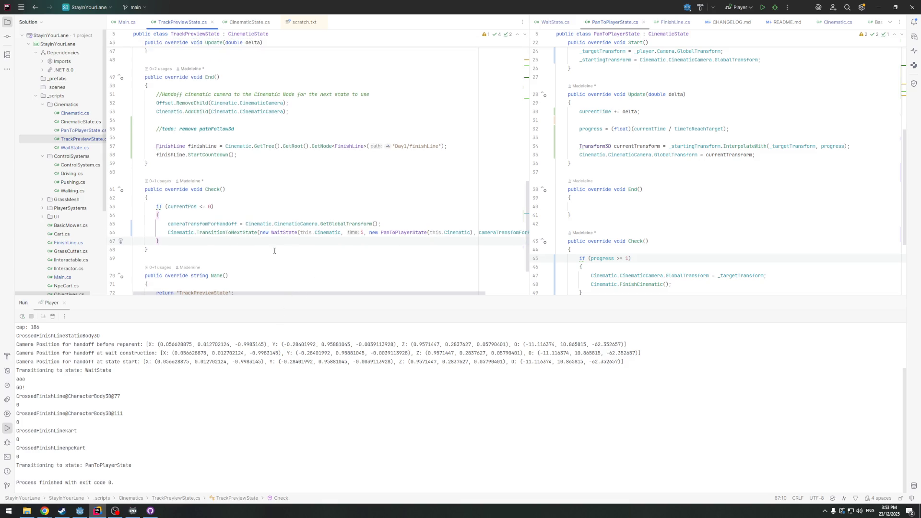
{"action": "left_click_drag", "start_coordinate": [287, 298], "coordinate": [285, 337]}
{"action": "scroll", "coordinate": [276, 215], "scroll_direction": "up", "scroll_amount": 1}
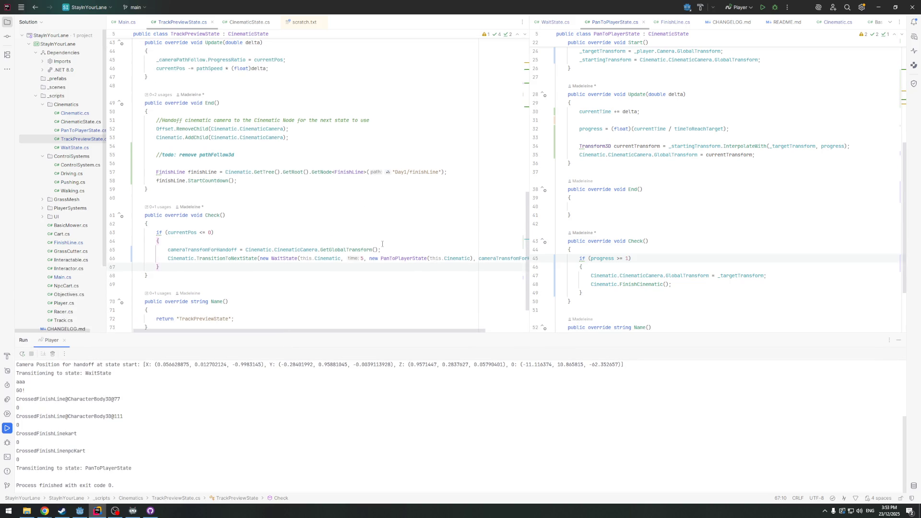
{"action": "scroll", "coordinate": [608, 207], "scroll_direction": "up", "scroll_amount": 7}
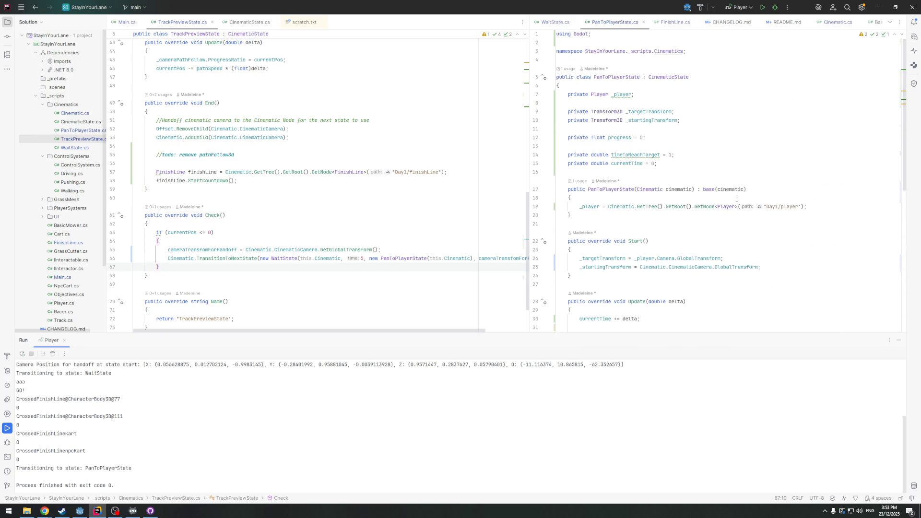
{"action": "left_click", "coordinate": [555, 22]}
{"action": "scroll", "coordinate": [799, 209], "scroll_direction": "down", "scroll_amount": 4}
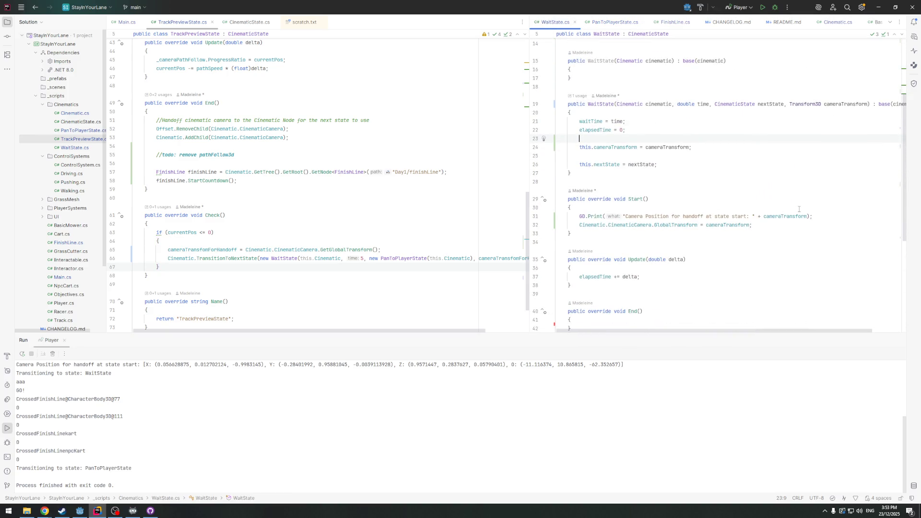
{"action": "left_click_drag", "start_coordinate": [812, 218], "coordinate": [571, 208]}
{"action": "key", "text": "BackSpace"}
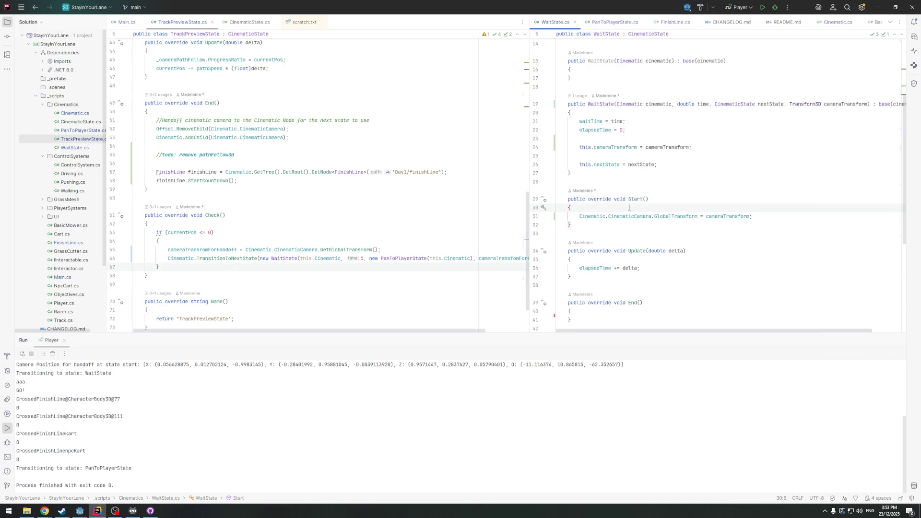
{"action": "scroll", "coordinate": [621, 204], "scroll_direction": "up", "scroll_amount": 1}
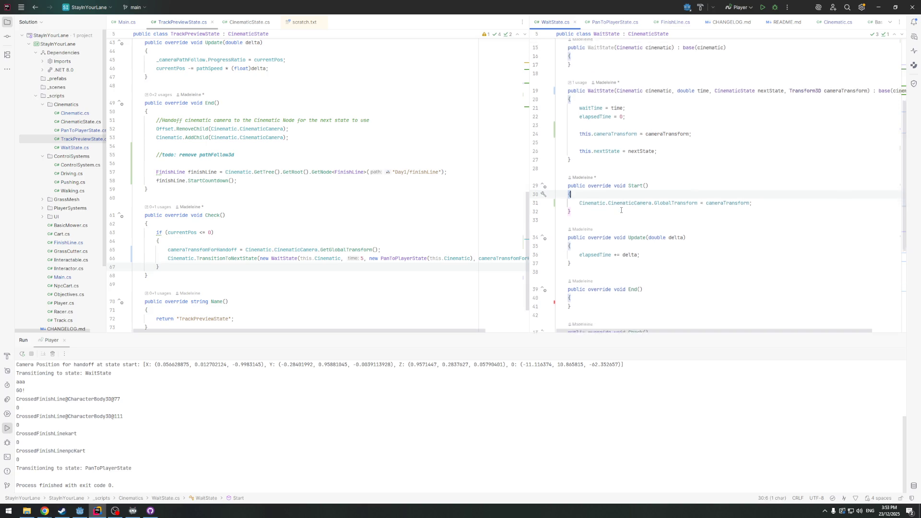
{"action": "key", "text": "Down"}
{"action": "key", "text": "Down"}
{"action": "key", "text": "Down"}
{"action": "scroll", "coordinate": [614, 199], "scroll_direction": "down", "scroll_amount": 6}
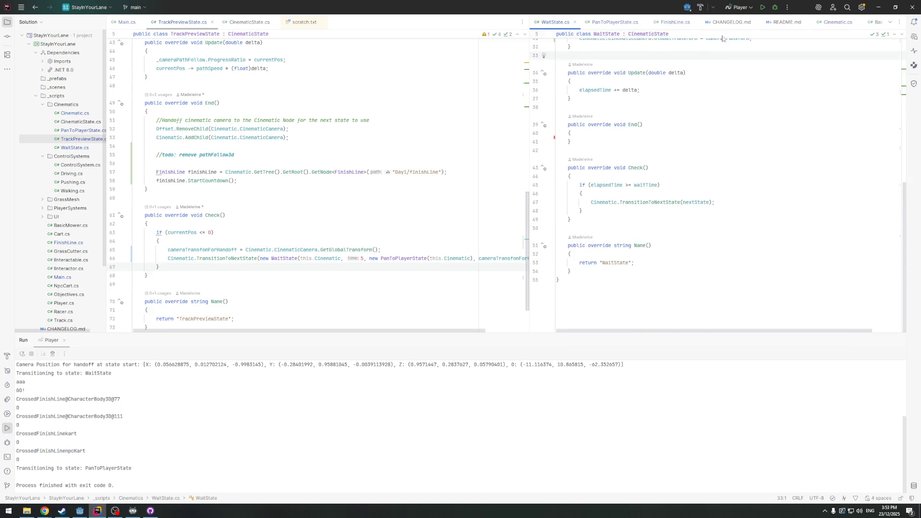
{"action": "left_click", "coordinate": [80, 510]}
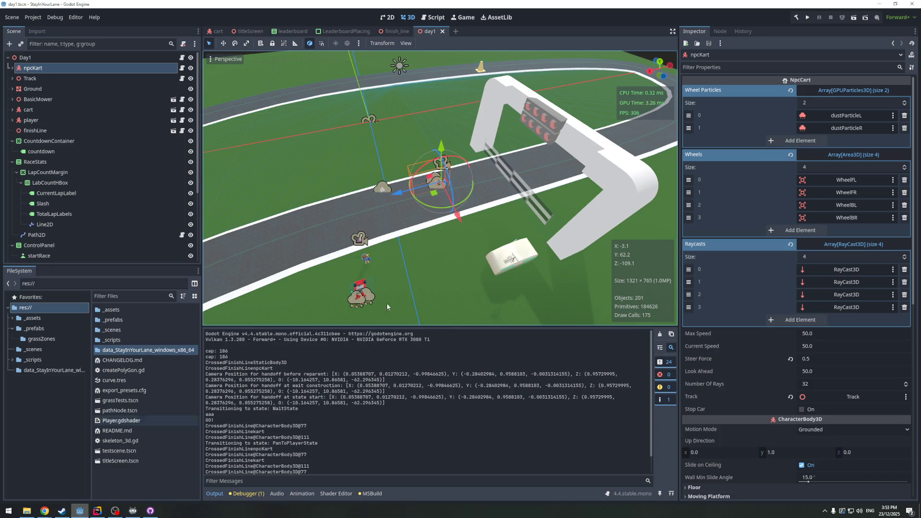
Stop the running game with F8 and return to Rider
{"action": "key", "text": "F8"}
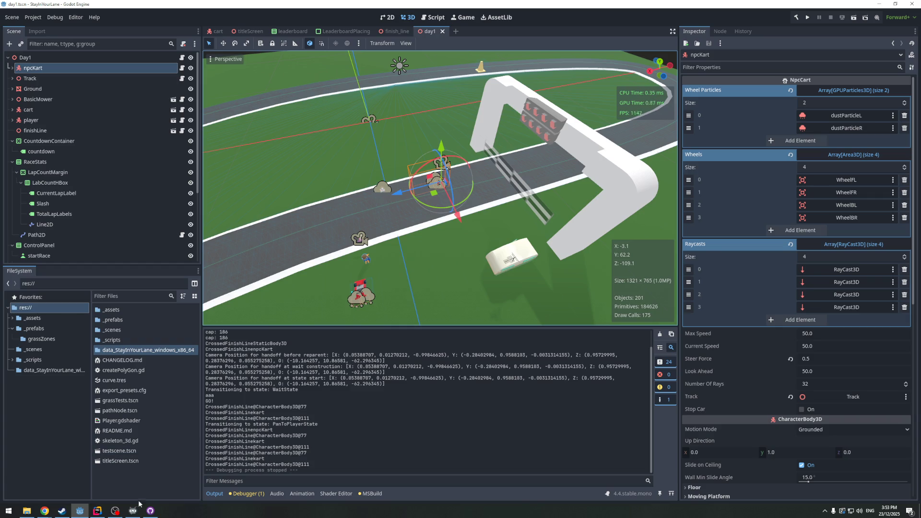
{"action": "left_click", "coordinate": [93, 513]}
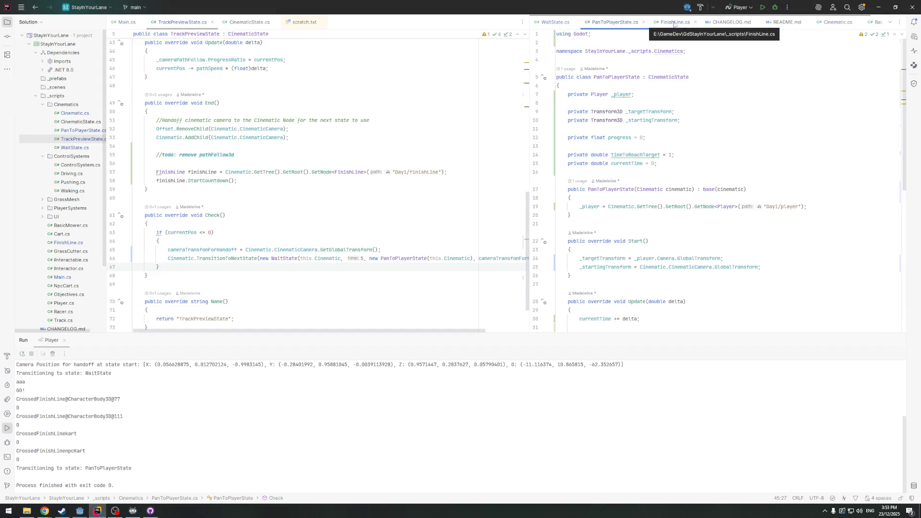
Jump from the FinishCinematic call in PanToPlayerState.cs to its declaration in Cinematic.cs
{"action": "left_click", "coordinate": [601, 23]}
{"action": "key", "text": "Up"}
{"action": "scroll", "coordinate": [685, 165], "scroll_direction": "down", "scroll_amount": 5}
{"action": "left_click", "coordinate": [640, 250]}
{"action": "left_click", "coordinate": [655, 260], "text": "ctrl"}
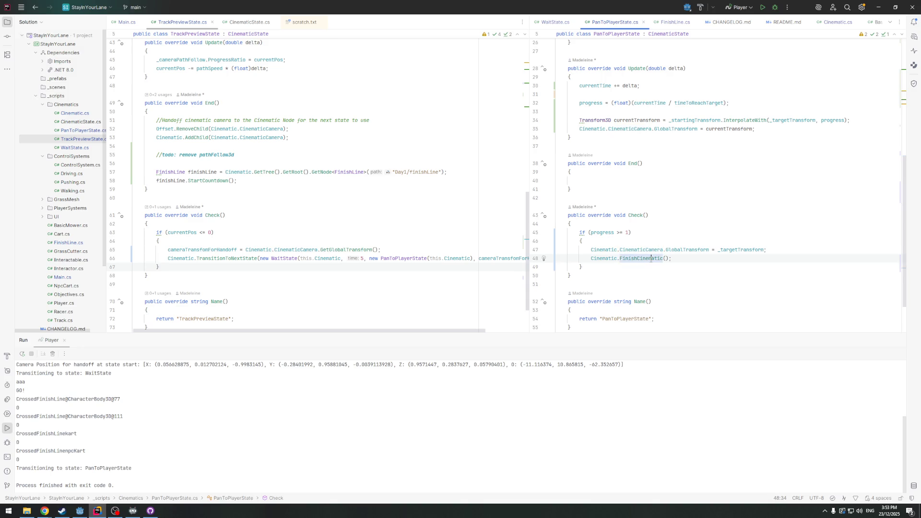
Add a GD.Print "Cinematic finished" line right after HandCameraBackToPlayer()
{"action": "left_click", "coordinate": [672, 268]}
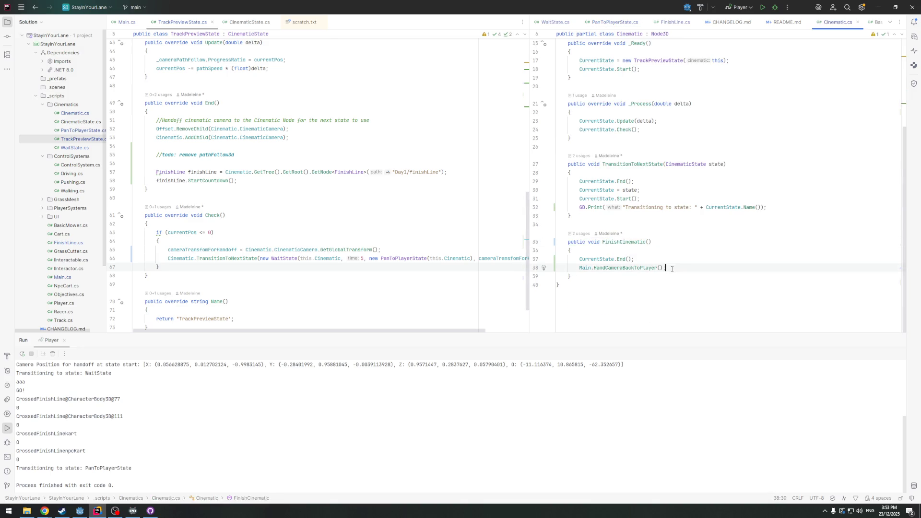
{"action": "key", "text": "Return"}
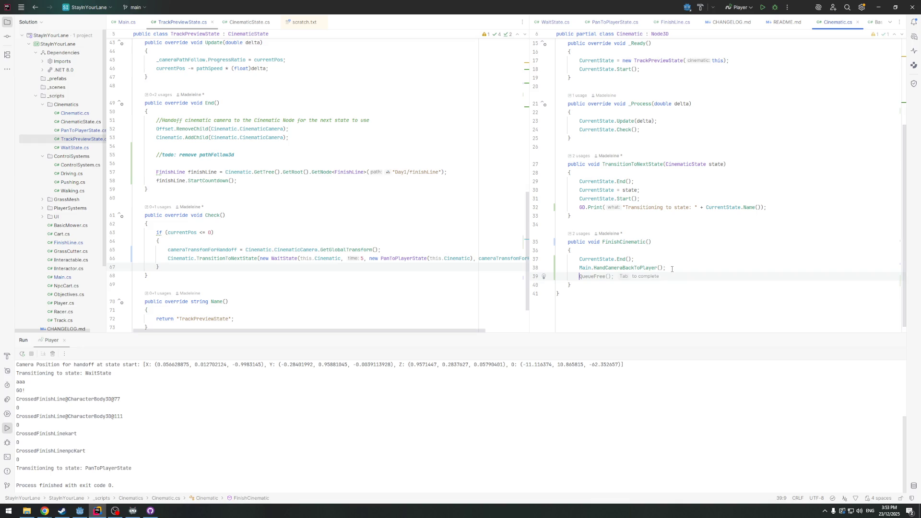
{"action": "type", "text": "GD."}
{"action": "key", "text": "Tab"}
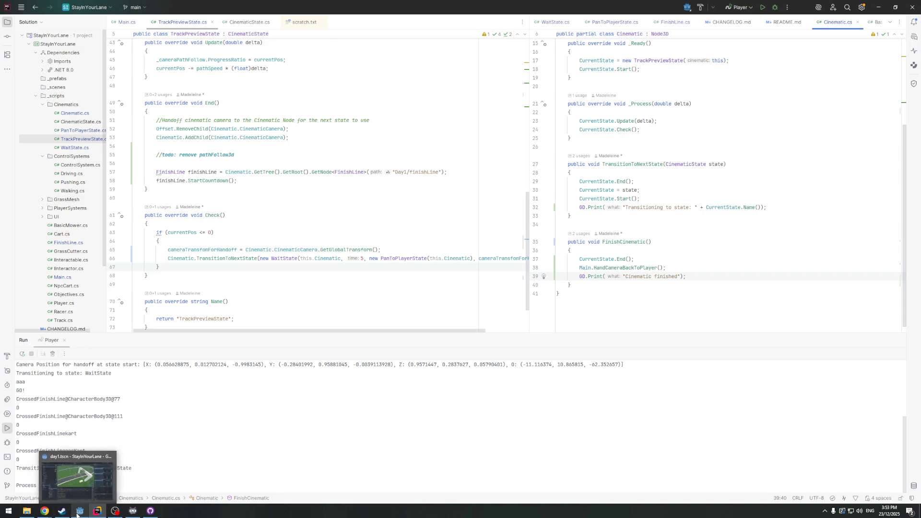
{"action": "left_click", "coordinate": [77, 515]}
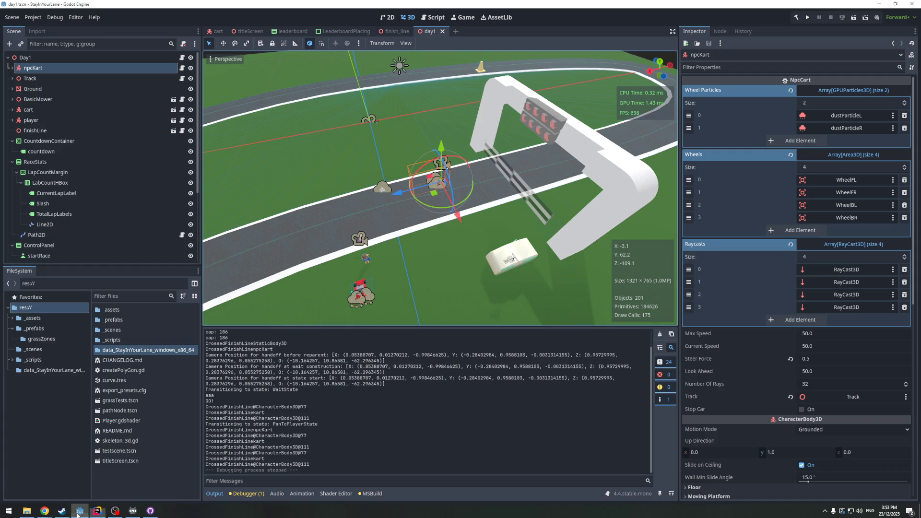
Run the race in Godot, see "Cinematic finished" repeat in the output, then close the game
{"action": "left_click", "coordinate": [806, 18]}
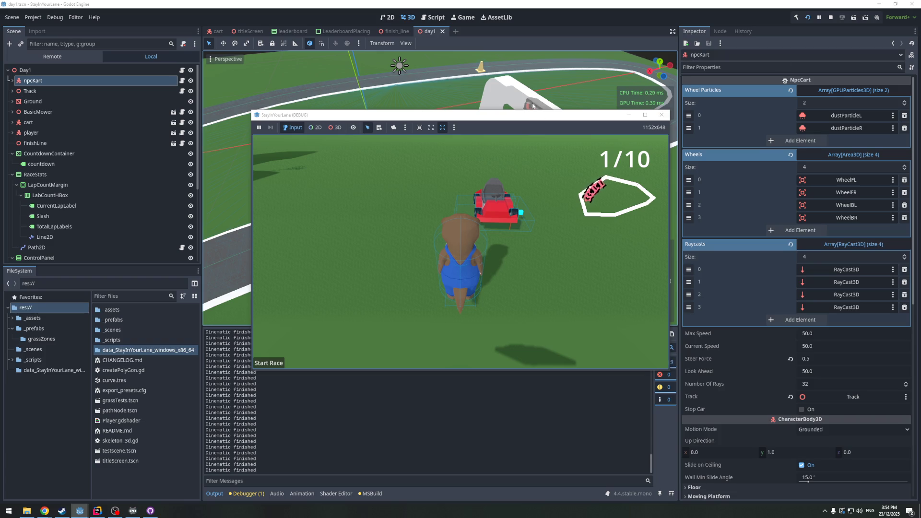
{"action": "key", "text": "alt+F4"}
{"action": "key", "text": "alt+Tab"}
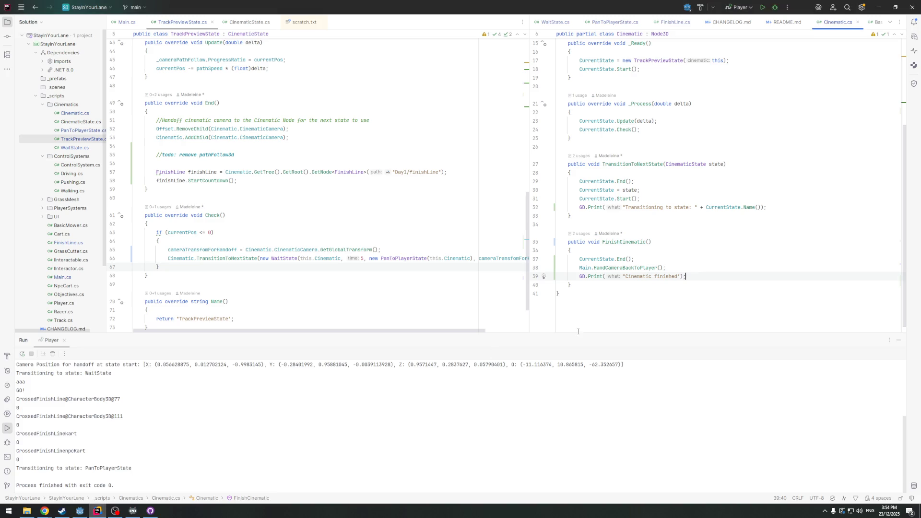
Select the "Cinematic finished" print and list FinishCinematic's usages in Cinematic.cs
{"action": "left_click_drag", "start_coordinate": [686, 277], "coordinate": [594, 278]}
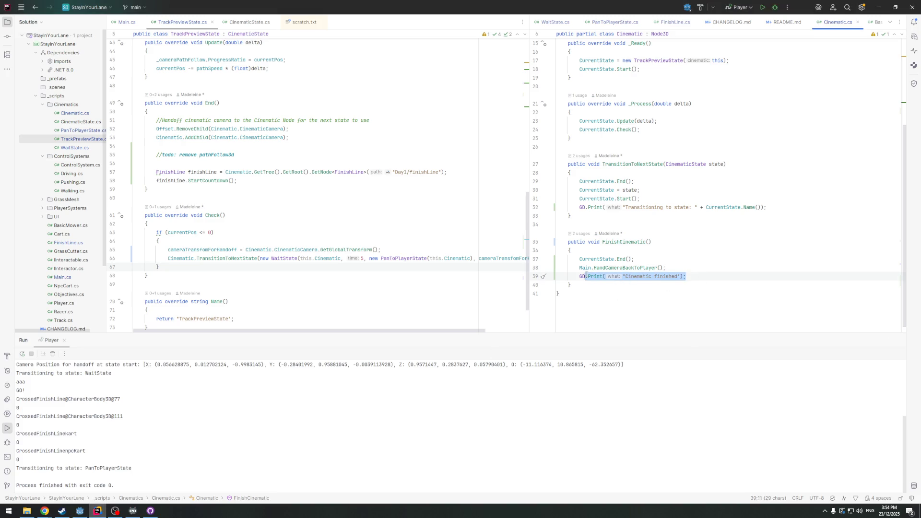
{"action": "scroll", "coordinate": [590, 288], "scroll_direction": "up", "scroll_amount": 2}
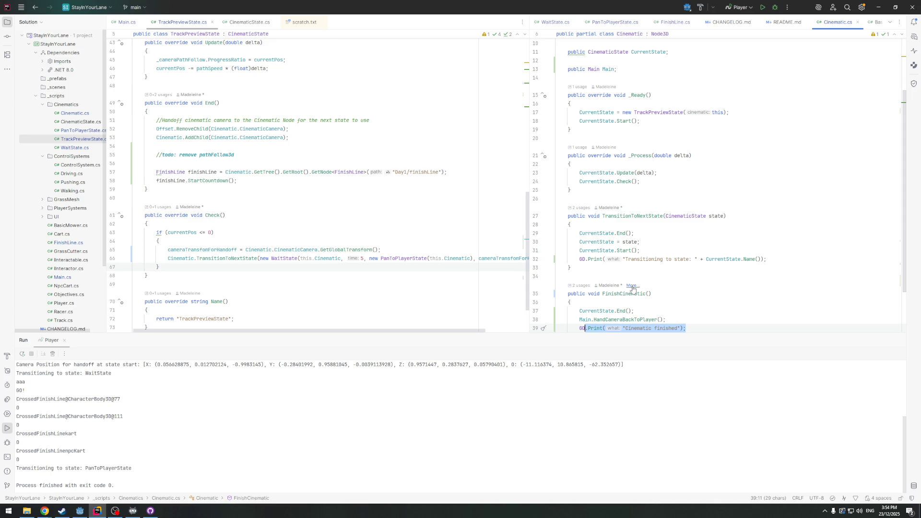
{"action": "scroll", "coordinate": [633, 289], "scroll_direction": "down", "scroll_amount": 1}
{"action": "left_click", "coordinate": [624, 268], "text": "ctrl"}
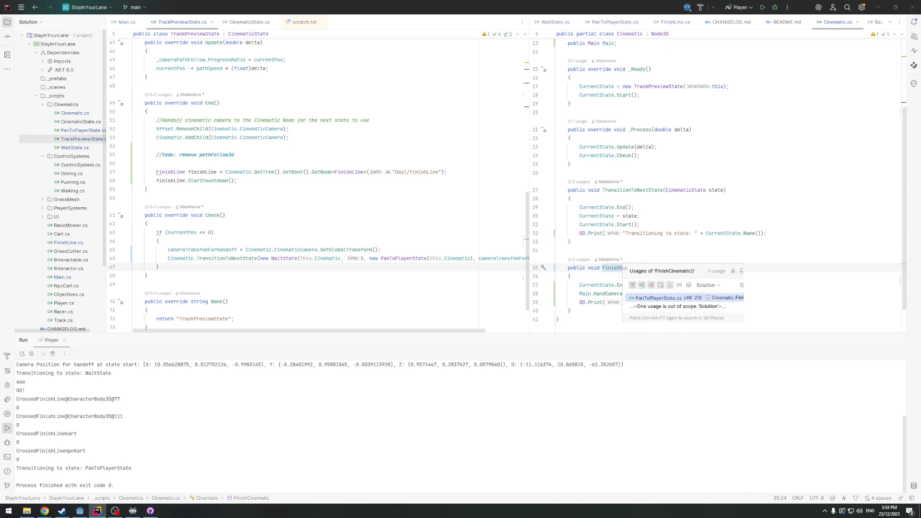
{"action": "left_click", "coordinate": [610, 268]}
{"action": "scroll", "coordinate": [284, 262], "scroll_direction": "down", "scroll_amount": 2}
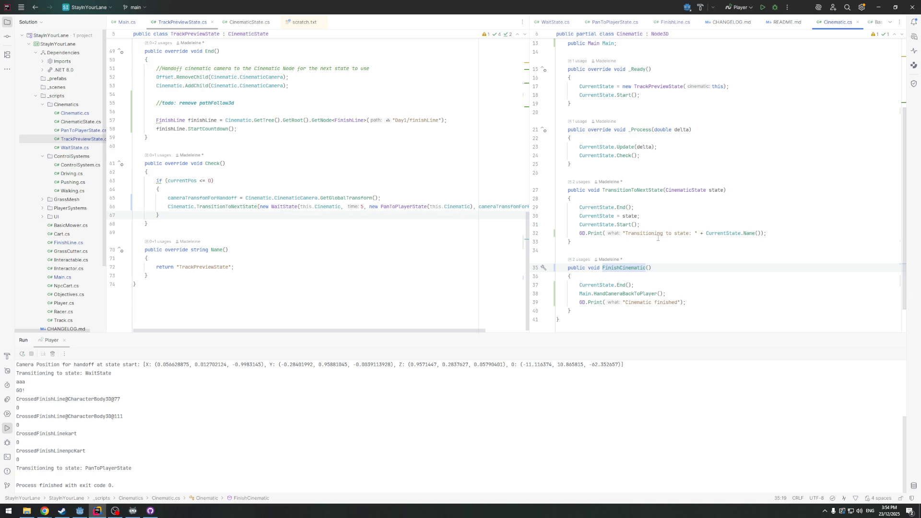
{"action": "scroll", "coordinate": [658, 232], "scroll_direction": "up", "scroll_amount": 4}
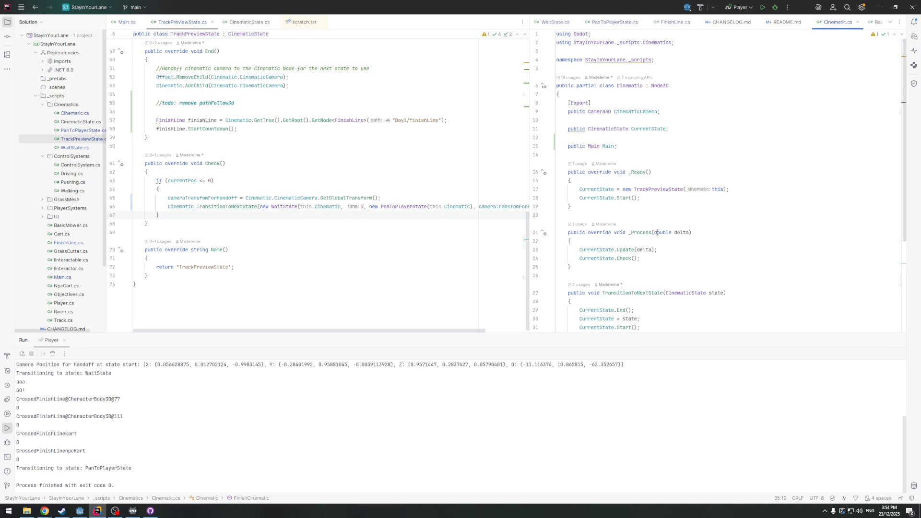
{"action": "scroll", "coordinate": [657, 232], "scroll_direction": "down", "scroll_amount": 4}
{"action": "scroll", "coordinate": [607, 178], "scroll_direction": "up", "scroll_amount": 3}
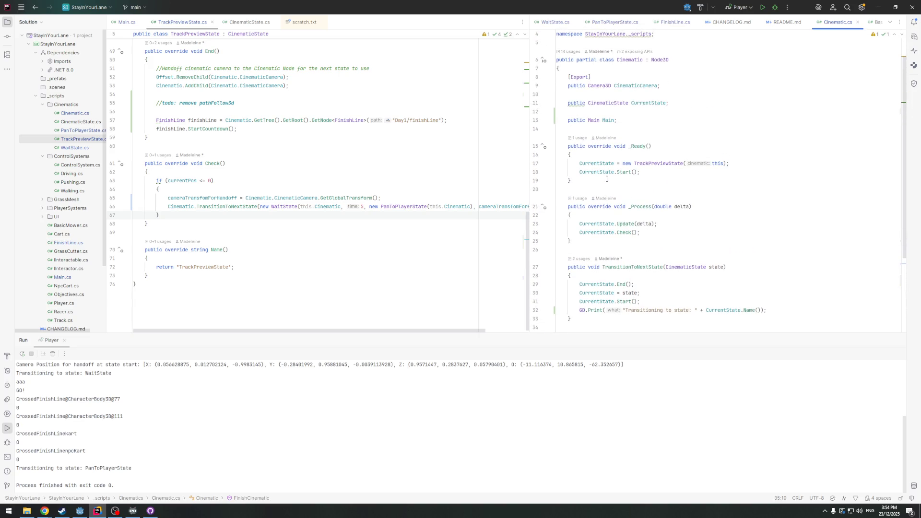
{"action": "scroll", "coordinate": [608, 178], "scroll_direction": "down", "scroll_amount": 3}
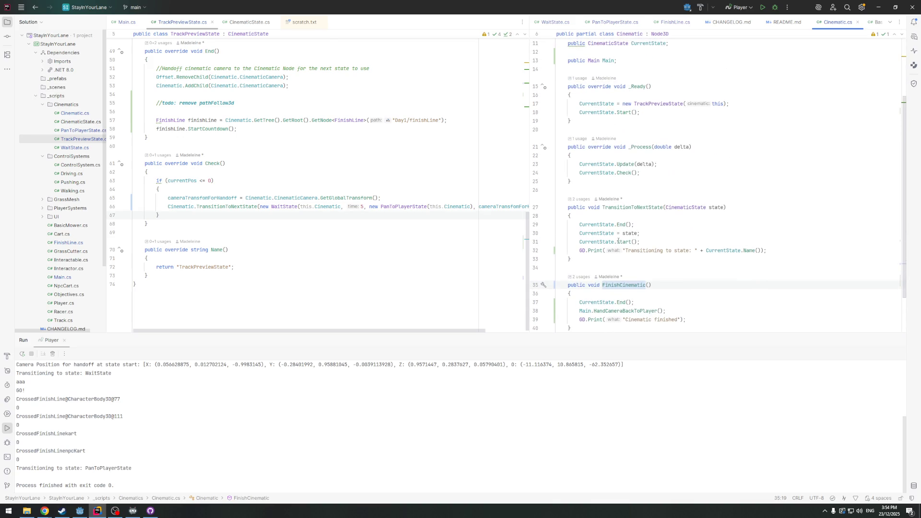
{"action": "scroll", "coordinate": [623, 229], "scroll_direction": "up", "scroll_amount": 2}
Follow FinishCinematic to its call in PanToPlayerState's Check, then return to Cinematic.cs
{"action": "left_click", "coordinate": [626, 198]}
{"action": "scroll", "coordinate": [627, 209], "scroll_direction": "down", "scroll_amount": 2}
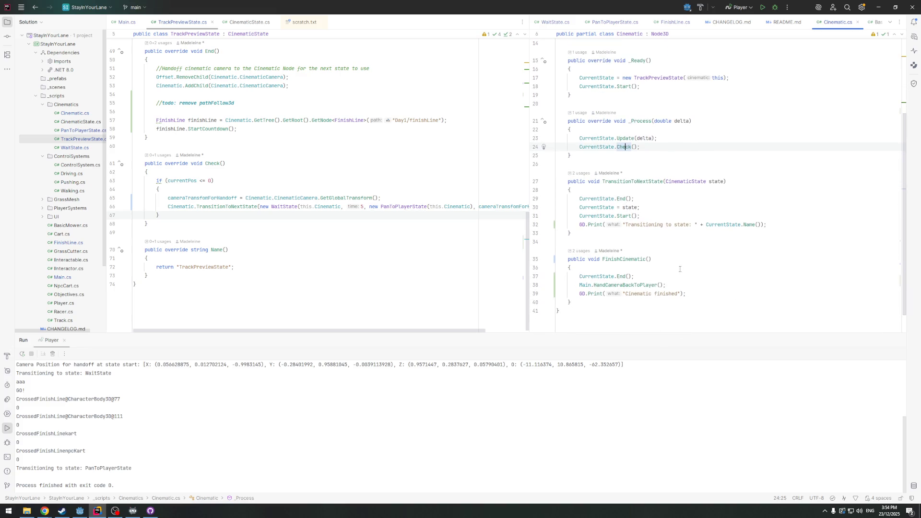
{"action": "left_click", "coordinate": [625, 261], "text": "ctrl"}
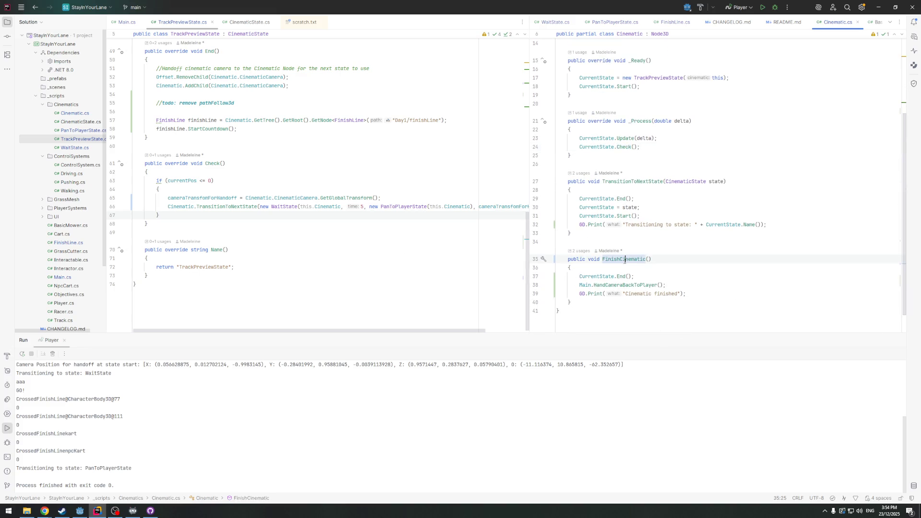
{"action": "scroll", "coordinate": [228, 51], "scroll_direction": "up", "scroll_amount": 3}
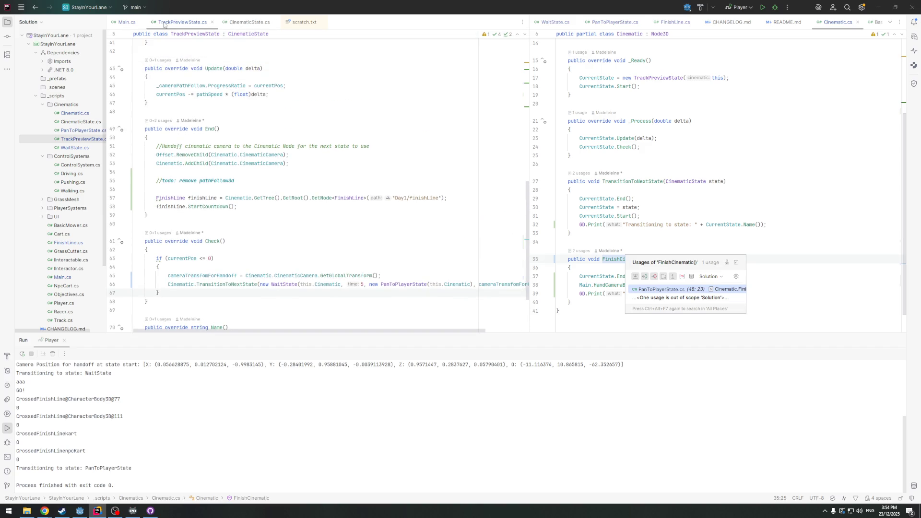
{"action": "key", "text": "Return"}
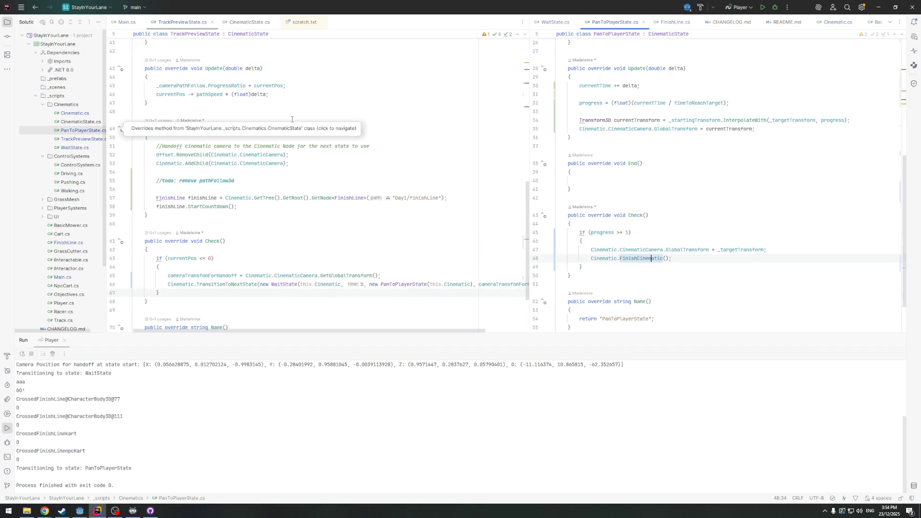
{"action": "left_click", "coordinate": [652, 207]}
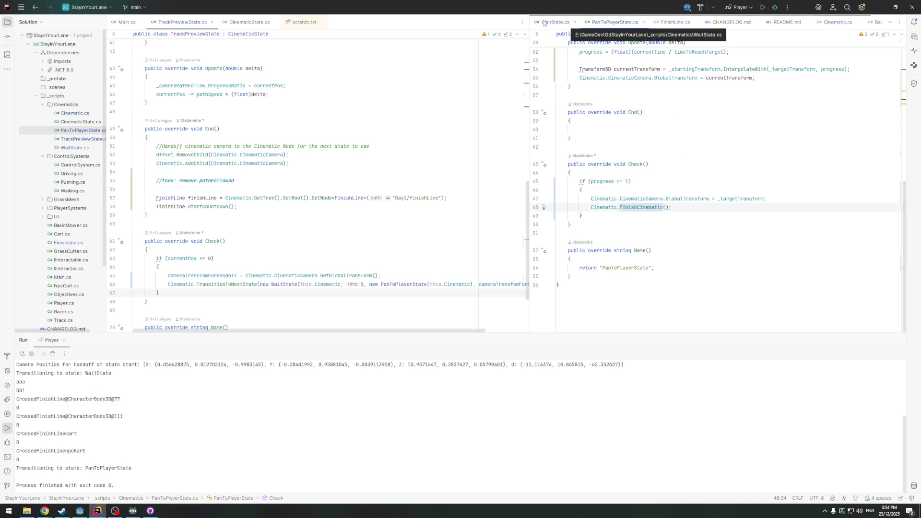
{"action": "left_click", "coordinate": [641, 207], "text": "ctrl"}
Open a new blank line below the public Main field at the top of Cinematic.cs
{"action": "scroll", "coordinate": [694, 190], "scroll_direction": "up", "scroll_amount": 2}
{"action": "scroll", "coordinate": [694, 190], "scroll_direction": "up", "scroll_amount": 1}
{"action": "left_click", "coordinate": [608, 244]}
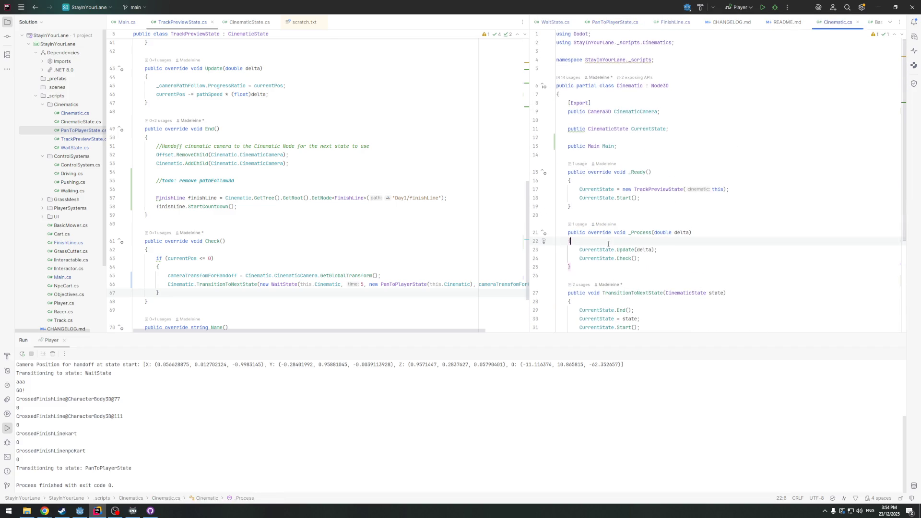
{"action": "left_click", "coordinate": [663, 130]}
{"action": "left_click", "coordinate": [651, 147]}
{"action": "key", "text": "Return"}
{"action": "key", "text": "Return"}
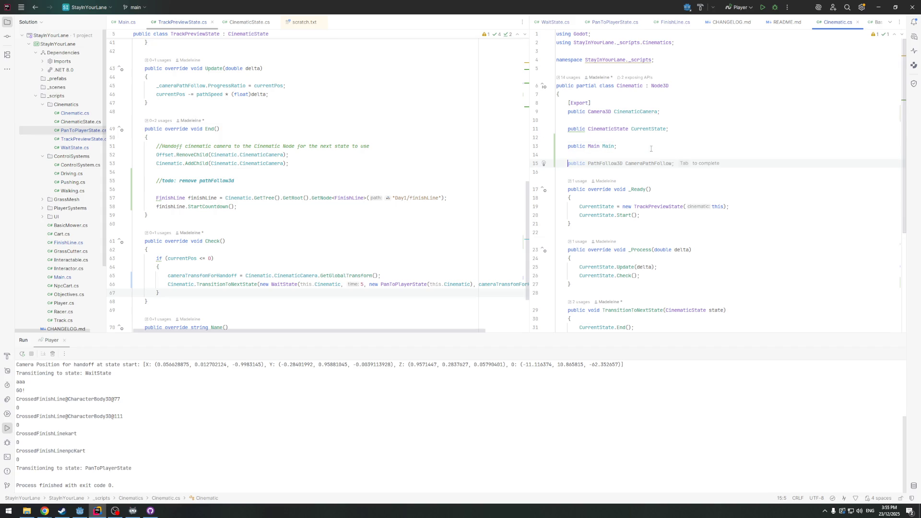
Declare 'public bool IsPlaying = true' and add 'IsPlaying = false;' at the end of FinishCinematic
{"action": "type", "text": "publ"}
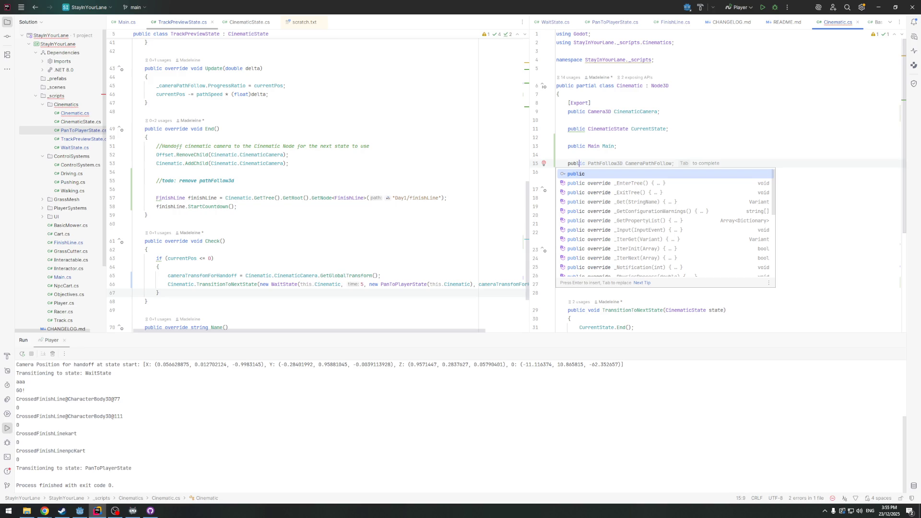
{"action": "type", "text": "ic "}
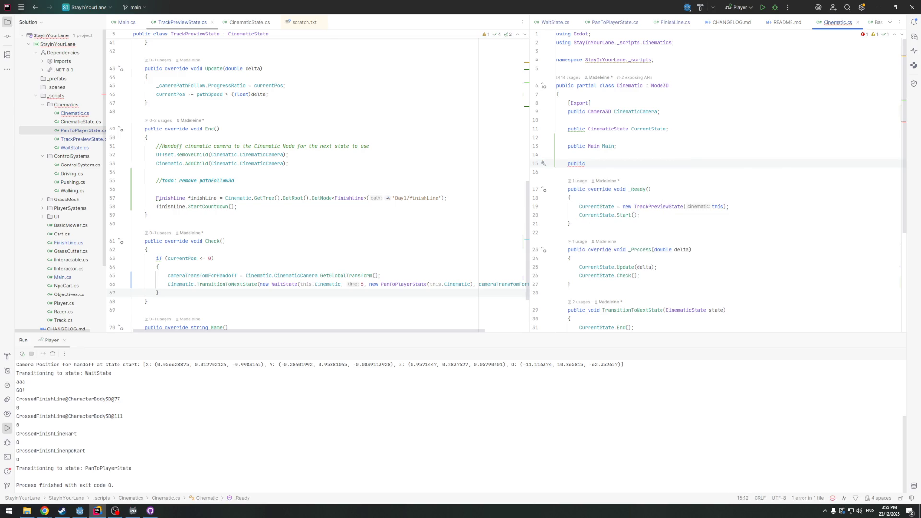
{"action": "type", "text": "bool"}
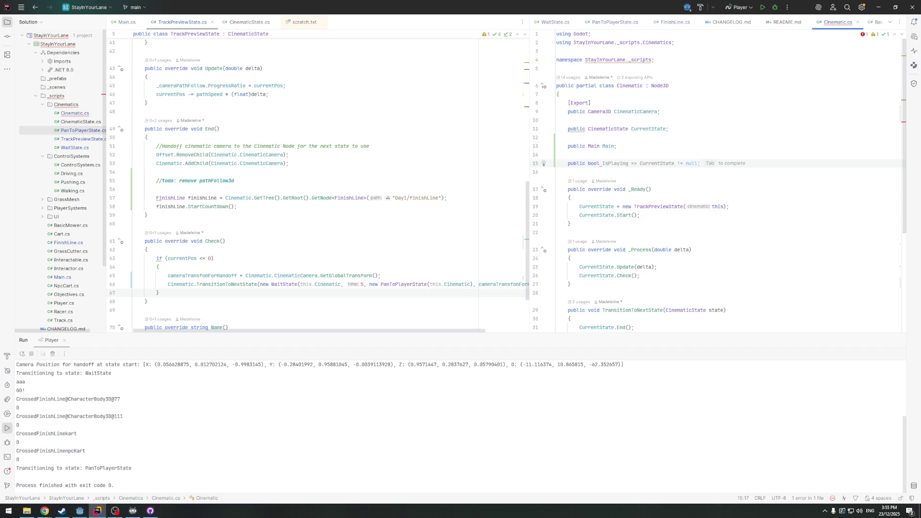
{"action": "type", "text": " IsPla"}
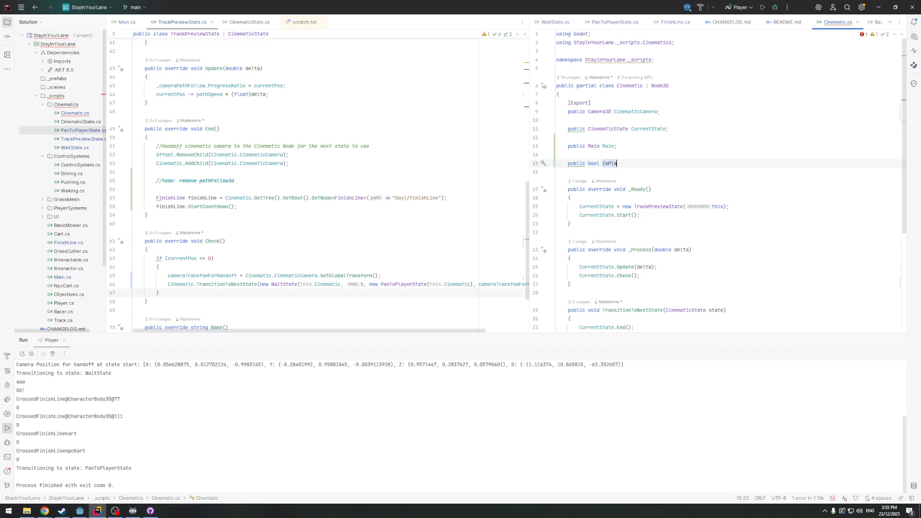
{"action": "type", "text": "ying = "}
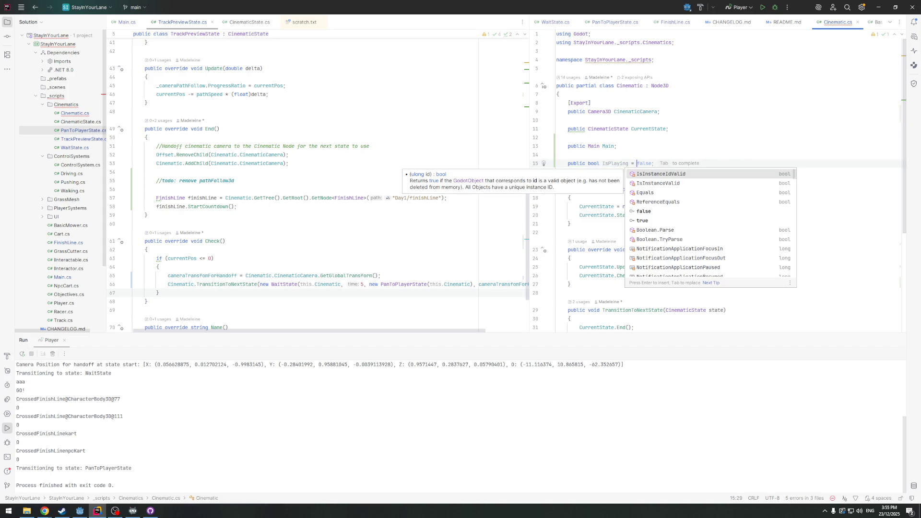
{"action": "type", "text": "true;"}
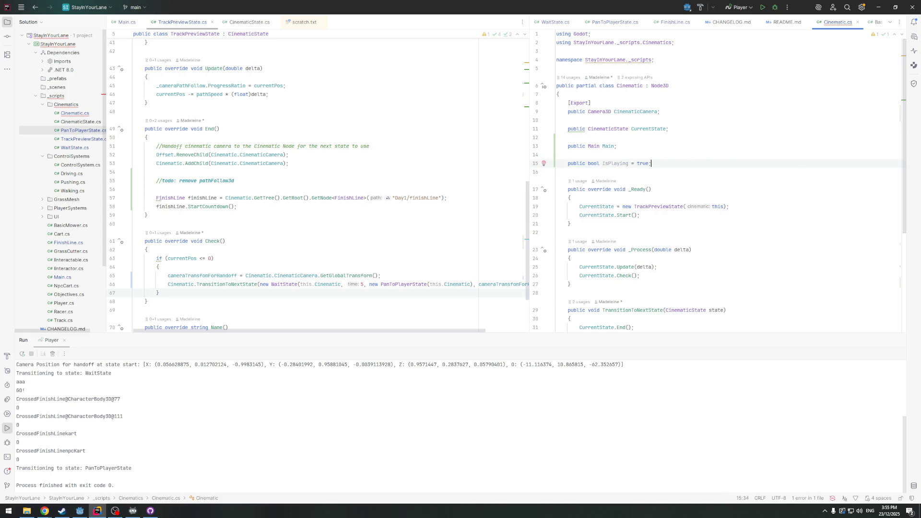
{"action": "scroll", "coordinate": [665, 139], "scroll_direction": "down", "scroll_amount": 6}
{"action": "left_click", "coordinate": [695, 266]}
{"action": "key", "text": "Return"}
{"action": "type", "text": "IsPlaying"}
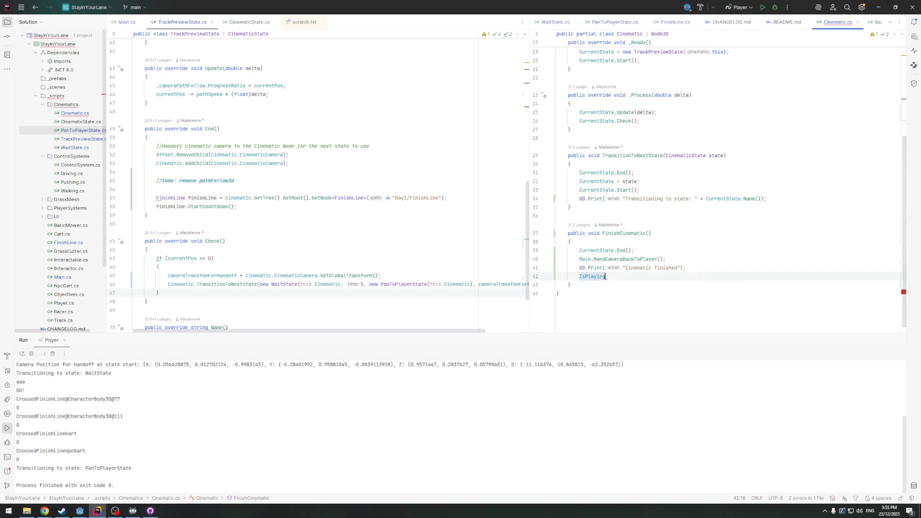
{"action": "type", "text": " = false;"}
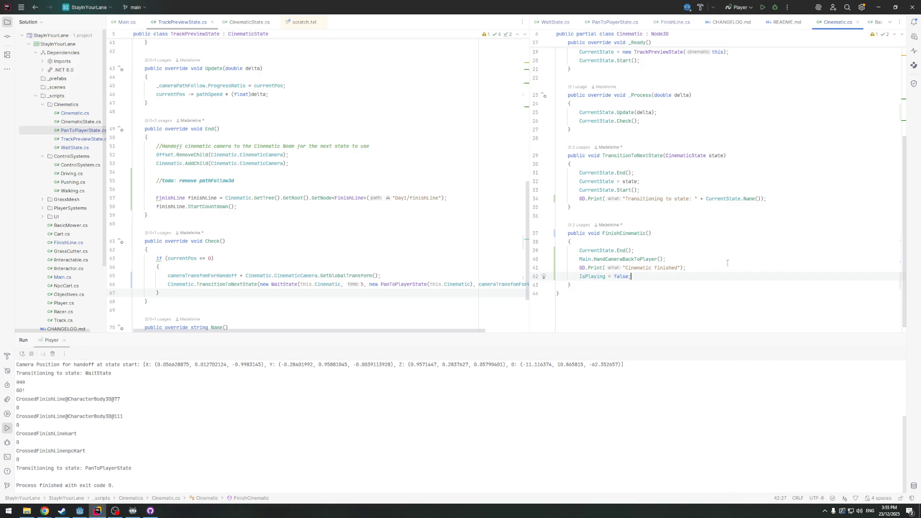
Start an 'if(IsPlaying){' check at the top of _Process
{"action": "scroll", "coordinate": [727, 263], "scroll_direction": "up", "scroll_amount": 5}
{"action": "left_click", "coordinate": [592, 223]}
{"action": "left_click", "coordinate": [593, 234]}
{"action": "key", "text": "Return"}
{"action": "key", "text": "Return"}
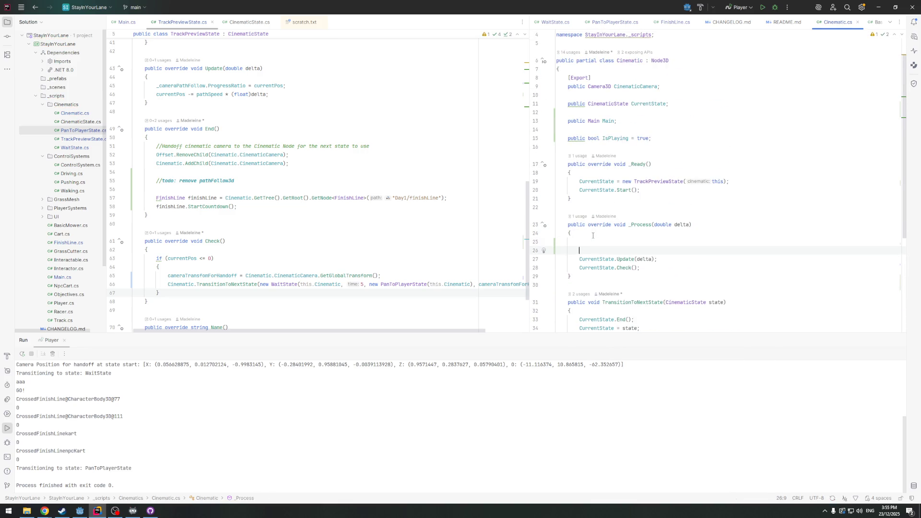
{"action": "key", "text": "BackSpace"}
{"action": "type", "text": "if"}
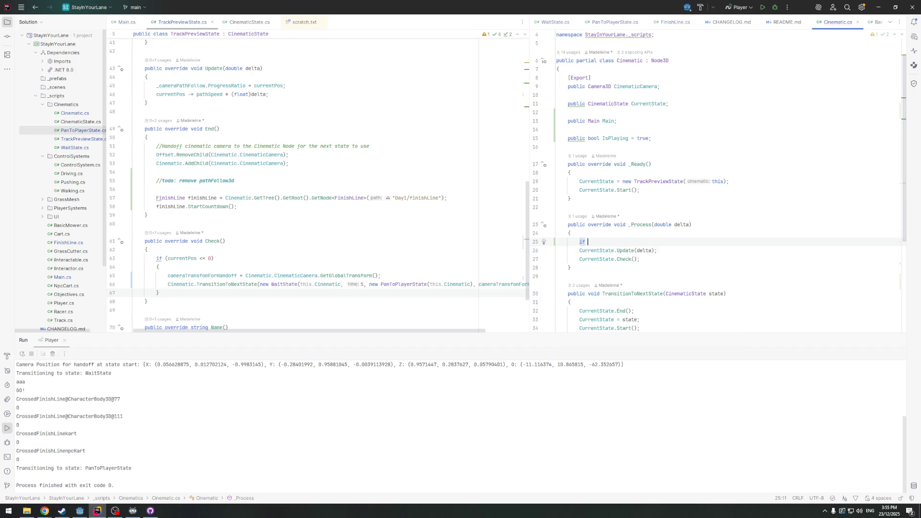
{"action": "type", "text": "(IsPlaying"}
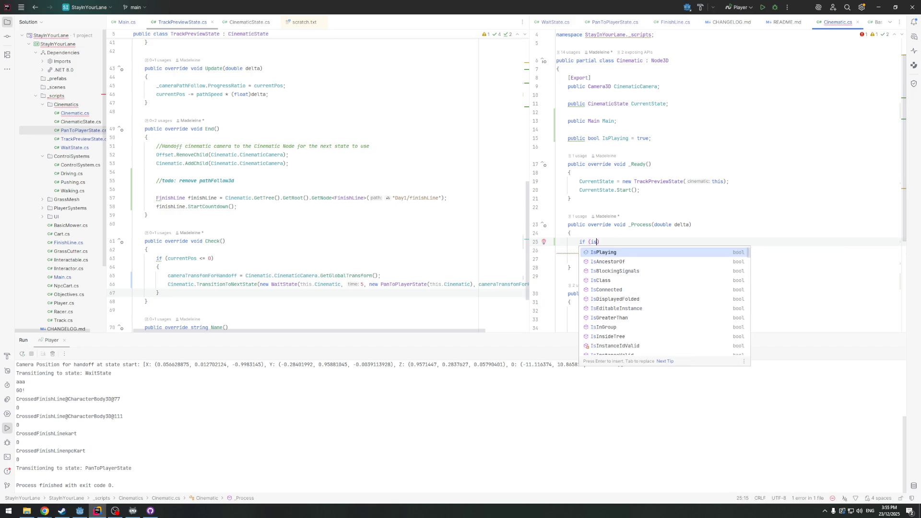
{"action": "type", "text": "){"}
Expand the check into an IsPlaying == false block that returns early in _Process
{"action": "key", "text": "Return"}
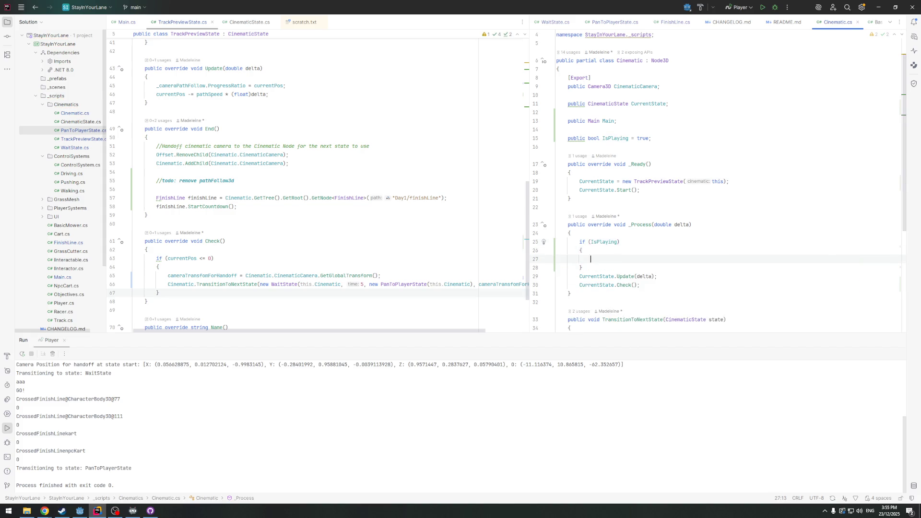
{"action": "key", "text": "ctrl+z"}
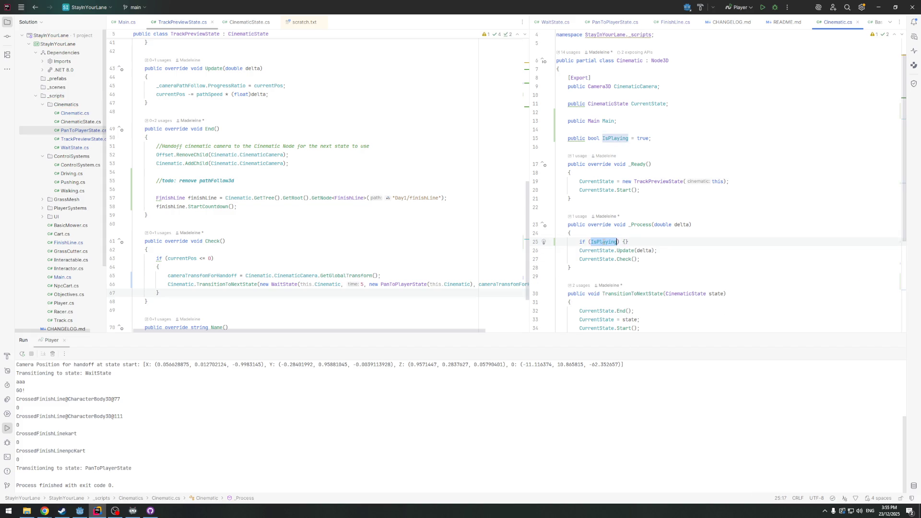
{"action": "type", "text": "== false"}
{"action": "key", "text": "Return"}
{"action": "type", "text": "return;"}
{"action": "key", "text": "Down"}
{"action": "key", "text": "Return"}
Rewrite the condition as !IsPlaying, dropping the == false comparison
{"action": "left_click", "coordinate": [667, 256]}
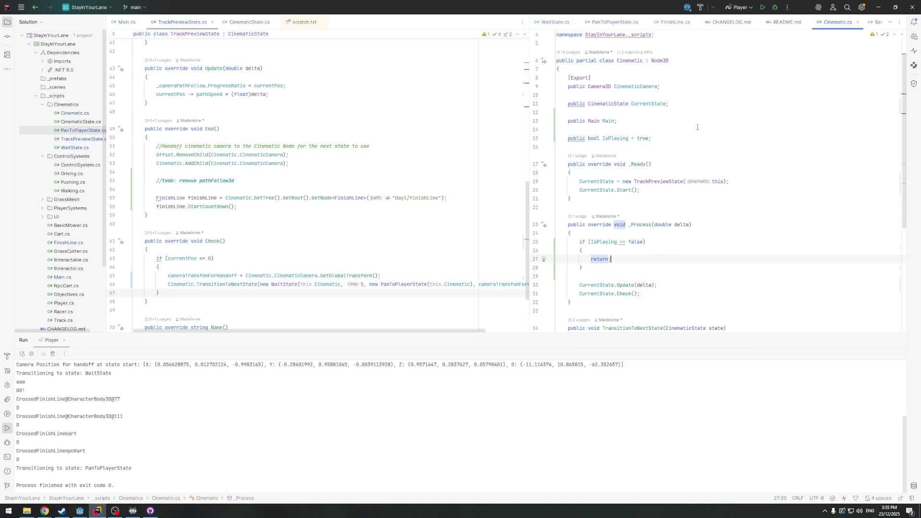
{"action": "left_click", "coordinate": [620, 242]}
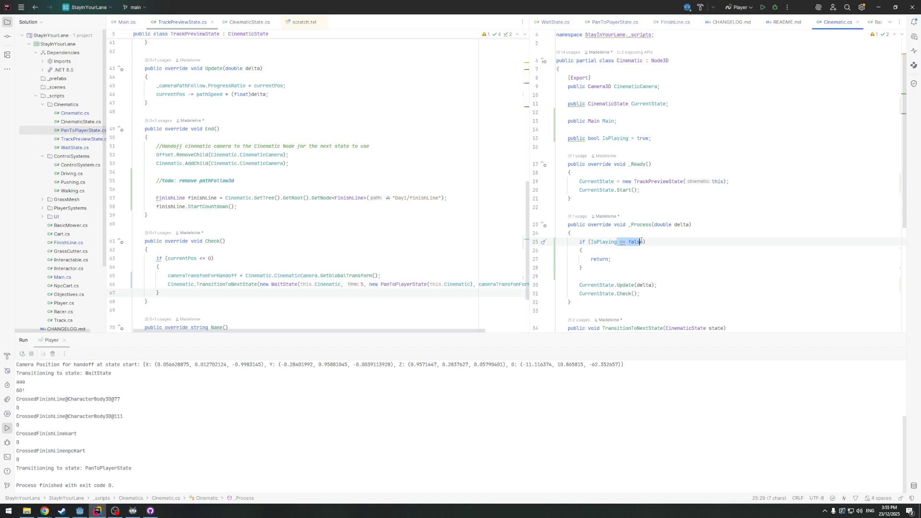
{"action": "key", "text": "BackSpace"}
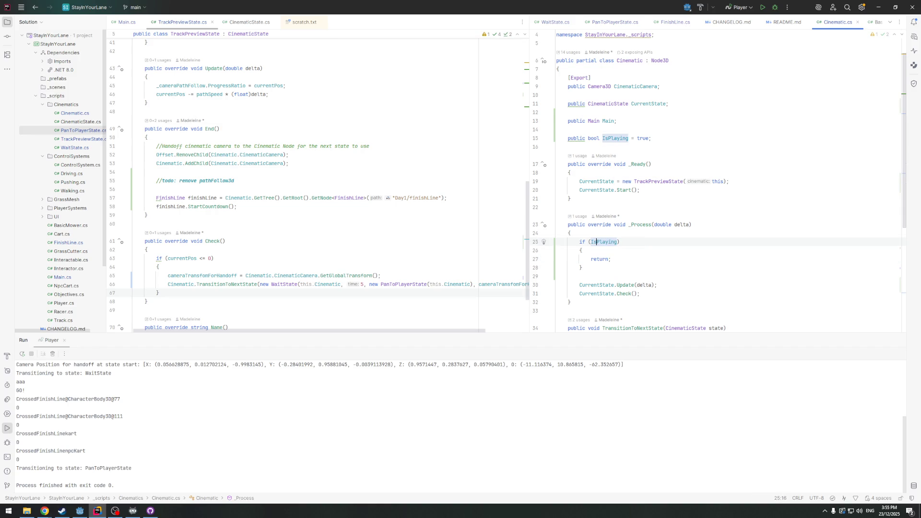
{"action": "key", "text": "Right"}
{"action": "scroll", "coordinate": [680, 259], "scroll_direction": "down", "scroll_amount": 3}
{"action": "left_click", "coordinate": [636, 262]}
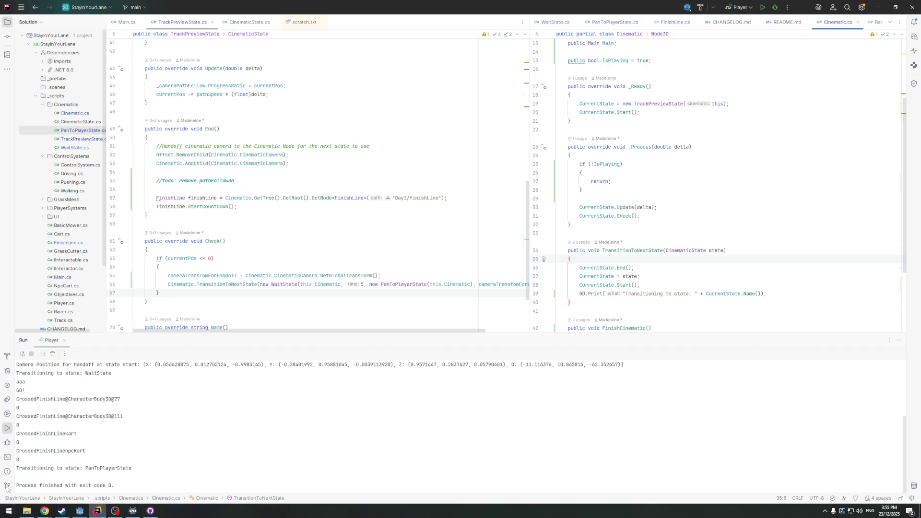
{"action": "left_click", "coordinate": [86, 507]}
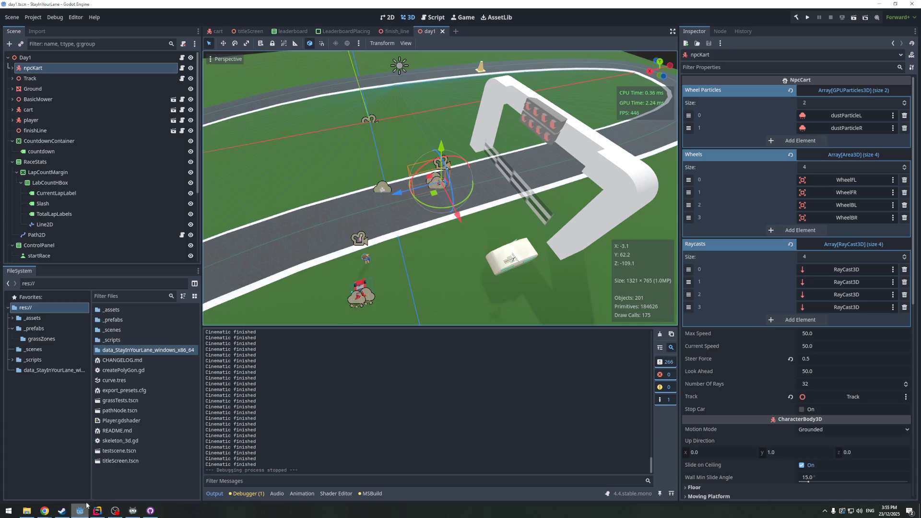
Run the game from Godot and drive with W and A until the lap counter reads 7/10
{"action": "left_click", "coordinate": [807, 18]}
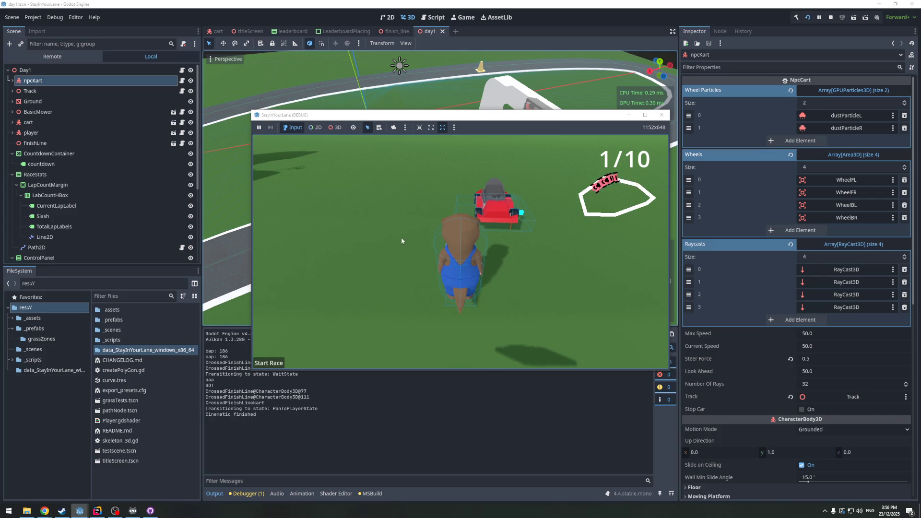
{"action": "key", "text": "w"}
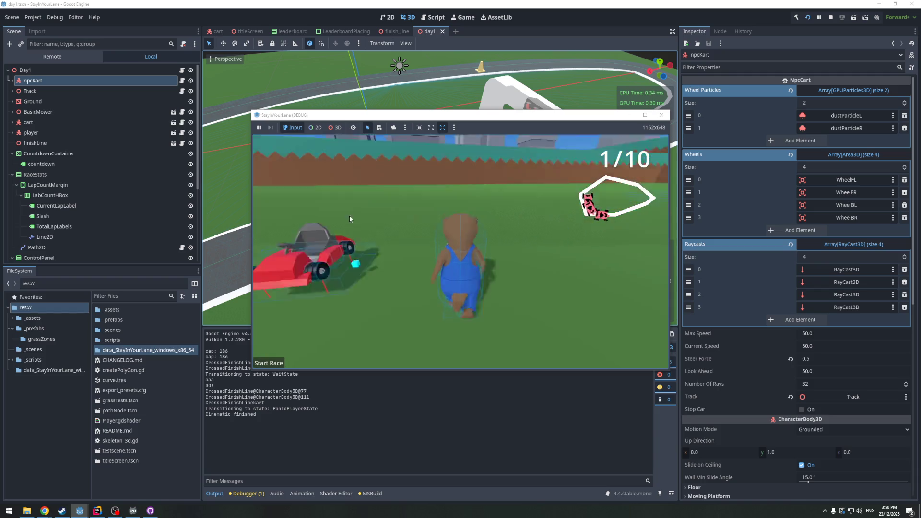
{"action": "key", "text": "w"}
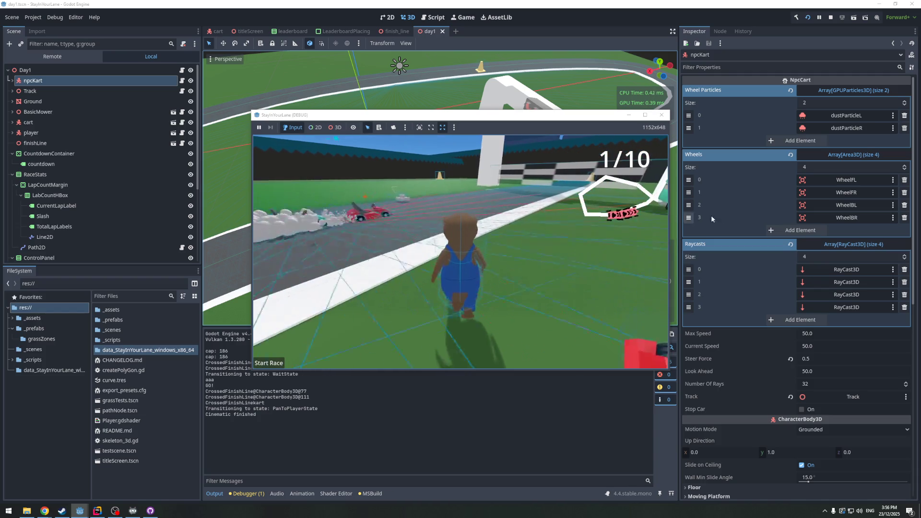
{"action": "key", "text": "w"}
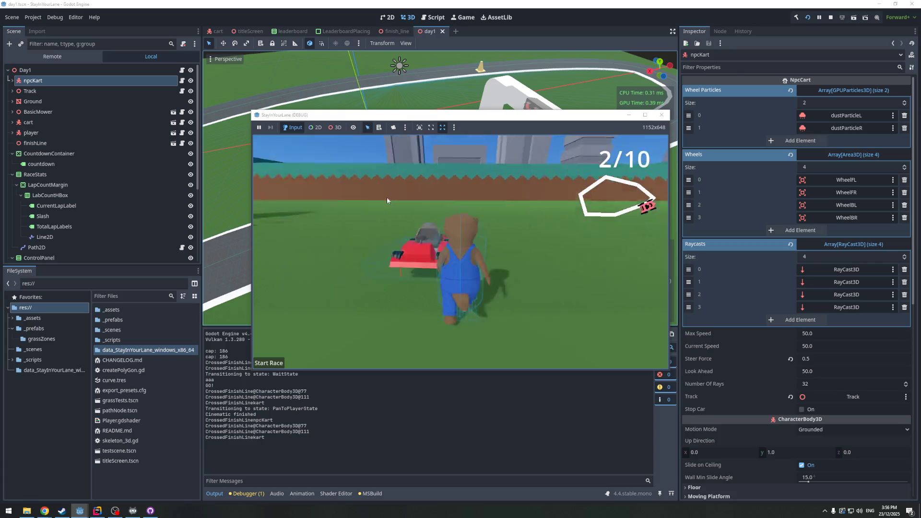
{"action": "key", "text": "w"}
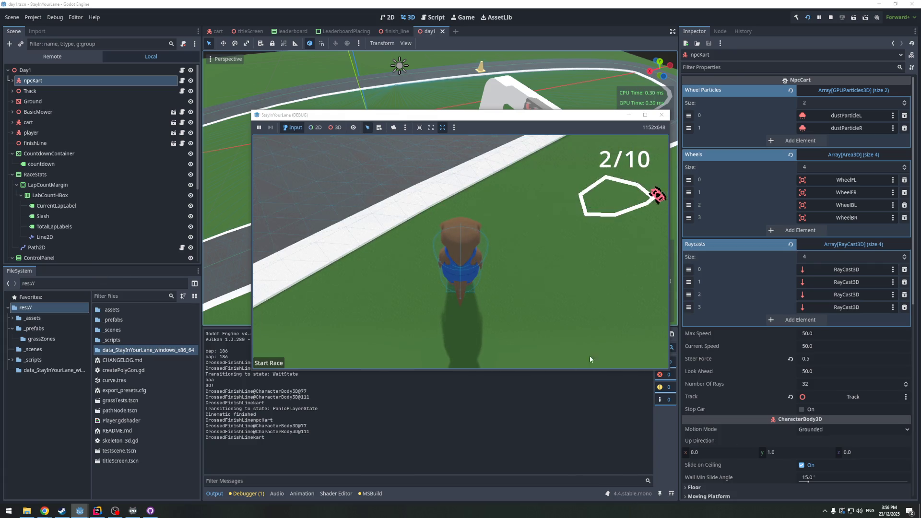
{"action": "key", "text": "w"}
{"action": "key", "text": "w"}
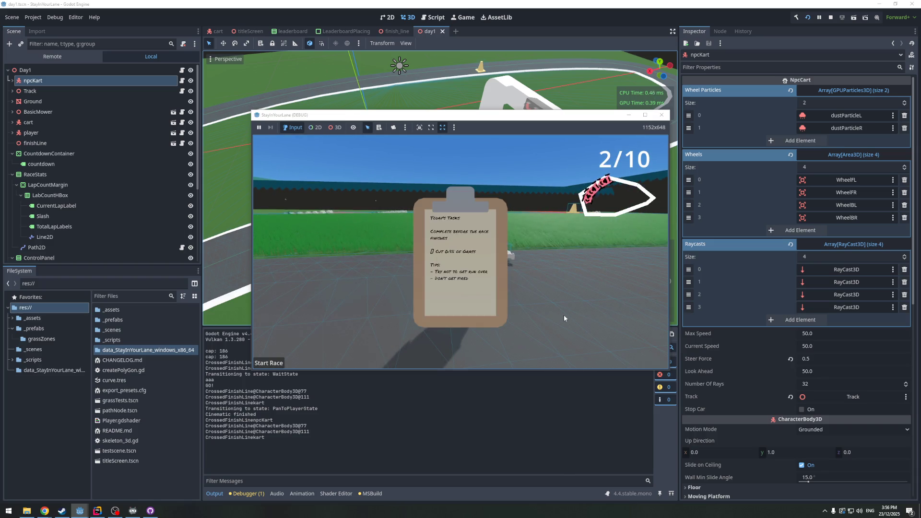
{"action": "key", "text": "a"}
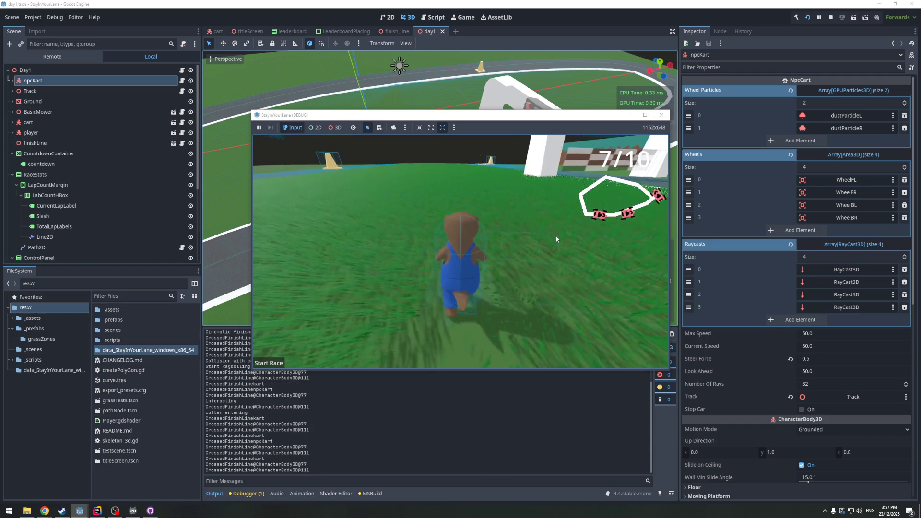
{"action": "left_click", "coordinate": [394, 127]}
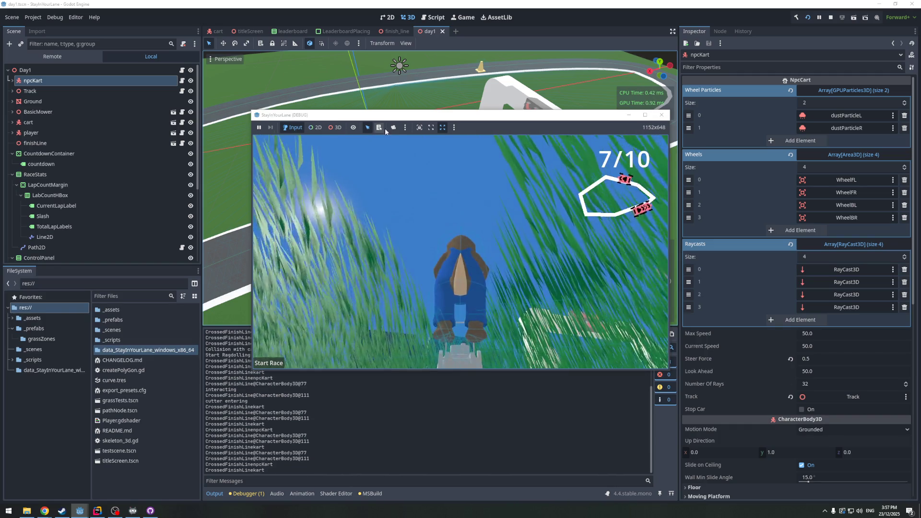
Orbit a 3D override camera above the track, watch laps hit 14/10, stop with F8 and view errors
{"action": "left_click", "coordinate": [335, 127]}
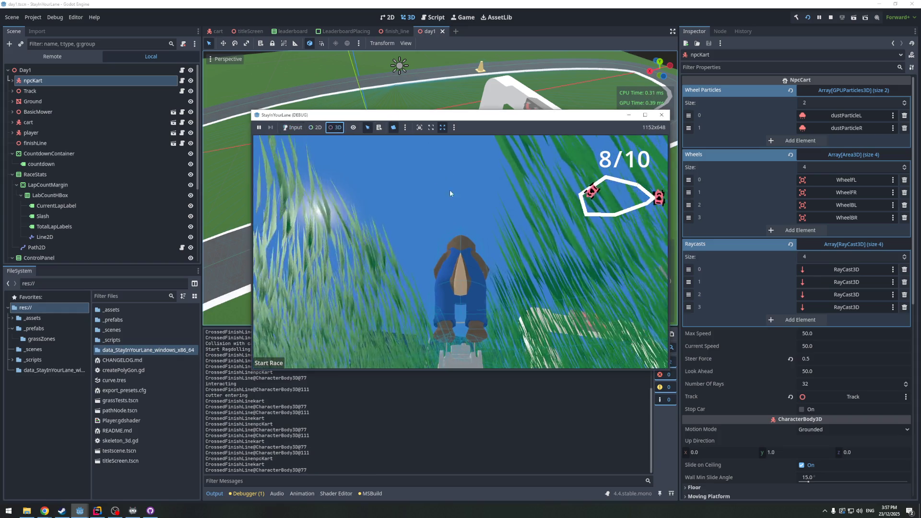
{"action": "scroll", "coordinate": [450, 189], "scroll_direction": "down", "scroll_amount": 5}
{"action": "mouse_move", "coordinate": [485, 327]}
{"action": "left_mouse_down"}
{"action": "mouse_move", "coordinate": [457, 256]}
{"action": "mouse_move", "coordinate": [340, 336]}
{"action": "left_mouse_up"}
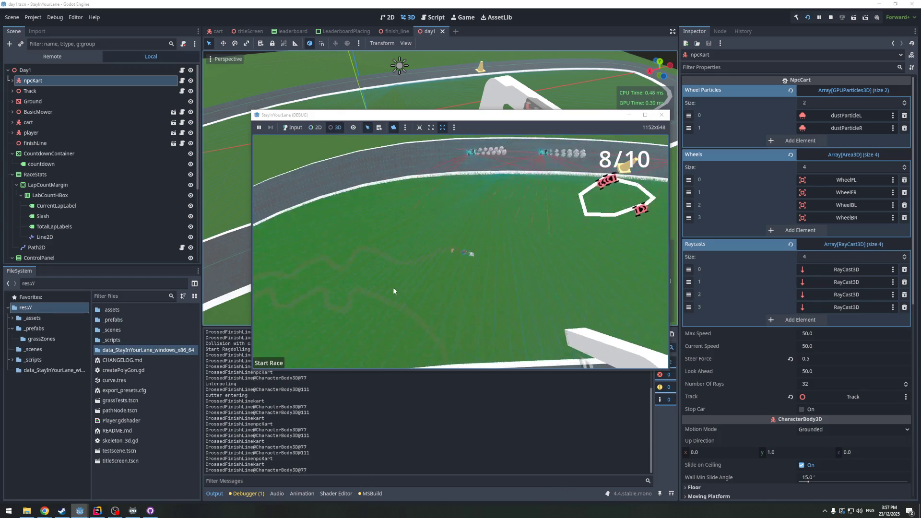
{"action": "scroll", "coordinate": [462, 278], "scroll_direction": "up", "scroll_amount": 5}
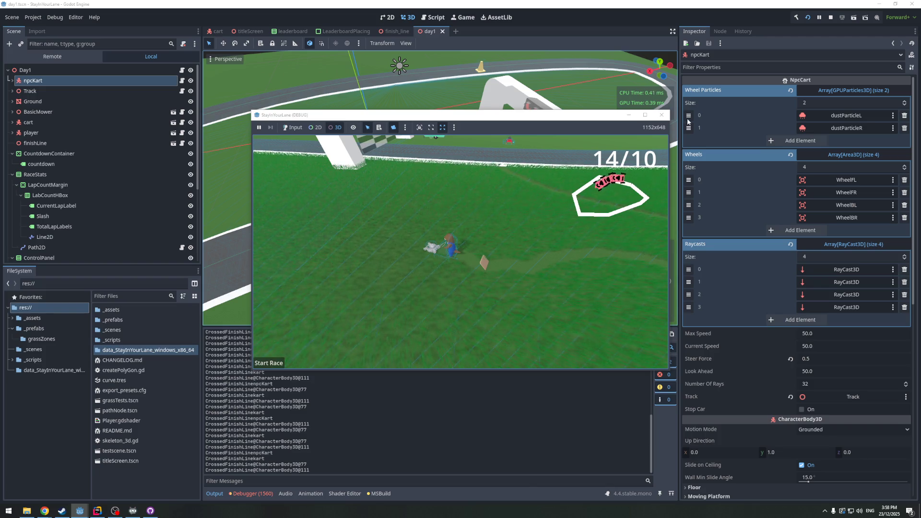
{"action": "key", "text": "F8"}
{"action": "left_click", "coordinate": [253, 494]}
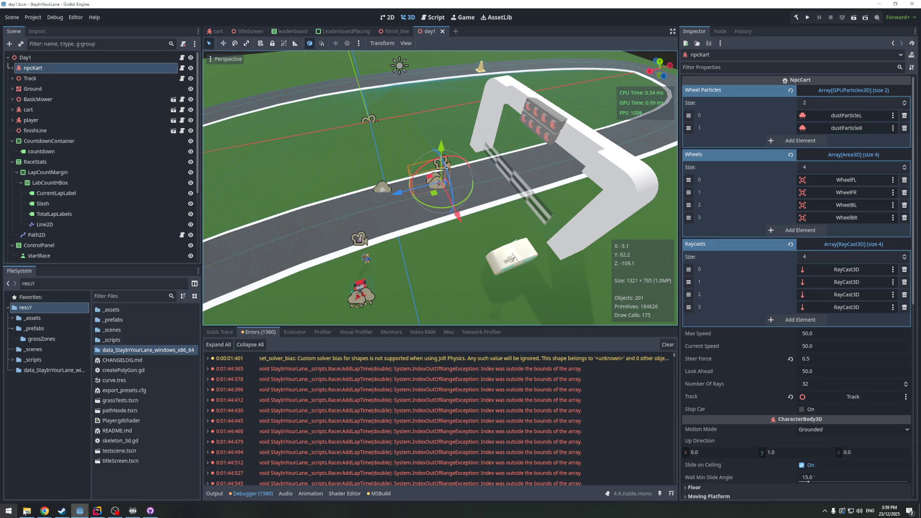
Tick Intro Cinematics for Race Start complete and drag it from In Progress to Prototyped
{"action": "mouse_move", "coordinate": [44, 513]}
{"action": "left_click", "coordinate": [163, 482]}
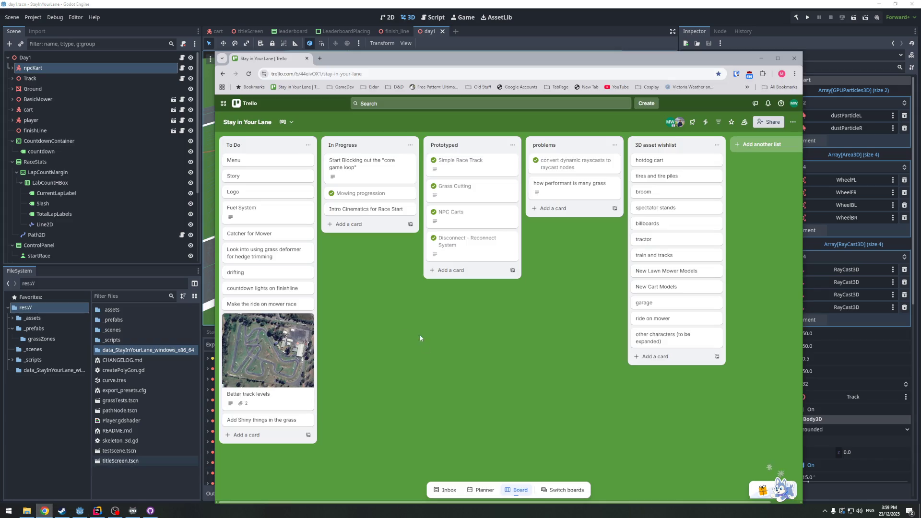
{"action": "left_click", "coordinate": [367, 215]}
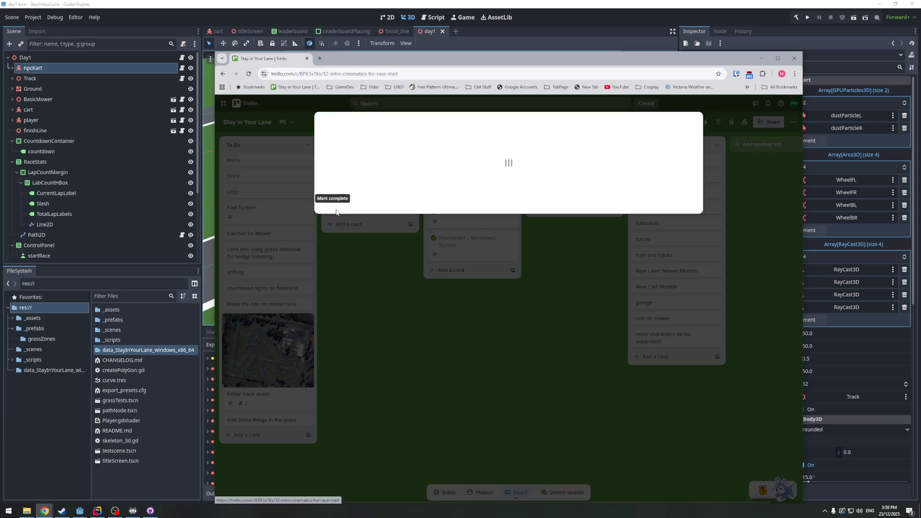
{"action": "left_click", "coordinate": [692, 122]}
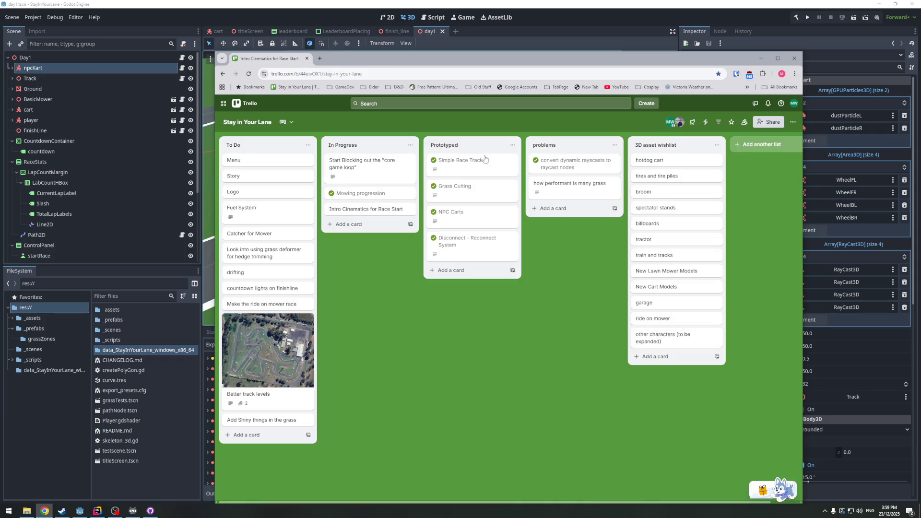
{"action": "left_click", "coordinate": [332, 209]}
{"action": "mouse_move", "coordinate": [353, 210]}
{"action": "left_mouse_down"}
{"action": "mouse_move", "coordinate": [488, 309]}
{"action": "mouse_move", "coordinate": [461, 284]}
{"action": "mouse_move", "coordinate": [504, 269]}
{"action": "left_mouse_up"}
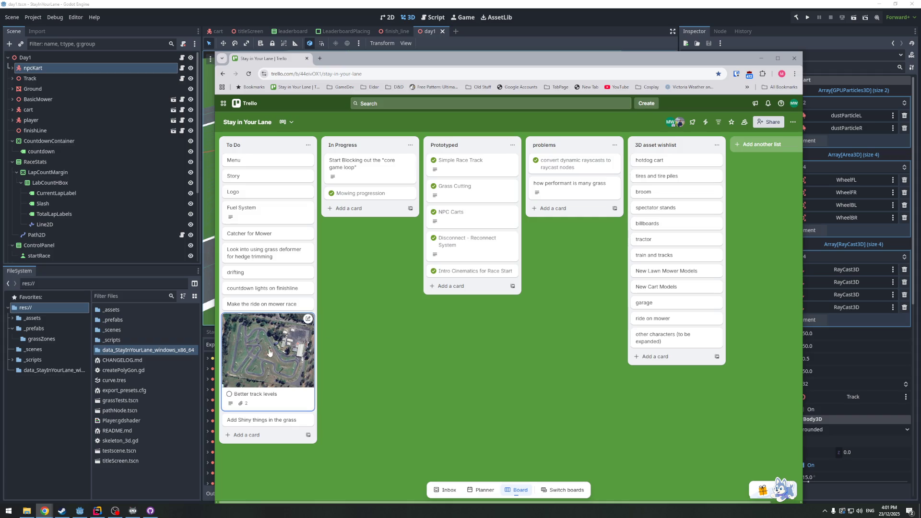
Open the 'Start Blocking out the core game loop' card, read its gameplay description, and close it
{"action": "left_click", "coordinate": [360, 165]}
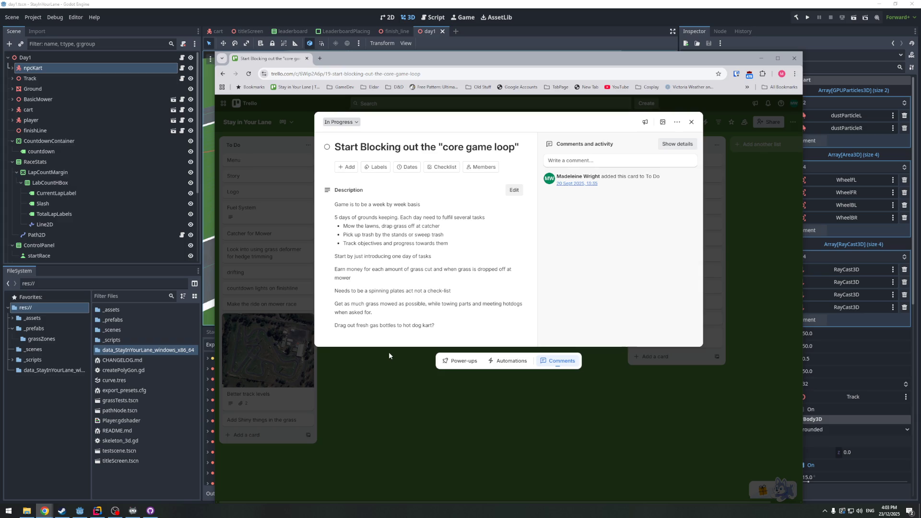
{"action": "left_click", "coordinate": [389, 356]}
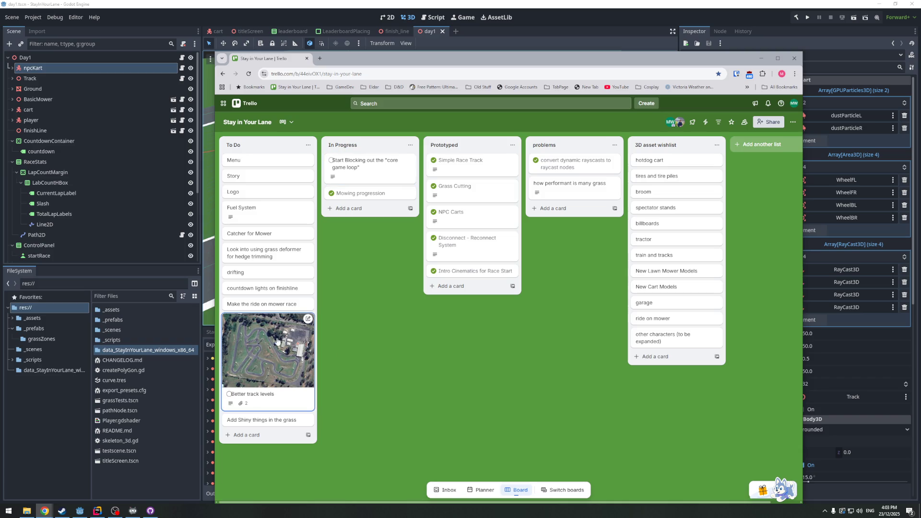
Open the Better track levels card, then switch to Godot's day1 oval track scene
{"action": "left_click", "coordinate": [253, 361]}
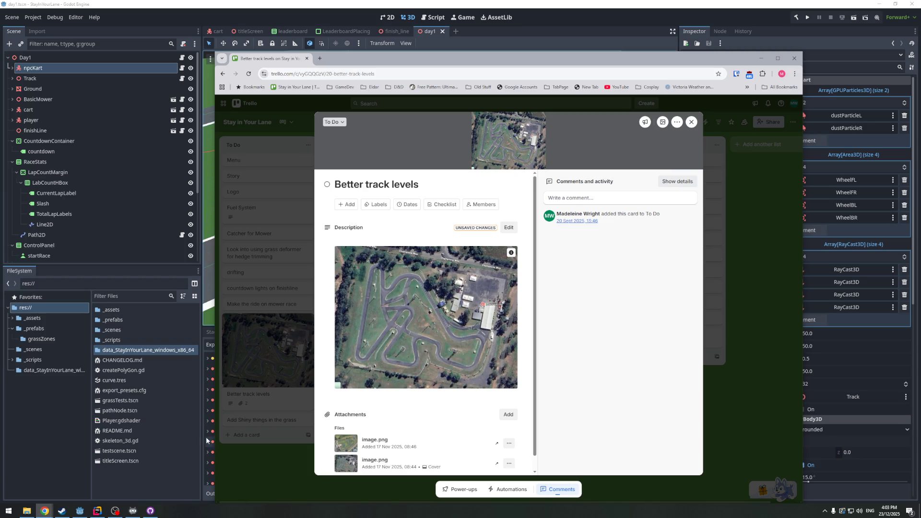
{"action": "left_click", "coordinate": [79, 510]}
{"action": "scroll", "coordinate": [445, 215], "scroll_direction": "down", "scroll_amount": 3}
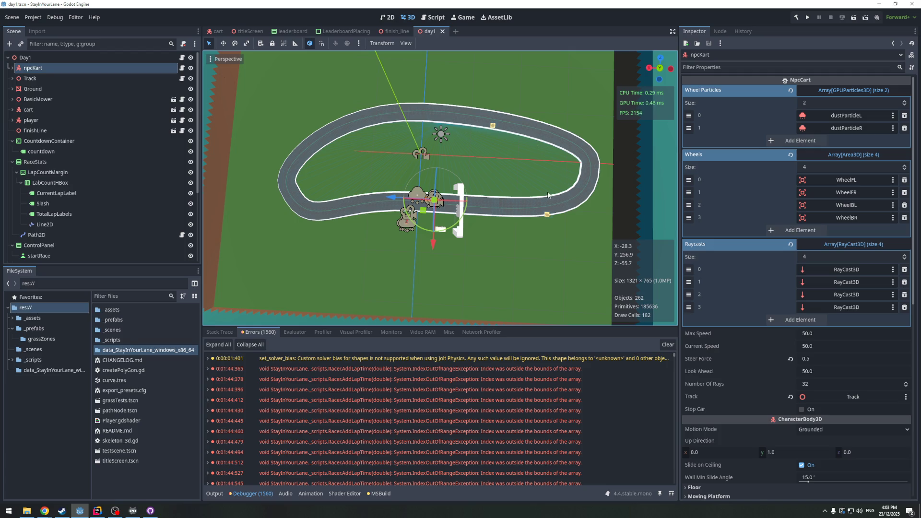
{"action": "scroll", "coordinate": [350, 224], "scroll_direction": "down", "scroll_amount": 3}
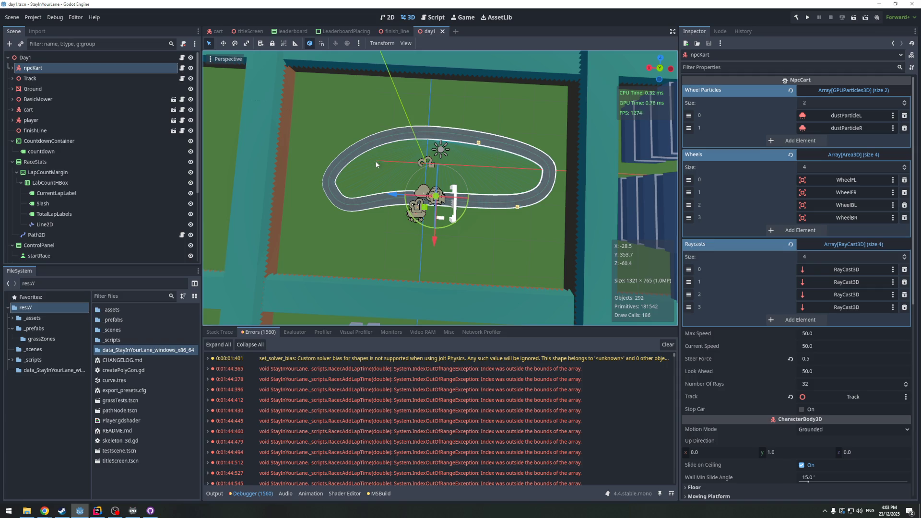
{"action": "scroll", "coordinate": [393, 151], "scroll_direction": "up", "scroll_amount": 5}
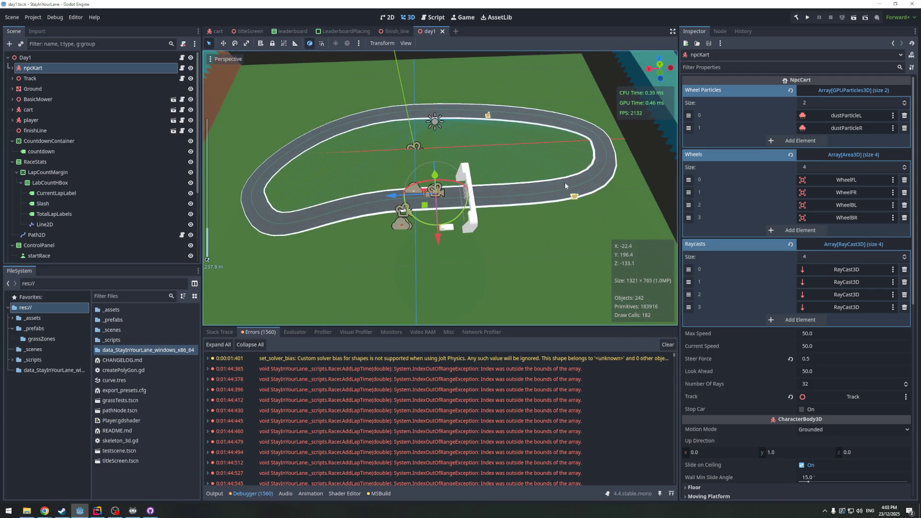
{"action": "scroll", "coordinate": [465, 191], "scroll_direction": "up", "scroll_amount": 2}
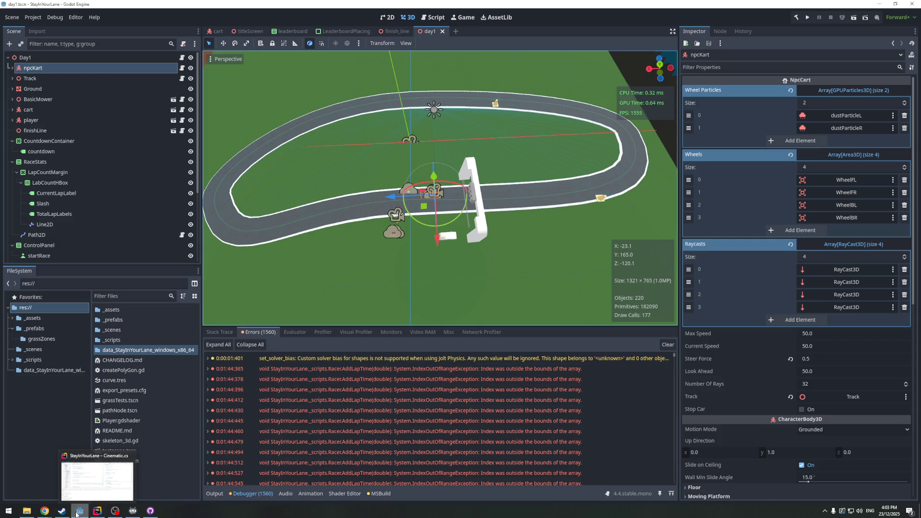
{"action": "mouse_move", "coordinate": [64, 513]}
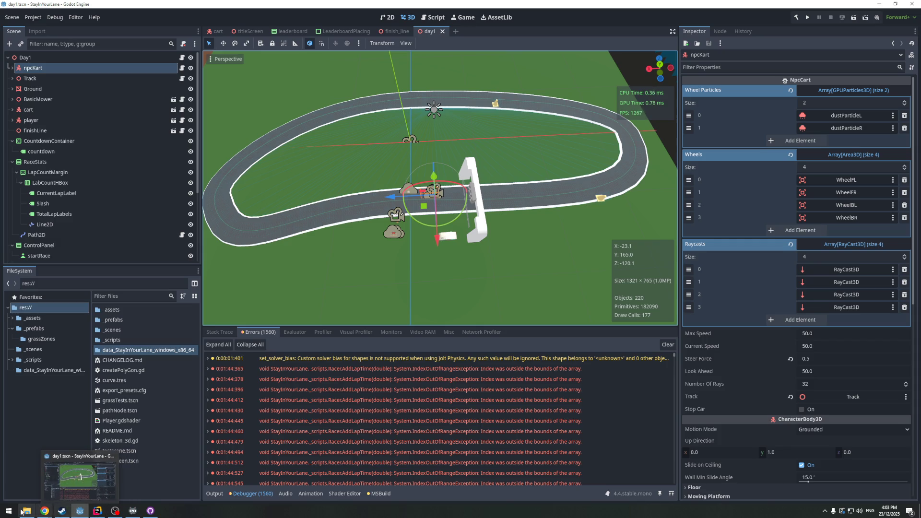
{"action": "left_click", "coordinate": [179, 479]}
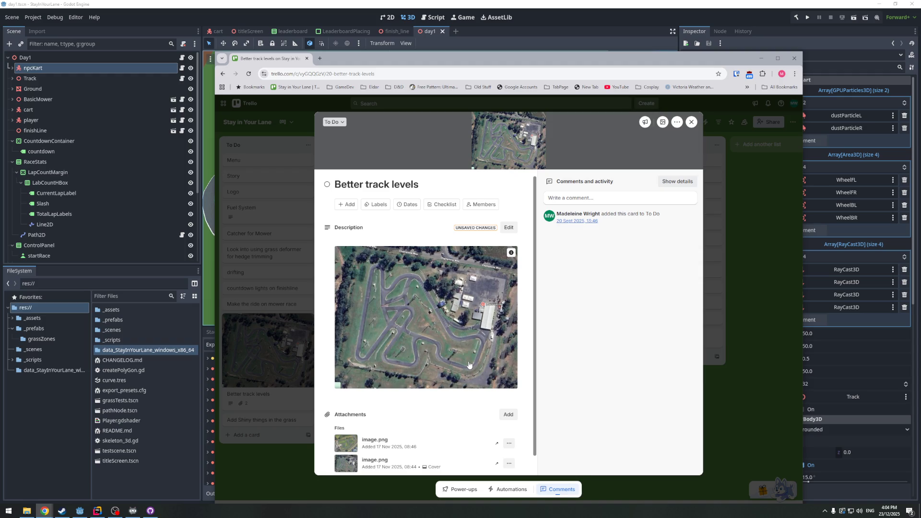
View the track photo and cover image.png attachments full-size, ending on the aerial track photo
{"action": "left_click", "coordinate": [342, 448]}
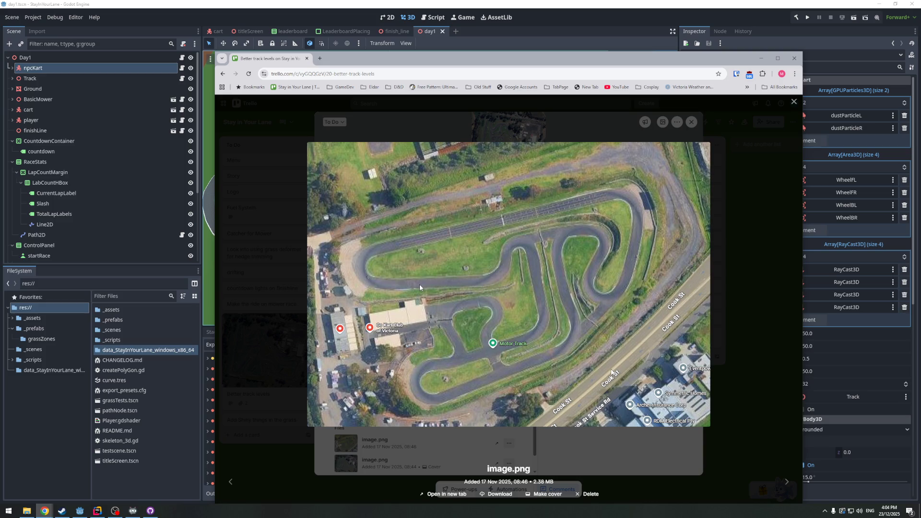
{"action": "left_click", "coordinate": [351, 443]}
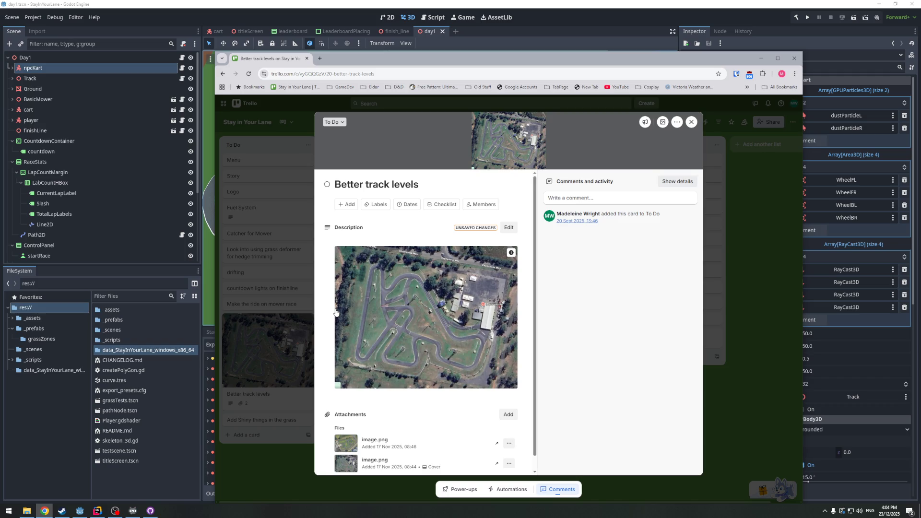
{"action": "left_click", "coordinate": [342, 464]}
{"action": "left_click", "coordinate": [300, 449]}
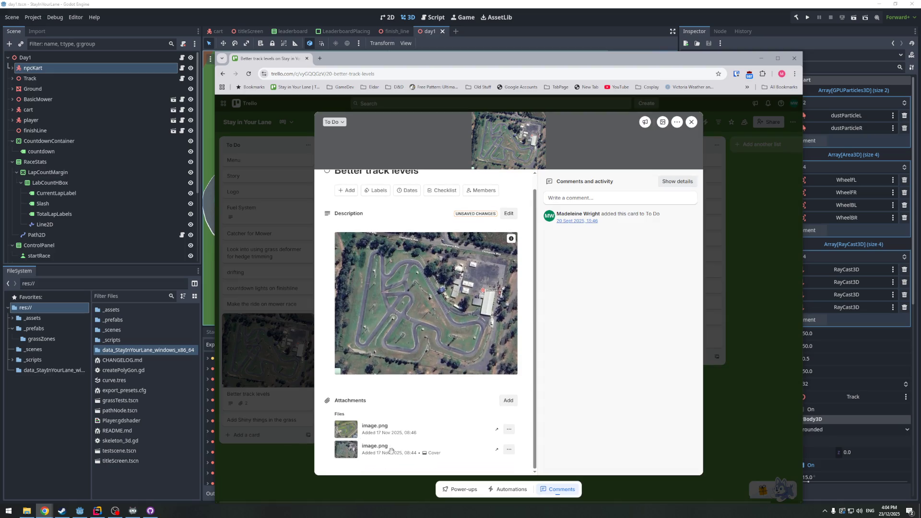
{"action": "scroll", "coordinate": [369, 455], "scroll_direction": "up", "scroll_amount": 1}
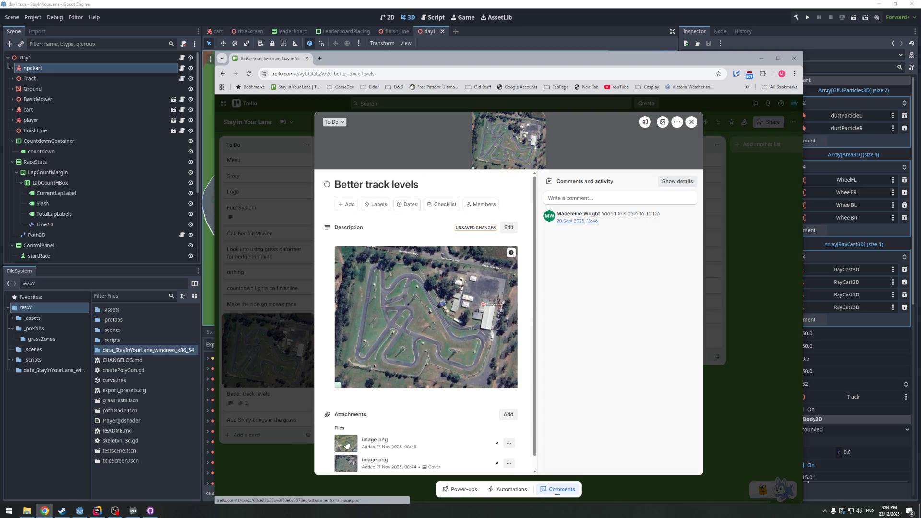
{"action": "left_click", "coordinate": [346, 444]}
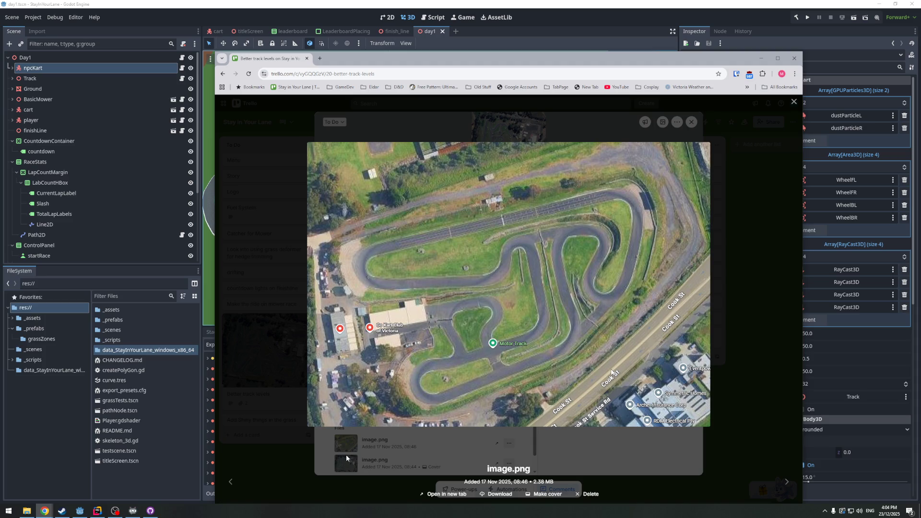